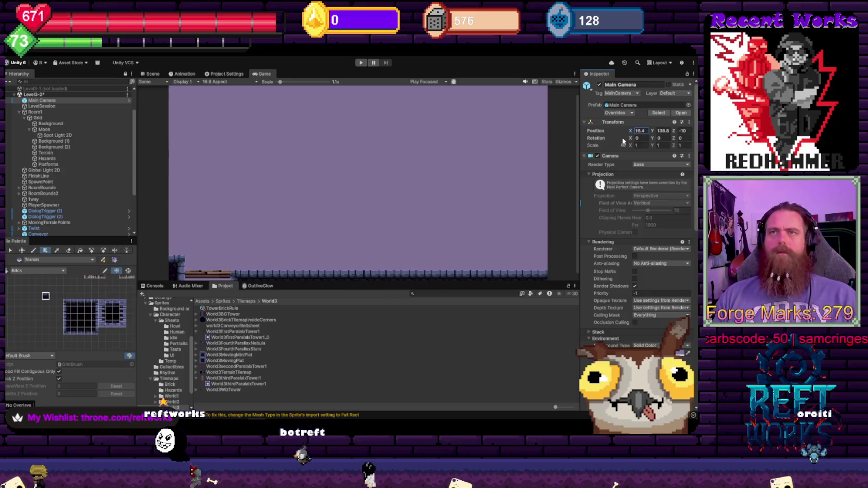
- Load the unloaded Level3-1 scene into the editor next to Level3-2 from its Hierarchy context menu
{"action": "scroll", "coordinate": [71, 188], "scroll_direction": "up", "scroll_amount": 3}
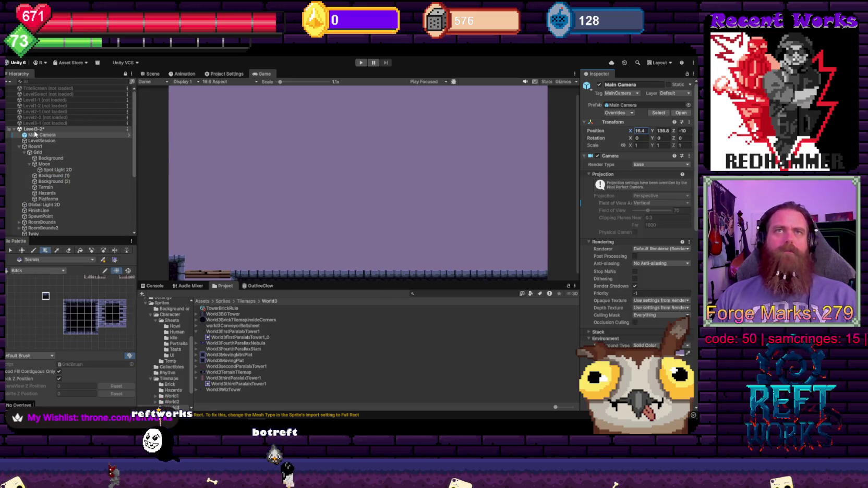
{"action": "left_click", "coordinate": [33, 130]}
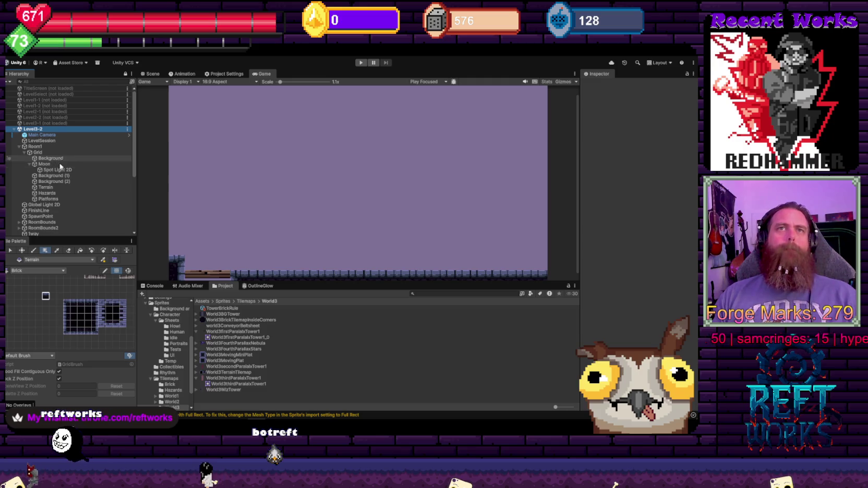
{"action": "right_click", "coordinate": [44, 130]}
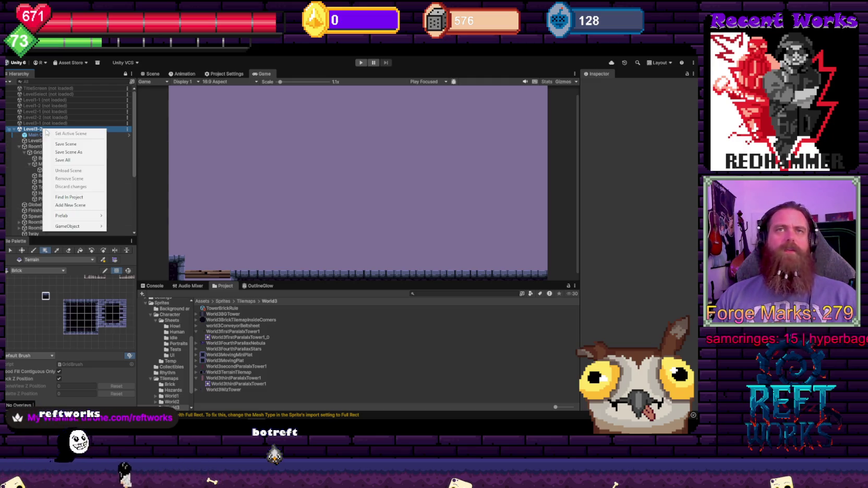
{"action": "left_click", "coordinate": [41, 124]}
{"action": "right_click", "coordinate": [42, 123]}
{"action": "left_click", "coordinate": [58, 129]}
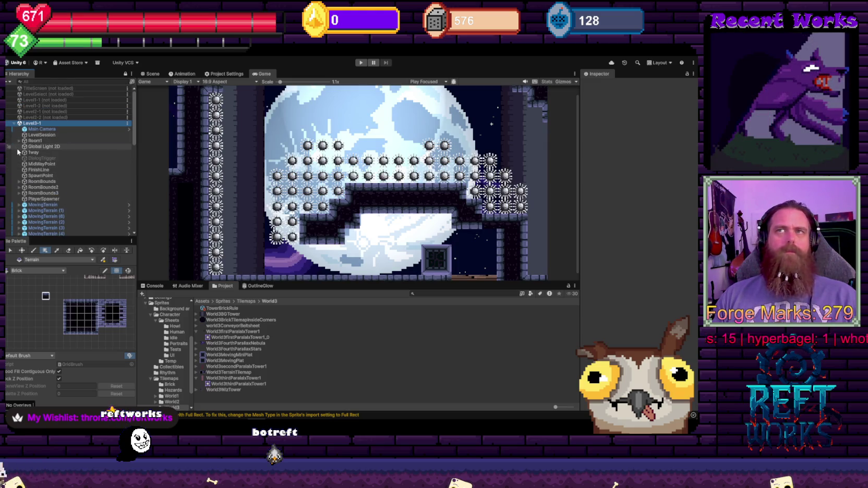
- Expand Room1 and delete the FourthParallax and FourthParallaxStars layers
{"action": "scroll", "coordinate": [18, 152], "scroll_direction": "down", "scroll_amount": 5}
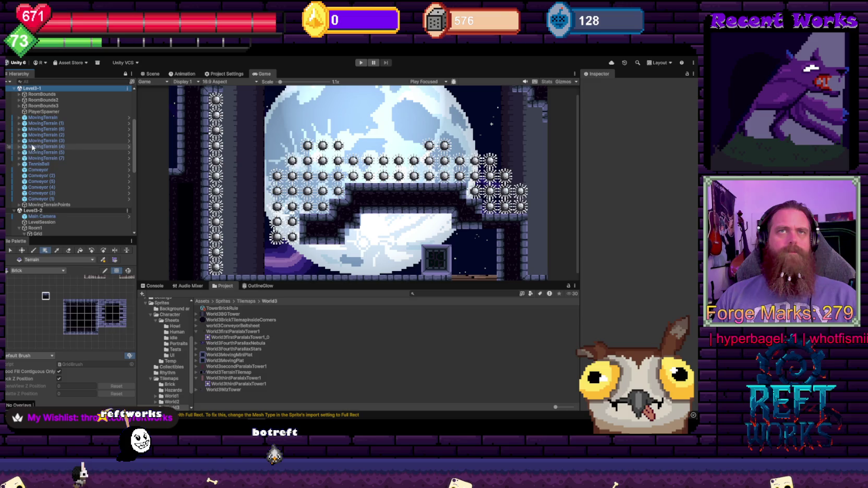
{"action": "scroll", "coordinate": [26, 143], "scroll_direction": "up", "scroll_amount": 5}
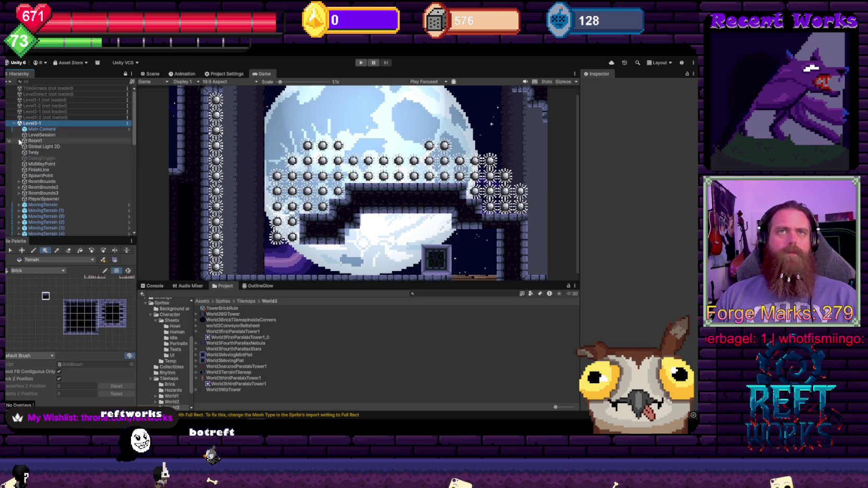
{"action": "left_click", "coordinate": [19, 141]}
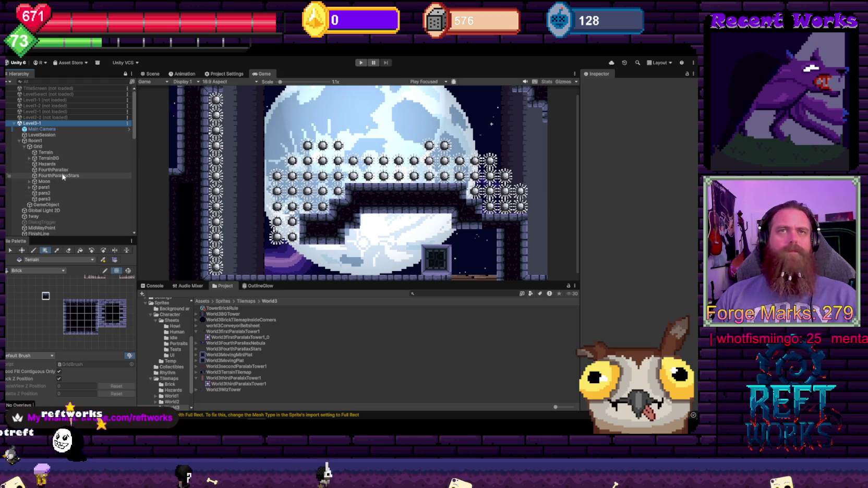
{"action": "left_click", "coordinate": [58, 175]}
{"action": "left_click", "coordinate": [53, 170], "text": "ctrl"}
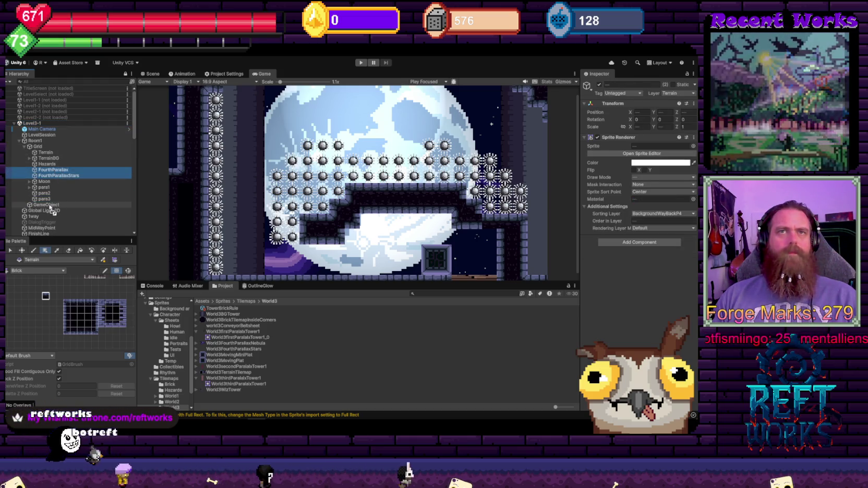
{"action": "key", "text": "Delete"}
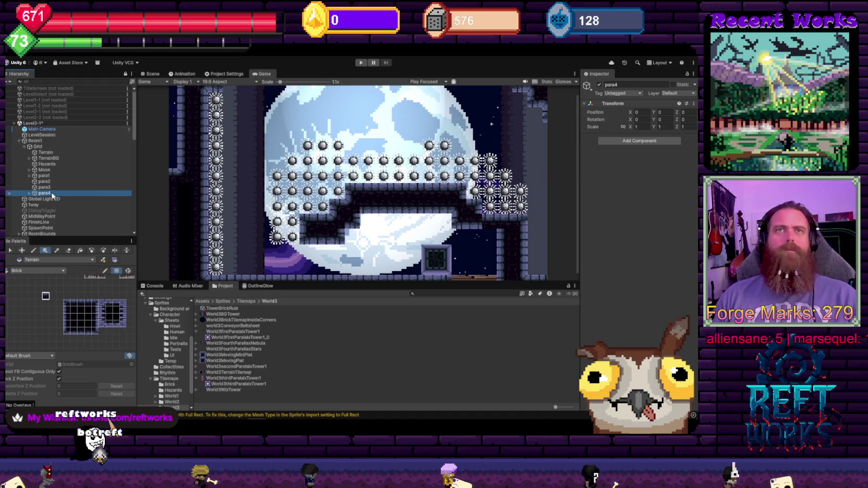
- Rearrange the para layers and move para4 into Level3-2's Room1
{"action": "left_click_drag", "start_coordinate": [45, 188], "coordinate": [50, 192]}
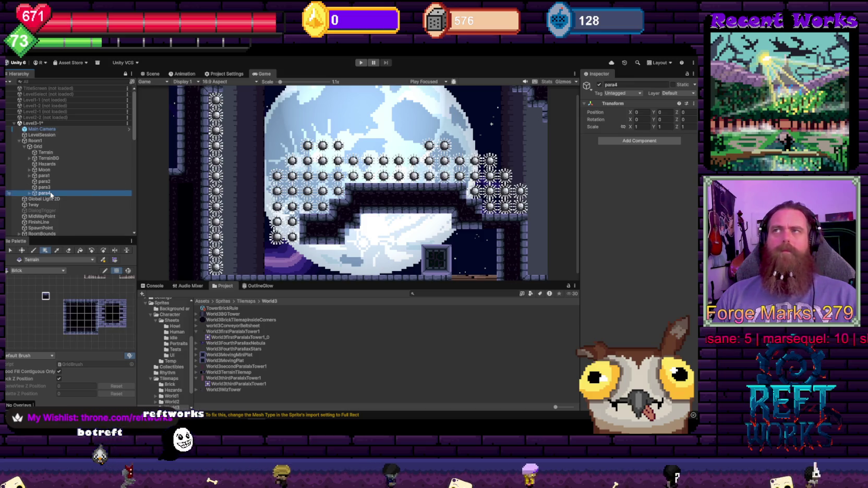
{"action": "scroll", "coordinate": [38, 132], "scroll_direction": "down", "scroll_amount": 5}
{"action": "scroll", "coordinate": [38, 131], "scroll_direction": "down", "scroll_amount": 6}
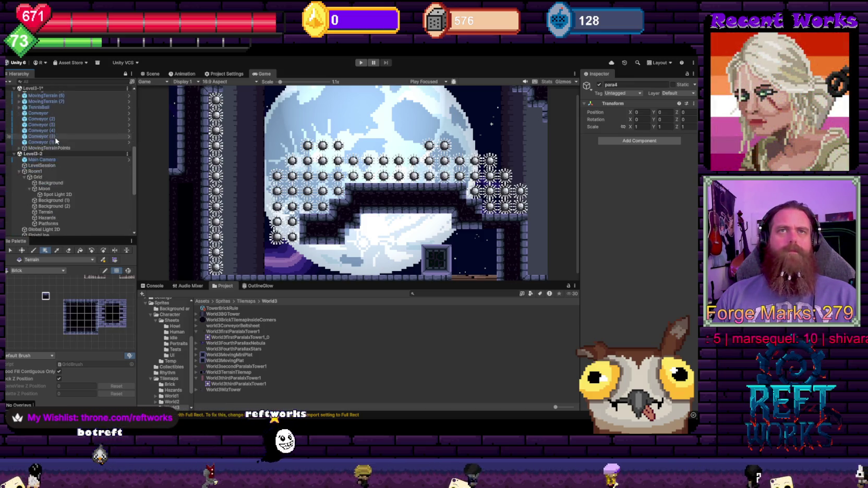
{"action": "mouse_move", "coordinate": [58, 150]}
{"action": "left_mouse_down"}
{"action": "mouse_move", "coordinate": [93, 166]}
{"action": "mouse_move", "coordinate": [38, 158]}
{"action": "mouse_move", "coordinate": [55, 208]}
{"action": "left_mouse_up"}
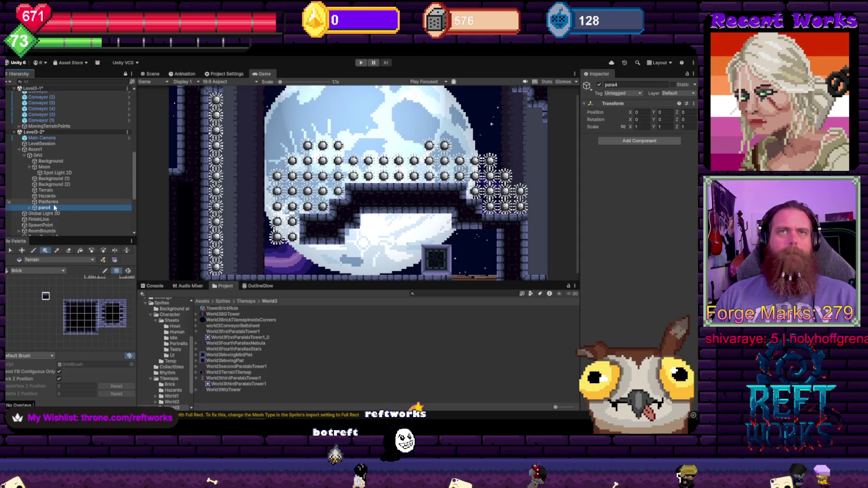
{"action": "scroll", "coordinate": [55, 144], "scroll_direction": "up", "scroll_amount": 8}
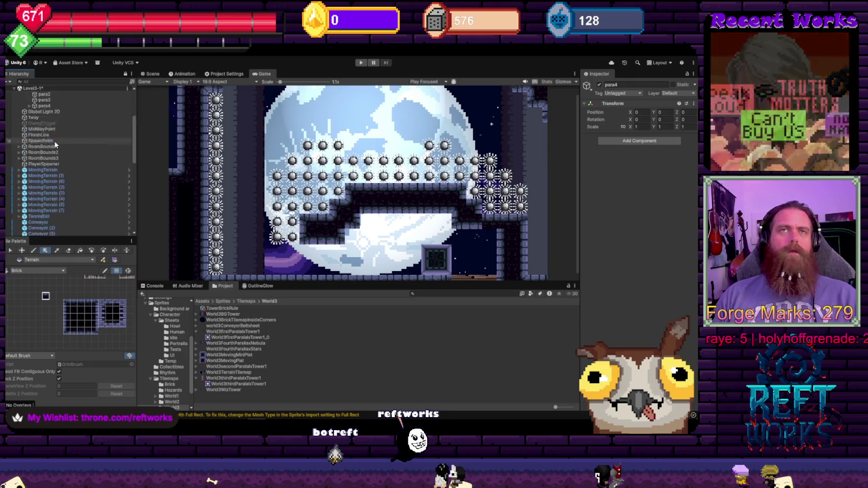
{"action": "scroll", "coordinate": [56, 145], "scroll_direction": "up", "scroll_amount": 5}
{"action": "right_click", "coordinate": [33, 122]}
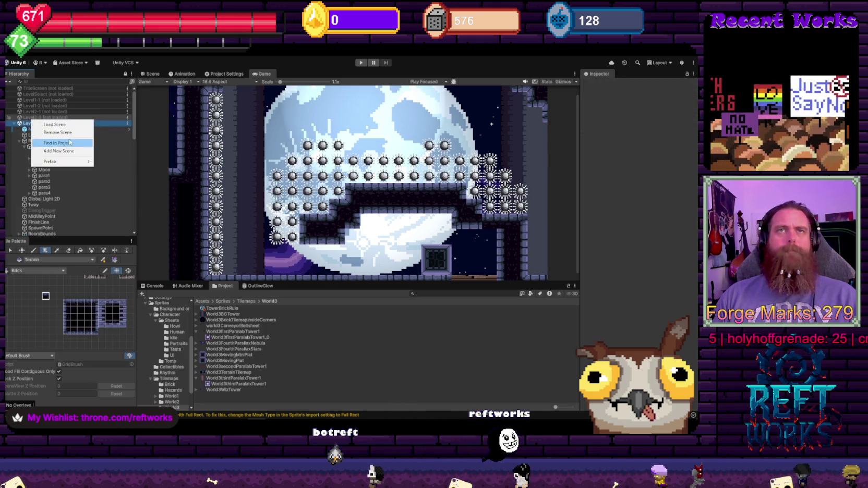
{"action": "left_click", "coordinate": [31, 122]}
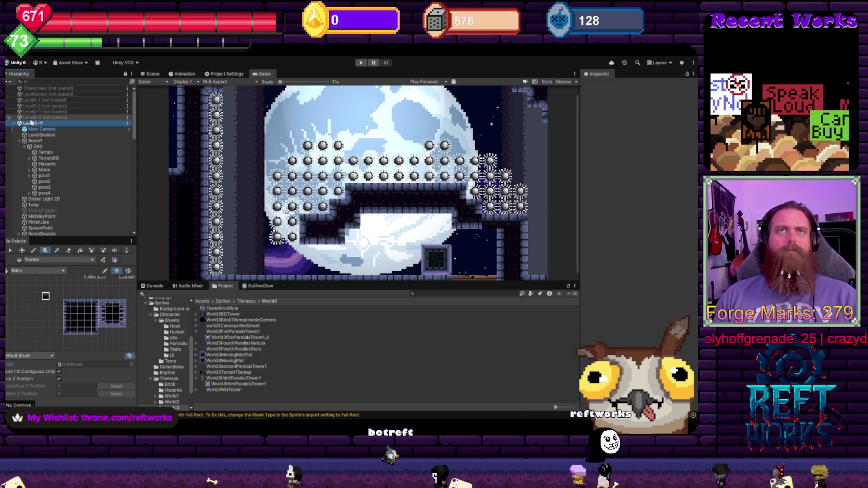
{"action": "right_click", "coordinate": [30, 123]}
- Remove Level3-1 after answering the save prompt, then scrub Main Camera's Position X to preview the nebula
{"action": "left_click", "coordinate": [41, 154]}
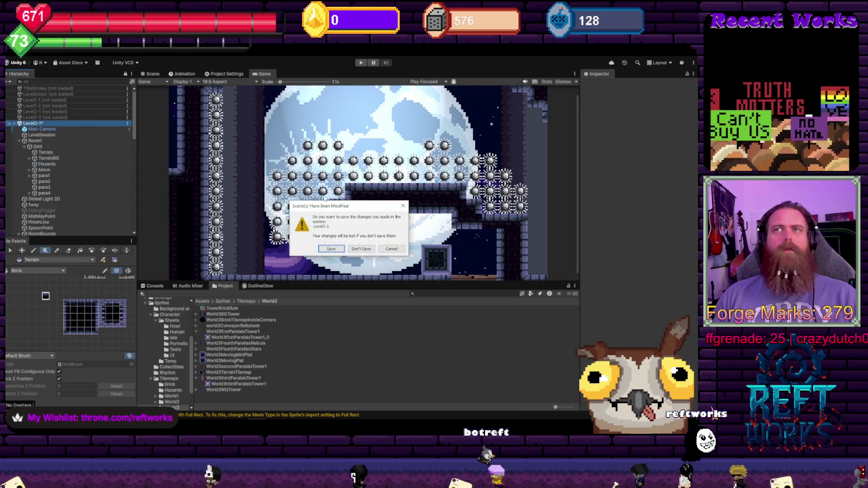
{"action": "left_click", "coordinate": [331, 249]}
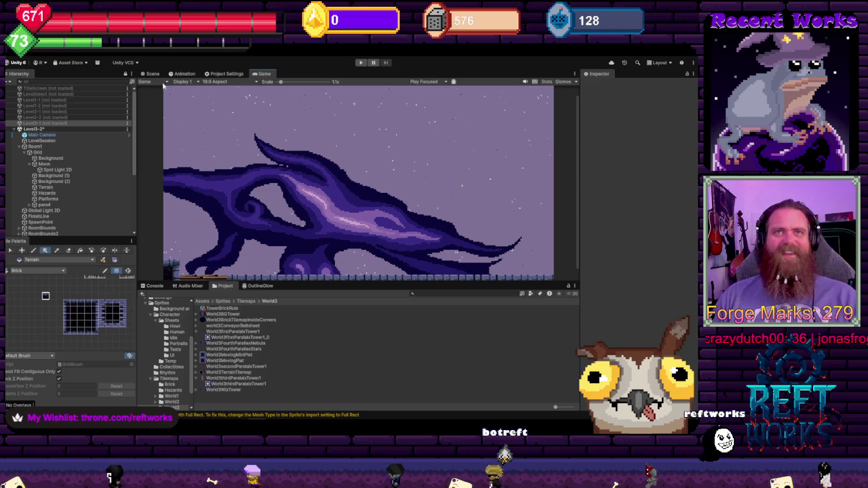
{"action": "left_click", "coordinate": [42, 134]}
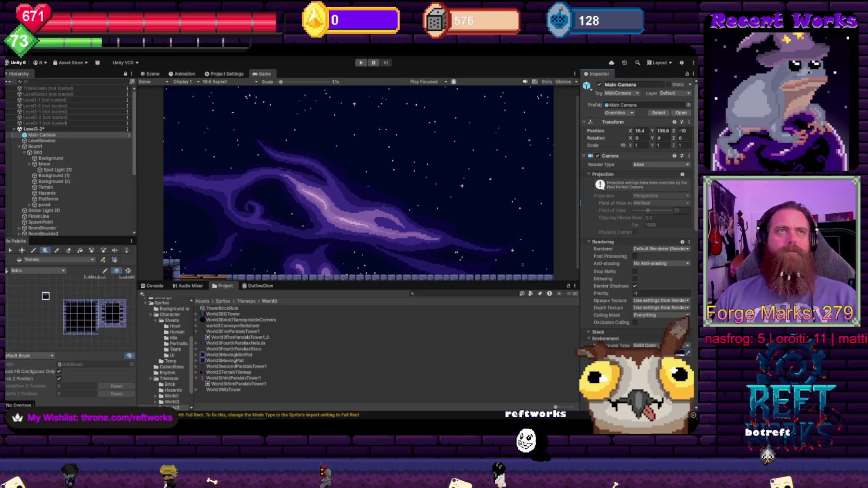
{"action": "scroll", "coordinate": [358, 213], "scroll_direction": "up", "scroll_amount": 3}
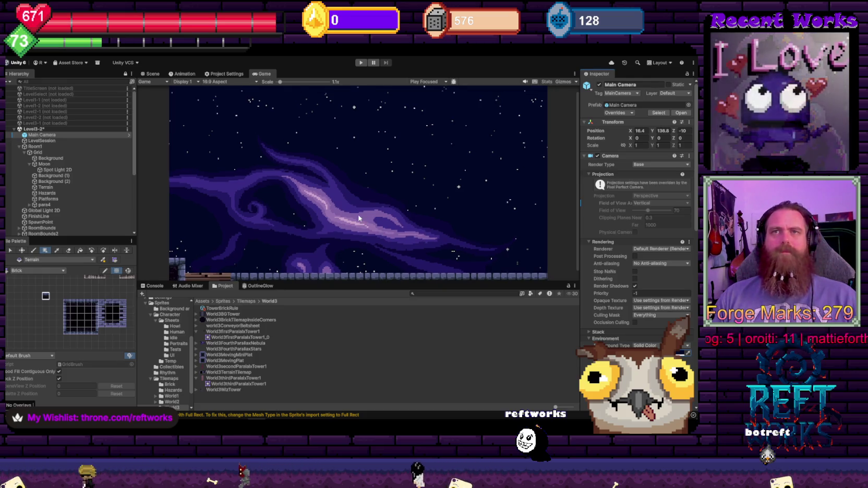
{"action": "scroll", "coordinate": [351, 201], "scroll_direction": "down", "scroll_amount": 3}
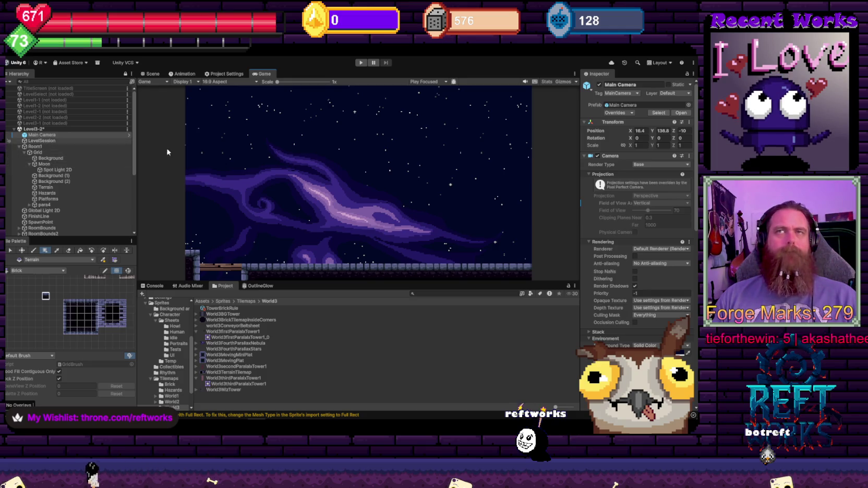
{"action": "mouse_move", "coordinate": [630, 131]}
{"action": "left_mouse_down"}
{"action": "mouse_move", "coordinate": [620, 141]}
{"action": "mouse_move", "coordinate": [661, 155]}
{"action": "mouse_move", "coordinate": [641, 158]}
{"action": "left_mouse_up"}
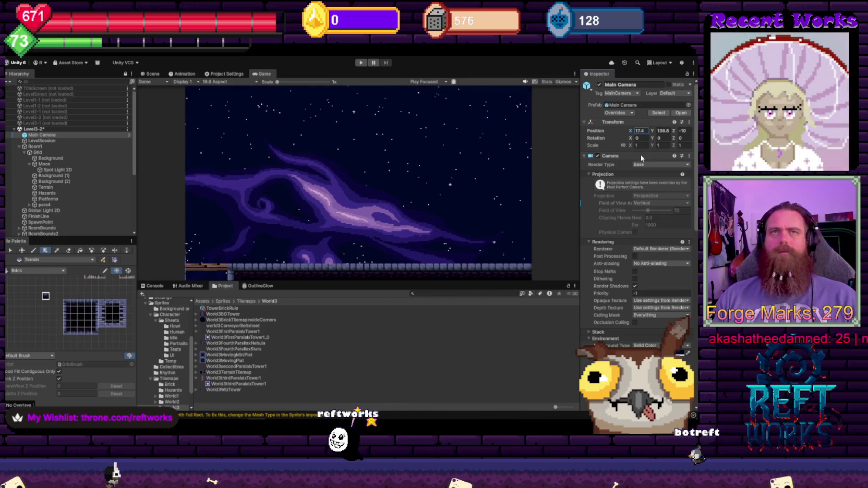
- Select the Moon, set its Position X to 20.3 and raise it into view
{"action": "left_click", "coordinate": [57, 165]}
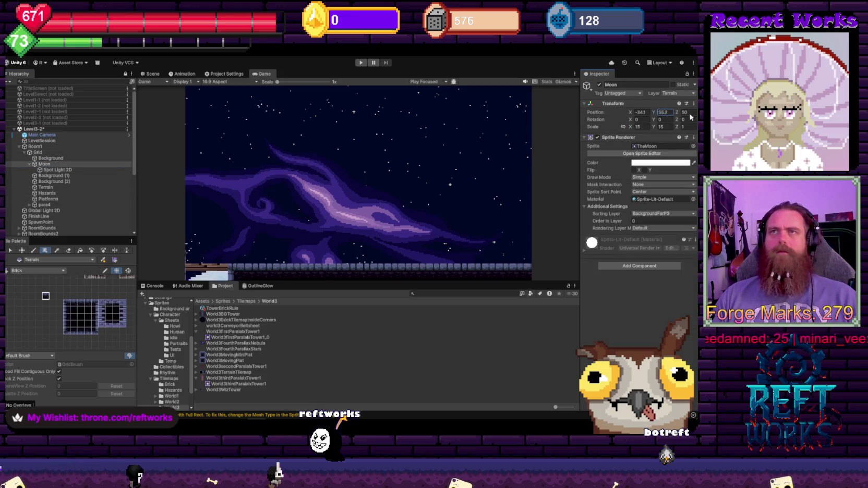
{"action": "mouse_move", "coordinate": [689, 117]}
{"action": "left_mouse_down"}
{"action": "mouse_move", "coordinate": [157, 162]}
{"action": "mouse_move", "coordinate": [207, 165]}
{"action": "mouse_move", "coordinate": [306, 197]}
{"action": "left_mouse_up"}
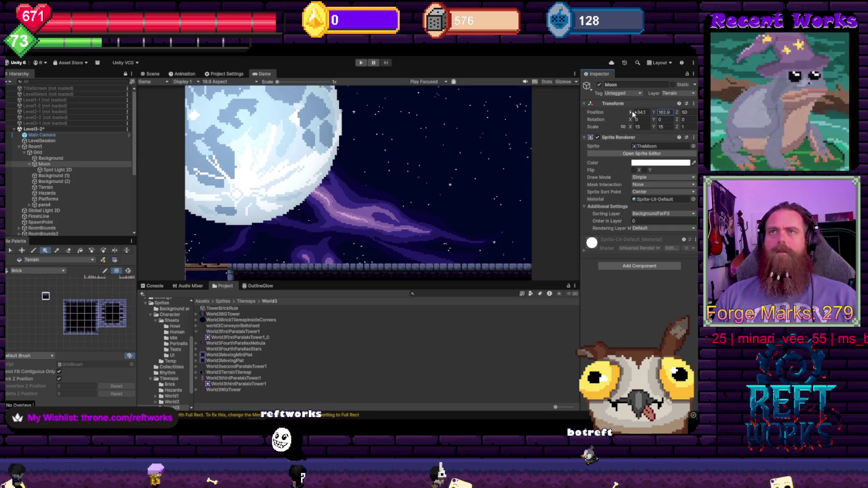
{"action": "key", "text": "shift+Tab"}
{"action": "type", "text": "-14"}
{"action": "key", "text": "BackSpace"}
{"action": "key", "text": "BackSpace"}
{"action": "type", "text": "20.3"}
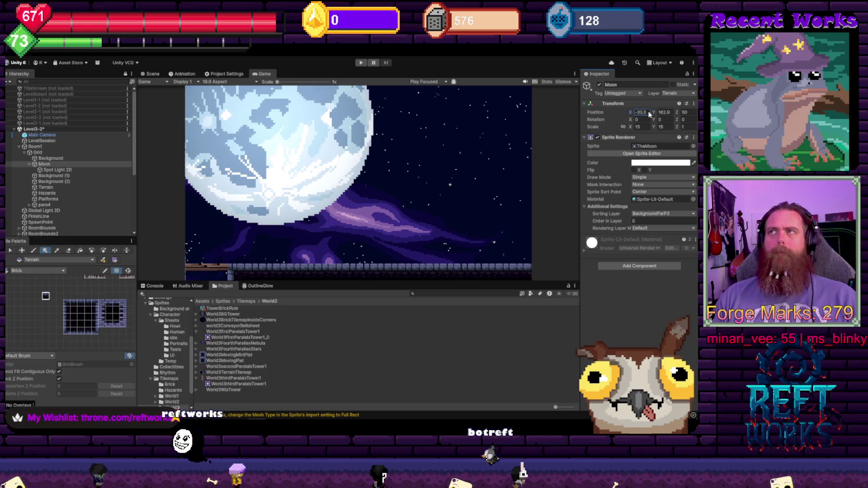
{"action": "left_click_drag", "start_coordinate": [659, 112], "coordinate": [395, 198]}
{"action": "scroll", "coordinate": [395, 197], "scroll_direction": "up", "scroll_amount": 1}
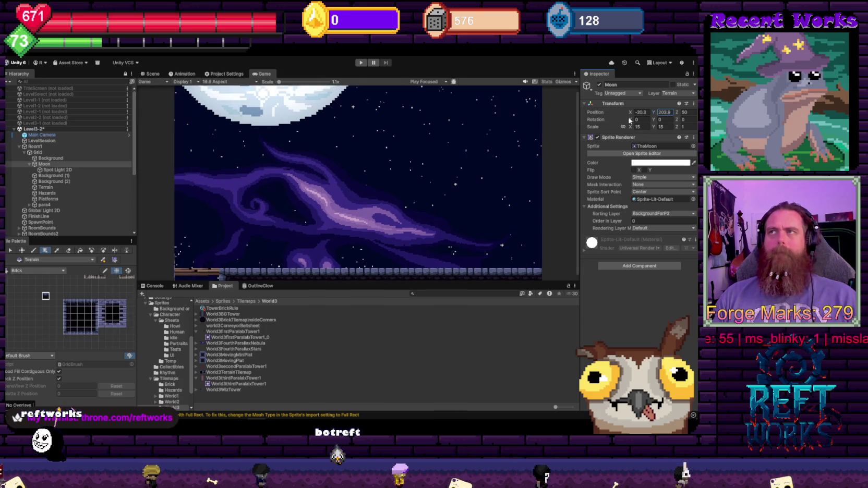
{"action": "scroll", "coordinate": [438, 165], "scroll_direction": "down", "scroll_amount": 1}
{"action": "left_click_drag", "start_coordinate": [630, 112], "coordinate": [671, 123]}
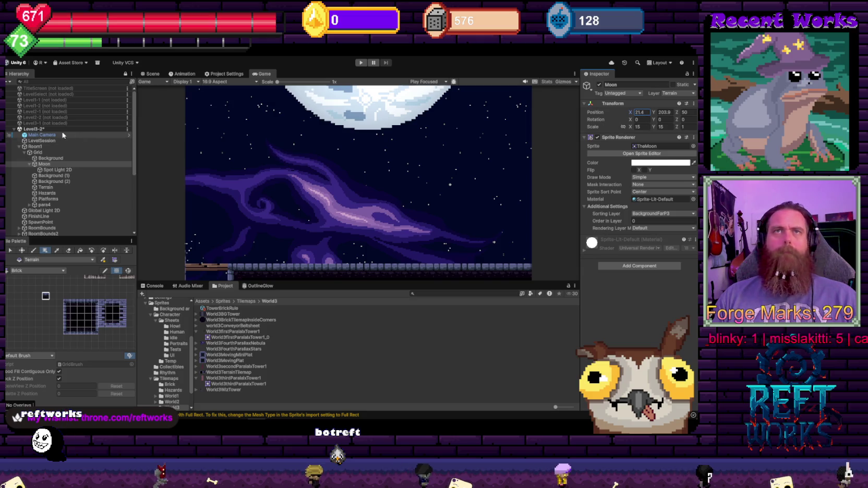
- Lower the camera view to check framing and set the Moon's Position Y to 178.5
{"action": "left_click", "coordinate": [42, 135]}
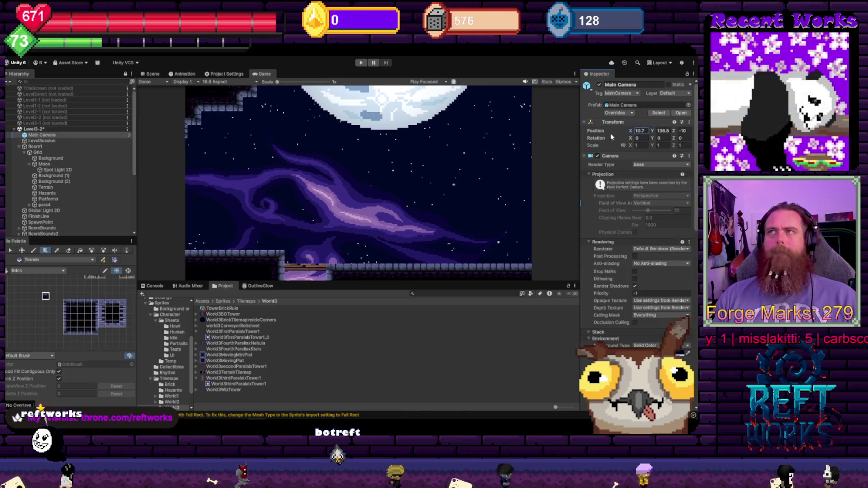
{"action": "mouse_move", "coordinate": [611, 134]}
{"action": "left_mouse_down"}
{"action": "mouse_move", "coordinate": [619, 139]}
{"action": "mouse_move", "coordinate": [605, 143]}
{"action": "mouse_move", "coordinate": [659, 158]}
{"action": "mouse_move", "coordinate": [644, 156]}
{"action": "left_mouse_up"}
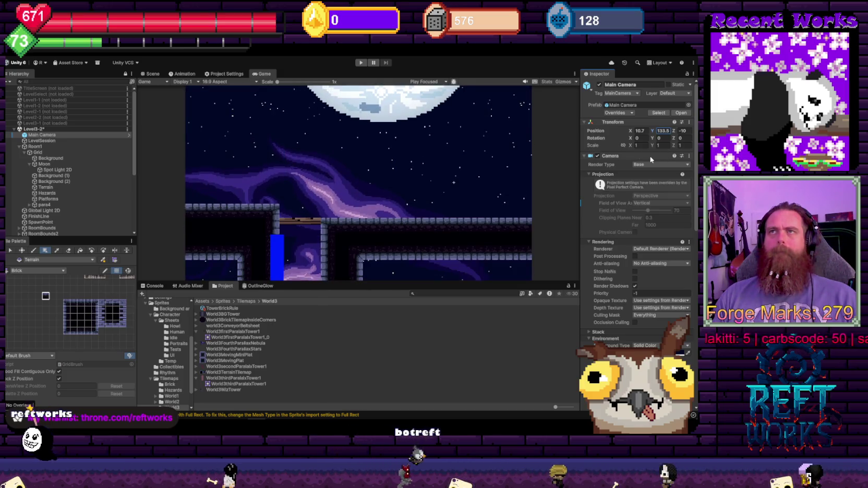
{"action": "left_click", "coordinate": [59, 165]}
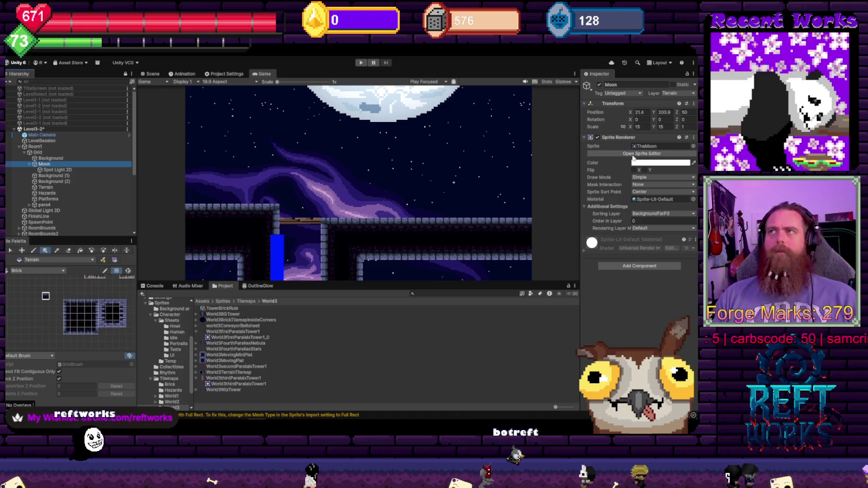
{"action": "left_click_drag", "start_coordinate": [630, 128], "coordinate": [635, 129]}
{"action": "type", "text": "178.5"}
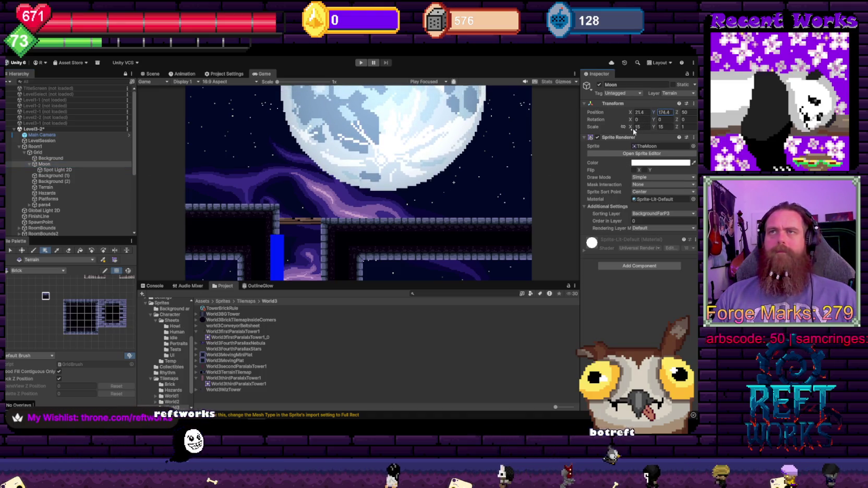
{"action": "left_click", "coordinate": [41, 135]}
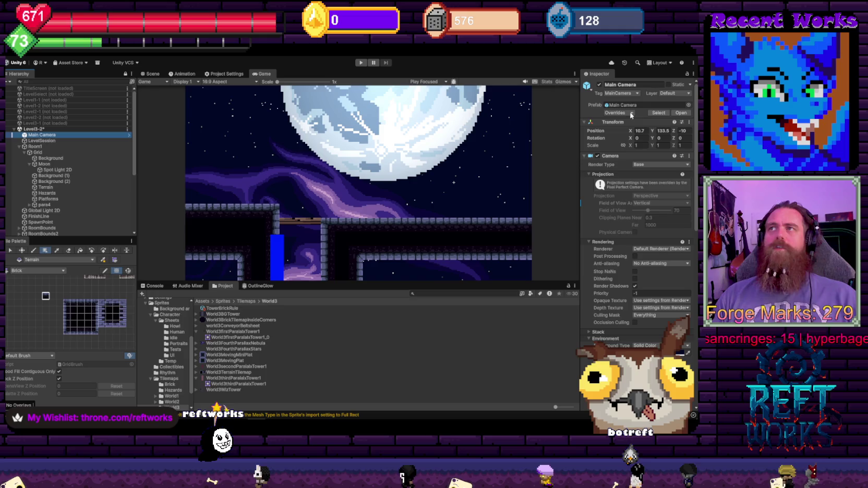
- Set Main Camera Position Y to 0, then inspect Background (2) and the Moon
{"action": "mouse_move", "coordinate": [652, 131]}
{"action": "left_mouse_down"}
{"action": "mouse_move", "coordinate": [558, 186]}
{"action": "mouse_move", "coordinate": [566, 179]}
{"action": "mouse_move", "coordinate": [565, 188]}
{"action": "left_mouse_up"}
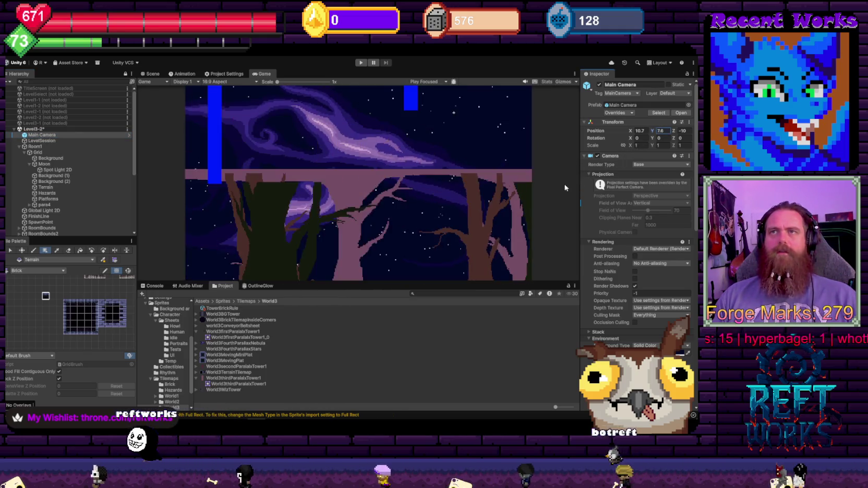
{"action": "type", "text": "0"}
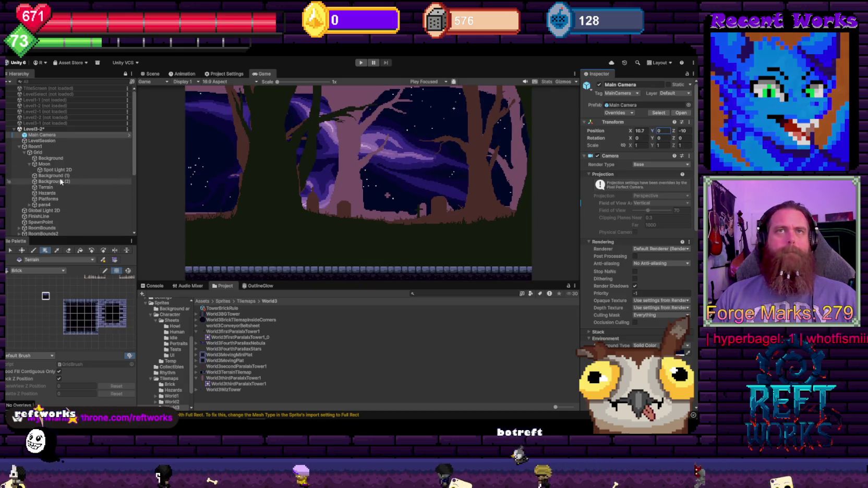
{"action": "left_click", "coordinate": [57, 181]}
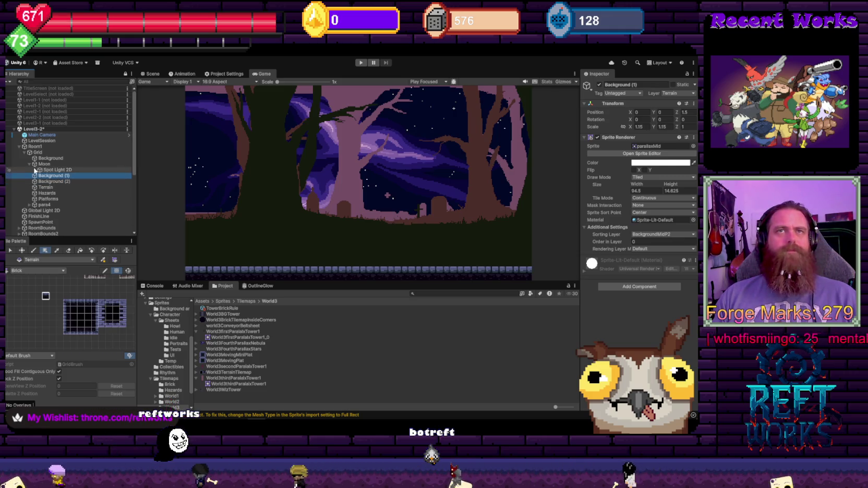
{"action": "left_click", "coordinate": [39, 164]}
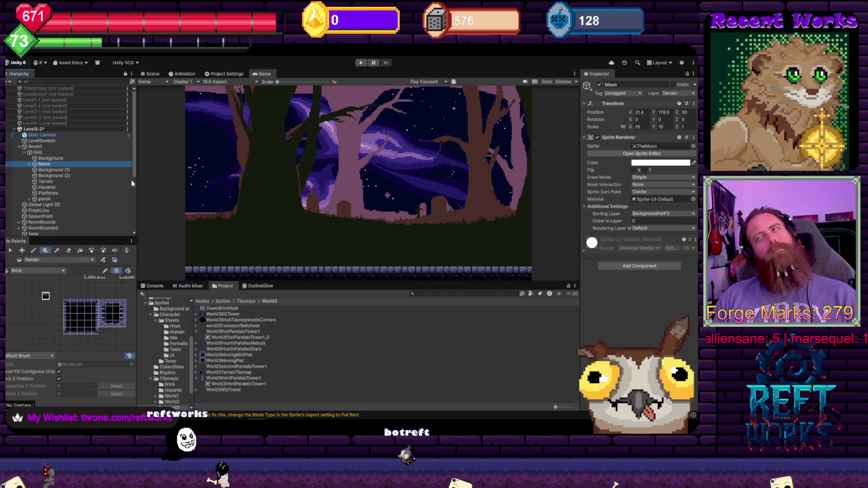
- Zoom into the Scene view, compare Background (1) and Background (2), and open Background (2)'s Sprite picker
{"action": "left_click", "coordinate": [155, 75]}
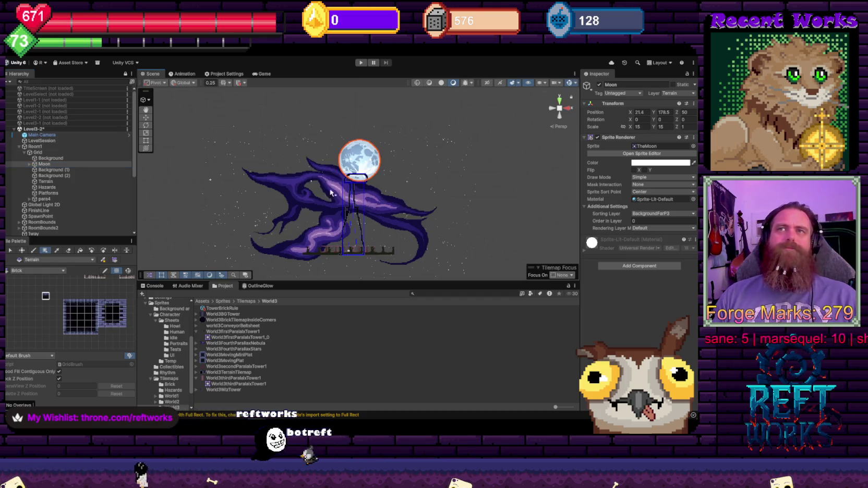
{"action": "scroll", "coordinate": [357, 234], "scroll_direction": "up", "scroll_amount": 10}
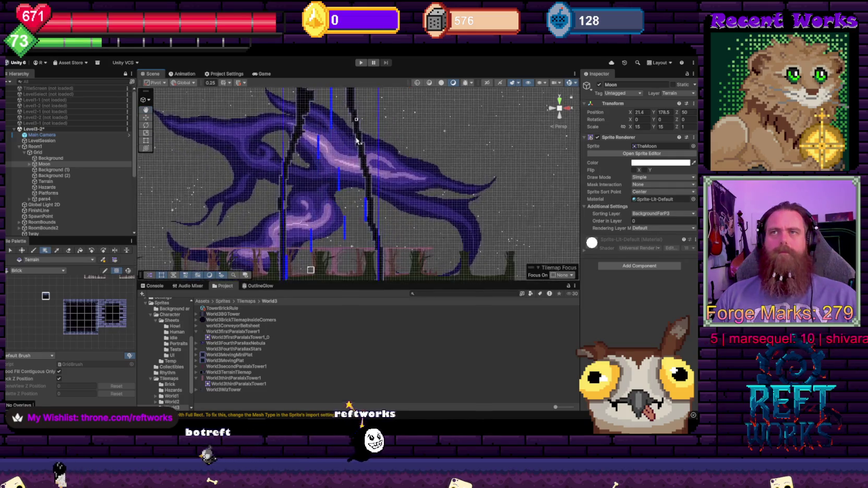
{"action": "scroll", "coordinate": [324, 176], "scroll_direction": "up", "scroll_amount": 5}
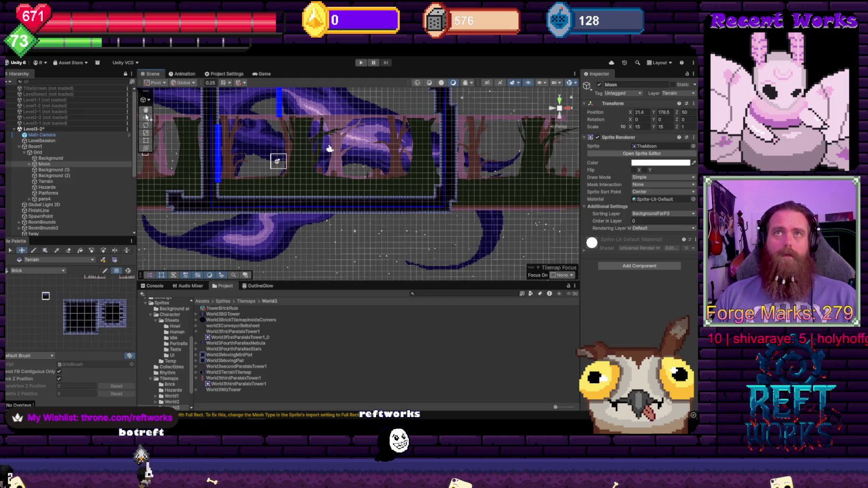
{"action": "left_click", "coordinate": [312, 185]}
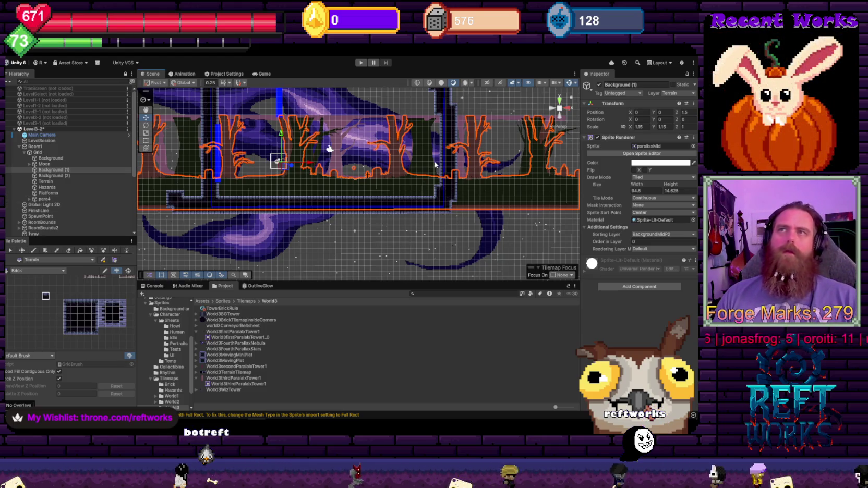
{"action": "left_click", "coordinate": [67, 176]}
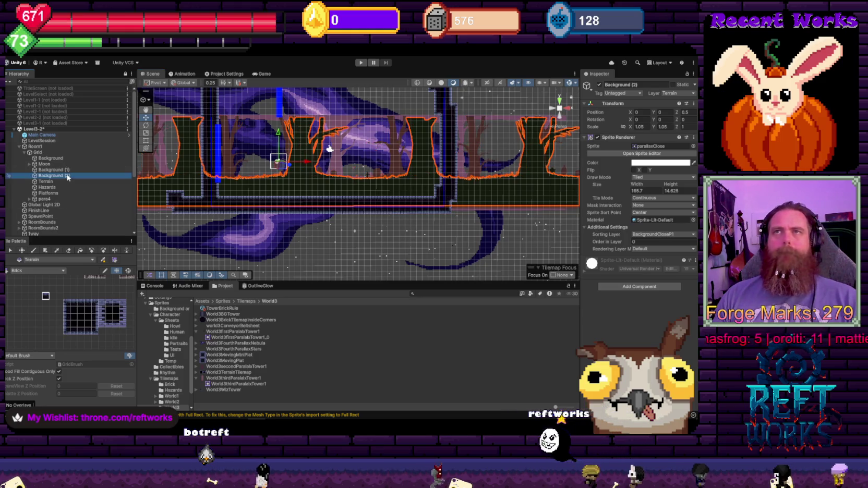
{"action": "key", "text": "Up"}
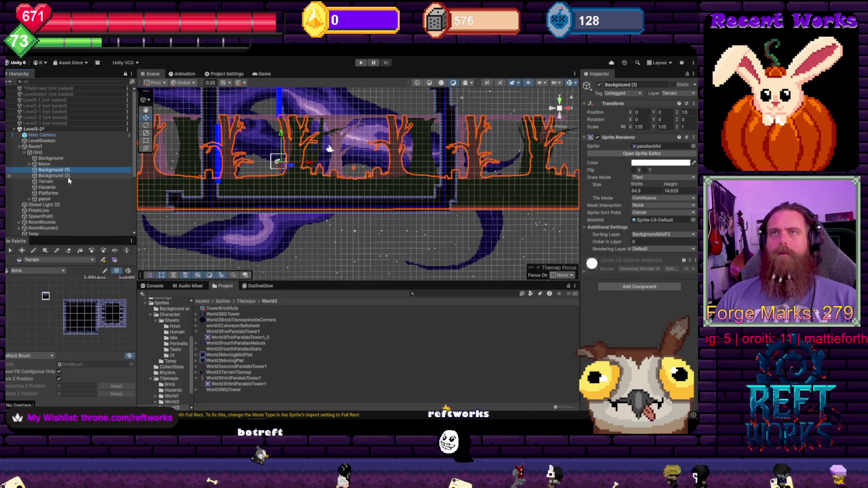
{"action": "left_click", "coordinate": [69, 177]}
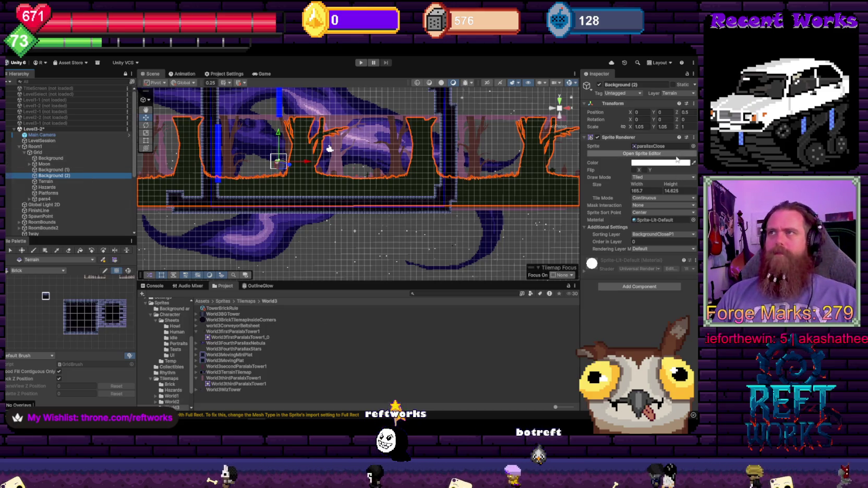
{"action": "left_click", "coordinate": [693, 147]}
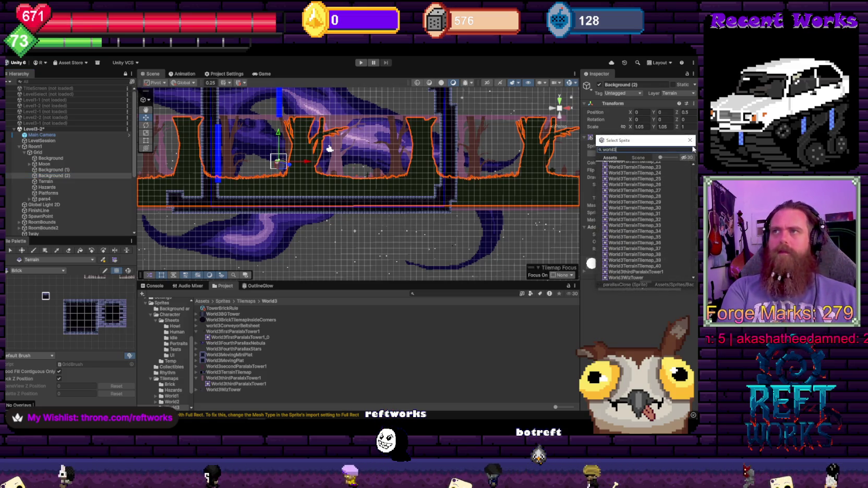
- Pick the World3thirdParalaxTower1 sprite for the background layer
{"action": "type", "text": "pa"}
{"action": "key", "text": "BackSpace"}
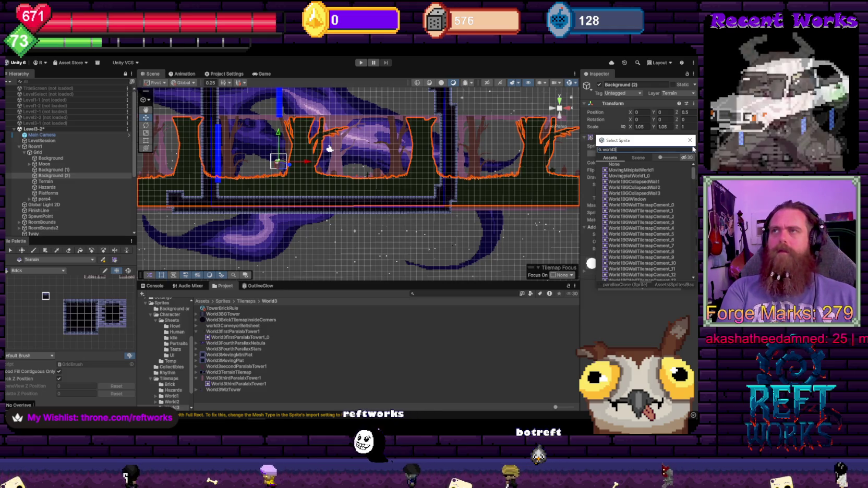
{"action": "scroll", "coordinate": [650, 242], "scroll_direction": "down", "scroll_amount": 10}
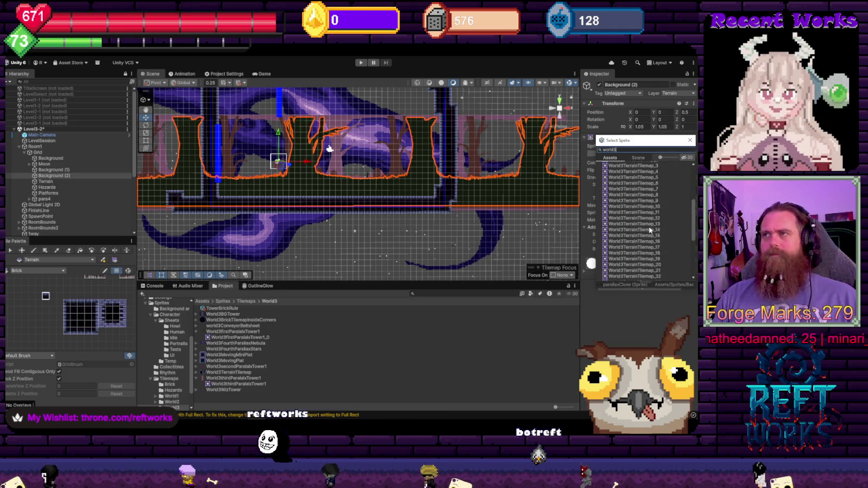
{"action": "scroll", "coordinate": [650, 242], "scroll_direction": "down", "scroll_amount": 3}
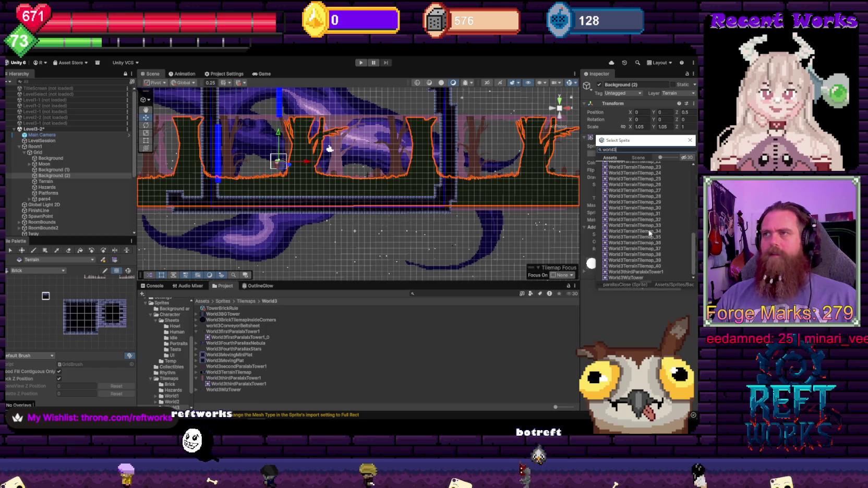
{"action": "left_click", "coordinate": [647, 272]}
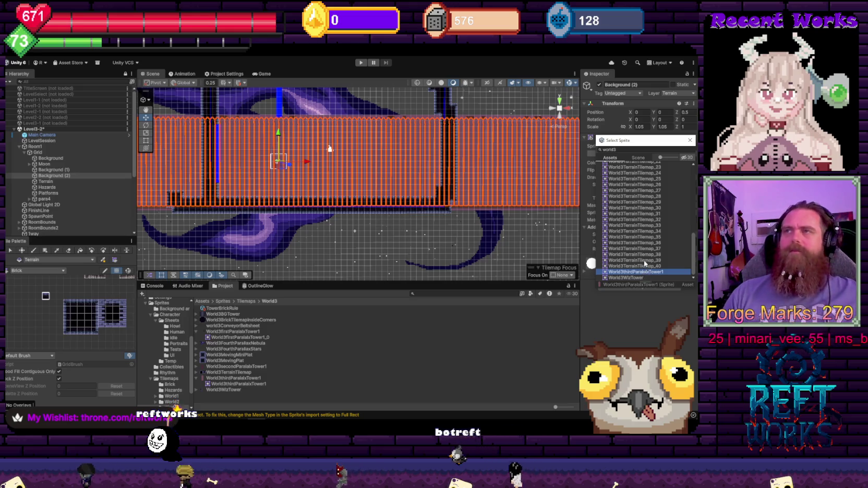
- Delete Background (2) and Background (1) from the Hierarchy
{"action": "scroll", "coordinate": [645, 264], "scroll_direction": "up", "scroll_amount": 10}
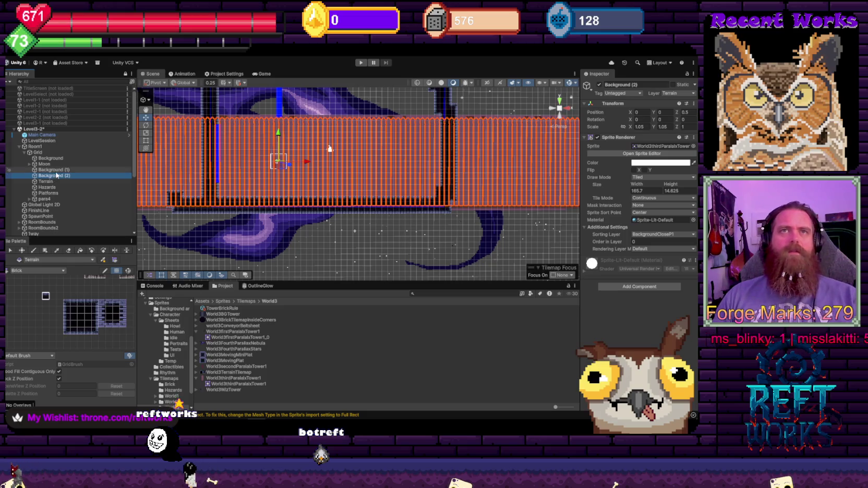
{"action": "key", "text": "Delete"}
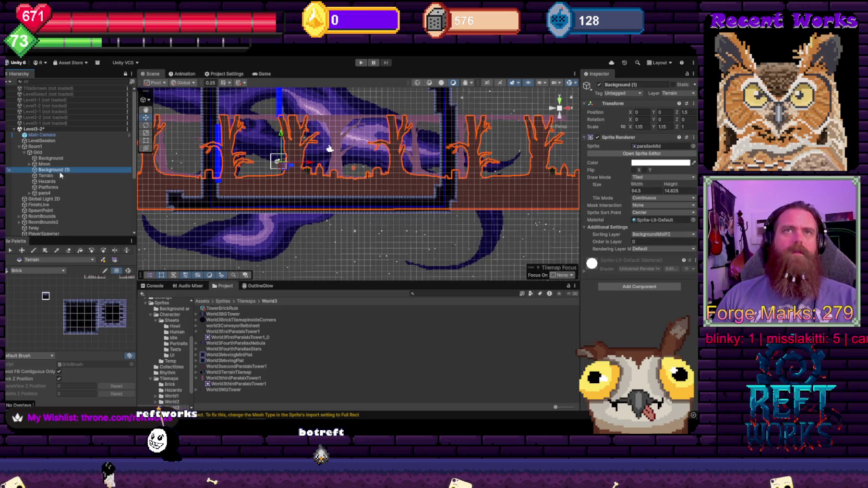
{"action": "key", "text": "Delete"}
{"action": "key", "text": "Delete"}
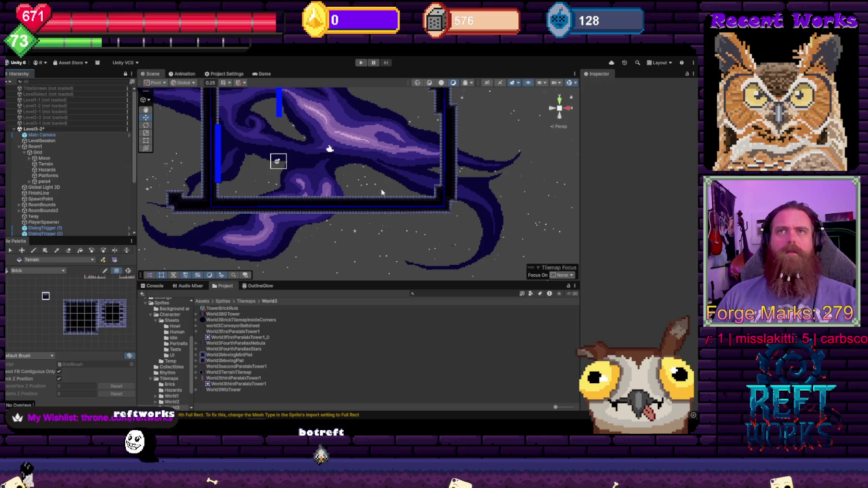
{"action": "scroll", "coordinate": [295, 159], "scroll_direction": "up", "scroll_amount": 3}
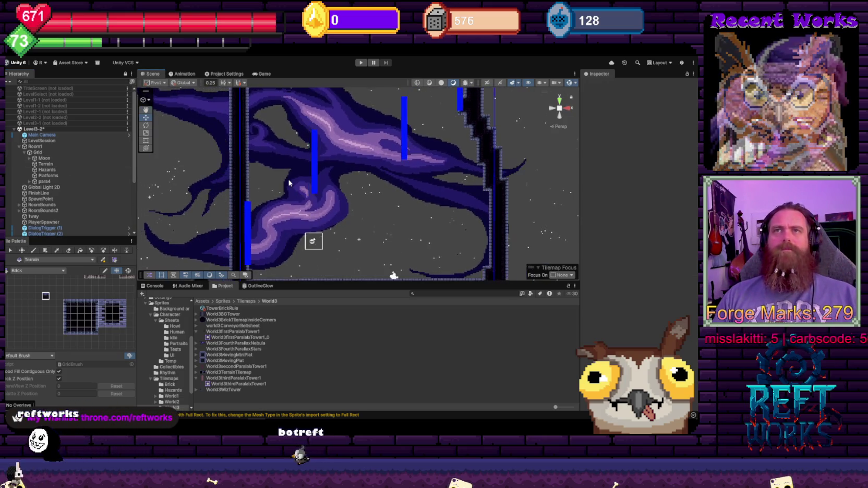
{"action": "scroll", "coordinate": [104, 208], "scroll_direction": "down", "scroll_amount": 5}
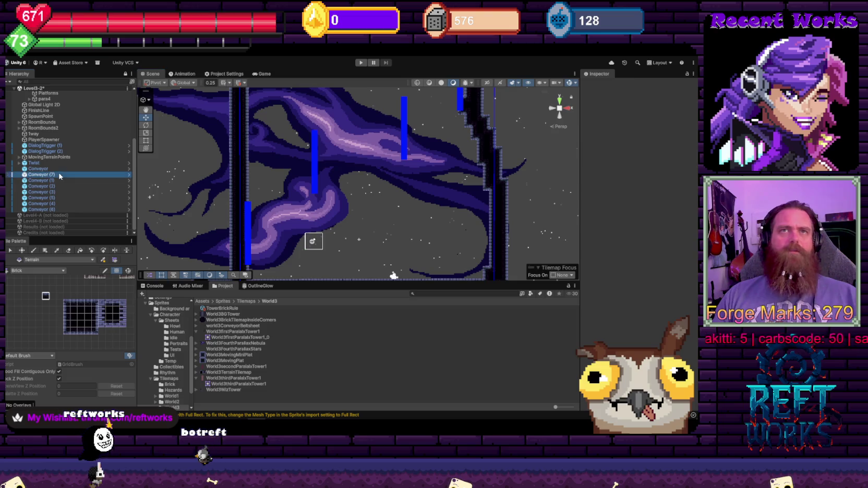
- Select all eight Conveyor bars and set their Sprite Renderer color to white
{"action": "left_click", "coordinate": [59, 175]}
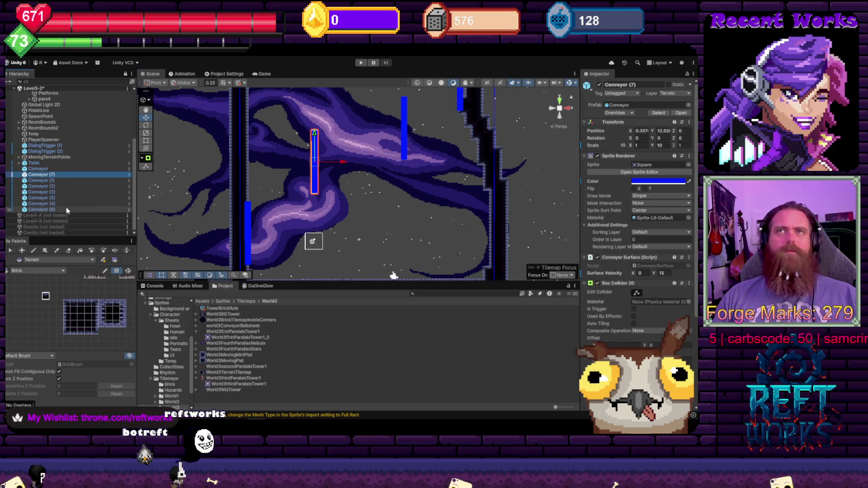
{"action": "left_click", "coordinate": [42, 209], "text": "shift"}
{"action": "left_click", "coordinate": [648, 181]}
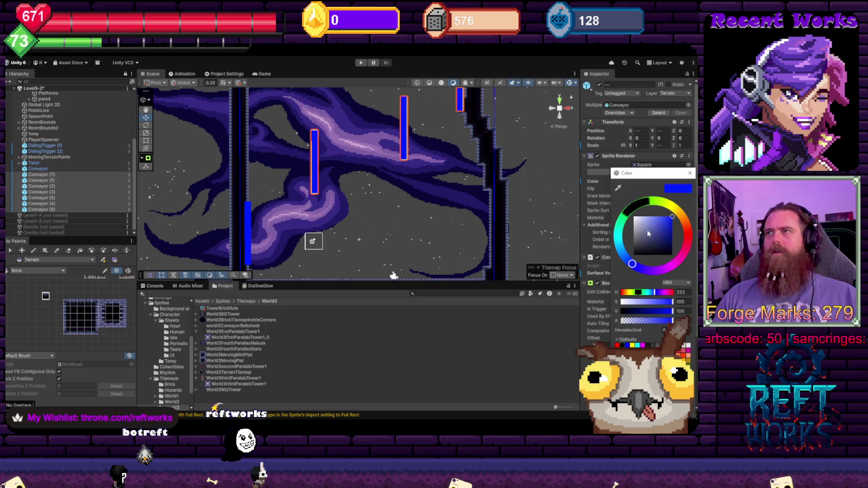
{"action": "left_click", "coordinate": [689, 173]}
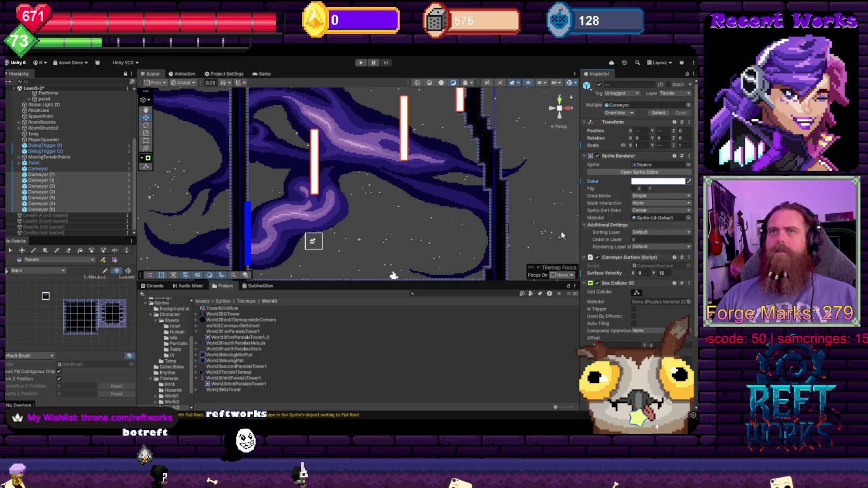
{"action": "left_click", "coordinate": [45, 170], "text": "ctrl"}
{"action": "left_click", "coordinate": [668, 181]}
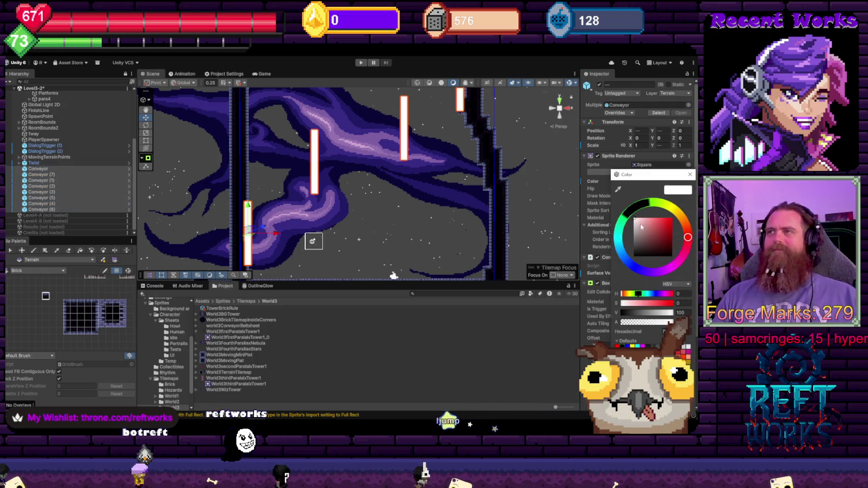
{"action": "left_click", "coordinate": [689, 173]}
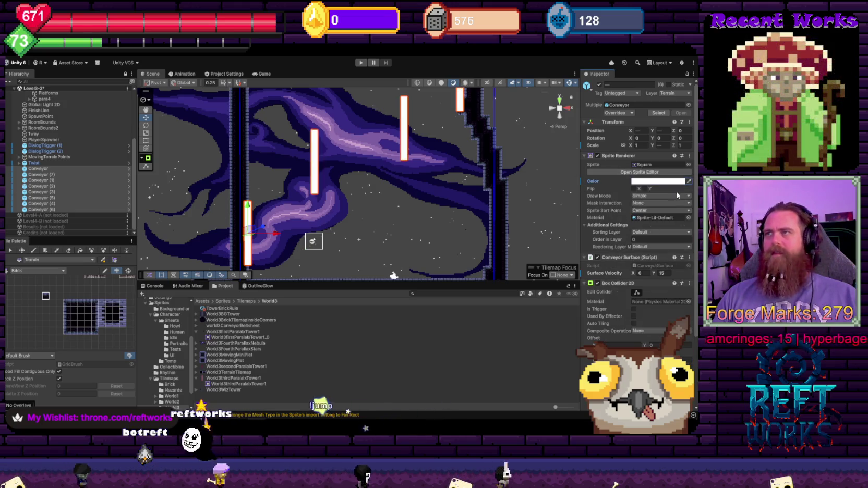
- Put the conveyors on the Terrain sorting layer with Order in Layer 1
{"action": "left_click", "coordinate": [659, 232]}
{"action": "left_click", "coordinate": [654, 288]}
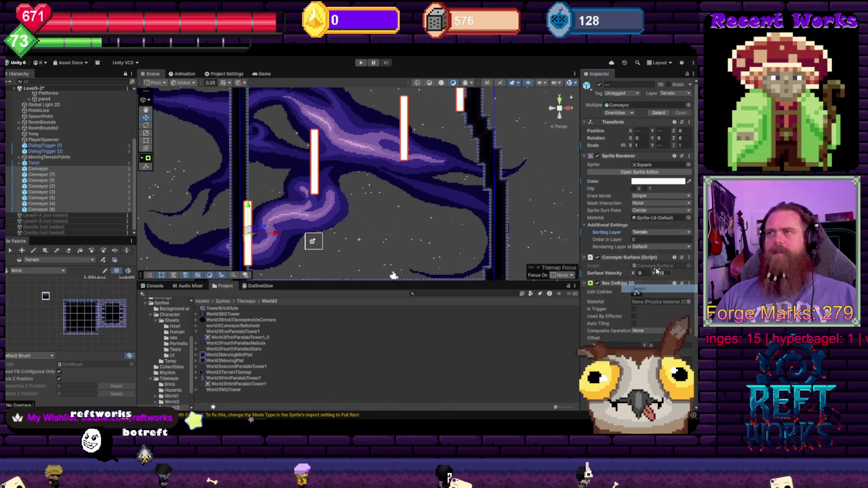
{"action": "left_click", "coordinate": [660, 240]}
{"action": "type", "text": "1"}
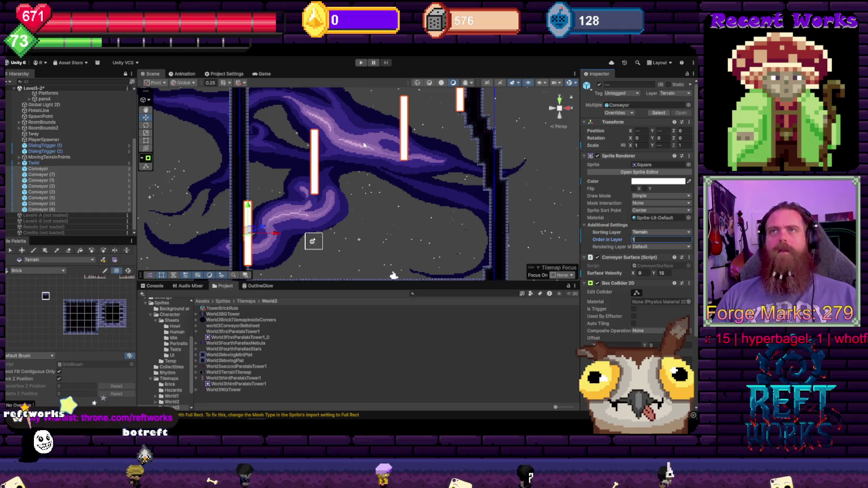
{"action": "mouse_move", "coordinate": [363, 145]}
{"action": "left_mouse_down"}
{"action": "mouse_move", "coordinate": [365, 157]}
{"action": "mouse_move", "coordinate": [334, 148]}
{"action": "mouse_move", "coordinate": [344, 182]}
{"action": "left_mouse_up"}
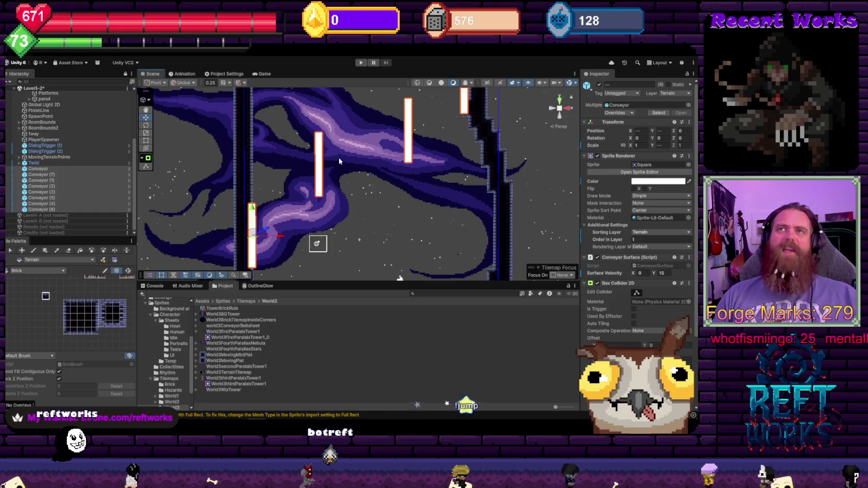
- Pan and zoom down the shaft until the bottom wall and all conveyor bars are visible
{"action": "scroll", "coordinate": [339, 161], "scroll_direction": "up", "scroll_amount": 3}
{"action": "mouse_move", "coordinate": [273, 118]}
{"action": "left_mouse_down"}
{"action": "mouse_move", "coordinate": [310, 195]}
{"action": "mouse_move", "coordinate": [341, 186]}
{"action": "mouse_move", "coordinate": [339, 151]}
{"action": "left_mouse_up"}
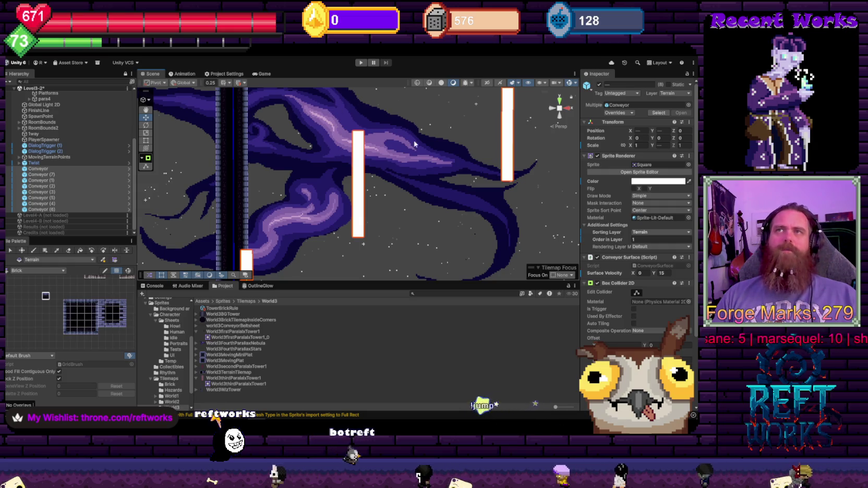
{"action": "left_click_drag", "start_coordinate": [351, 164], "coordinate": [414, 193]}
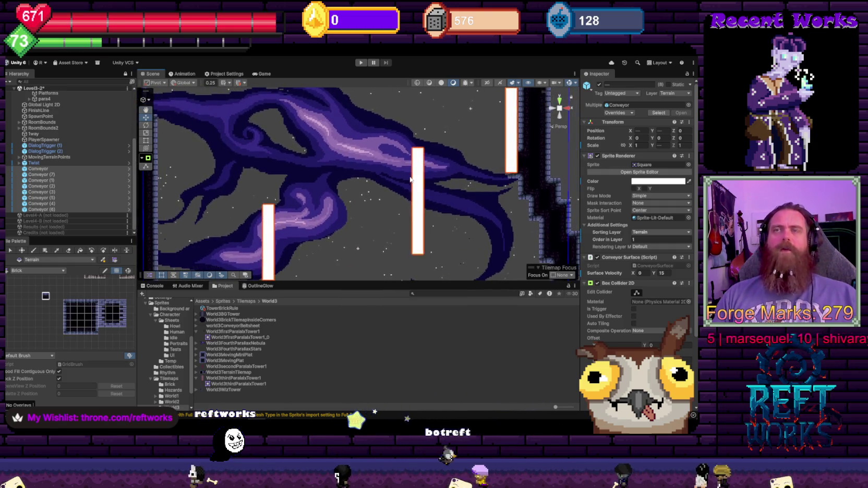
{"action": "scroll", "coordinate": [347, 135], "scroll_direction": "down", "scroll_amount": 5}
{"action": "left_click_drag", "start_coordinate": [343, 136], "coordinate": [344, 194]}
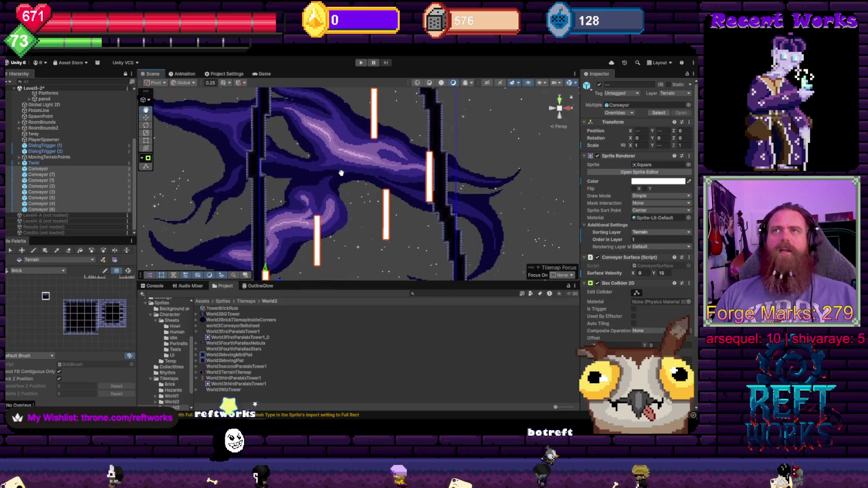
{"action": "scroll", "coordinate": [356, 156], "scroll_direction": "down", "scroll_amount": 2}
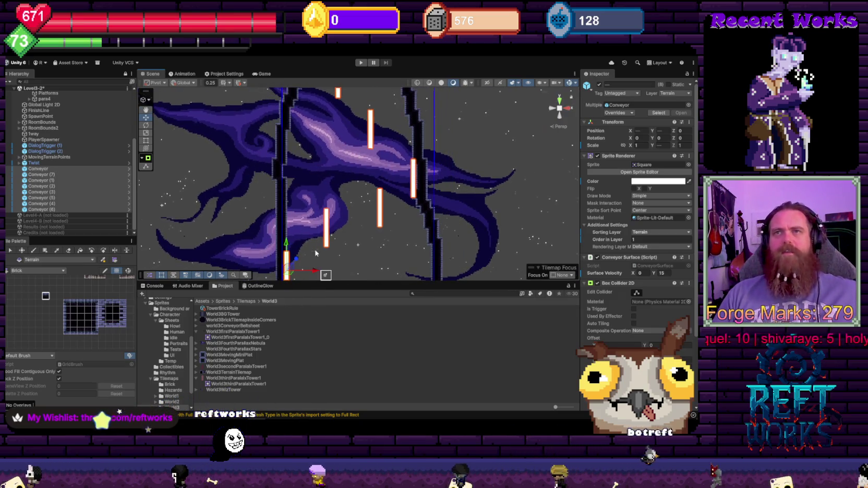
{"action": "scroll", "coordinate": [356, 156], "scroll_direction": "up", "scroll_amount": 2}
{"action": "mouse_move", "coordinate": [329, 294]}
{"action": "left_mouse_down"}
{"action": "mouse_move", "coordinate": [323, 145]}
{"action": "mouse_move", "coordinate": [325, 153]}
{"action": "left_mouse_up"}
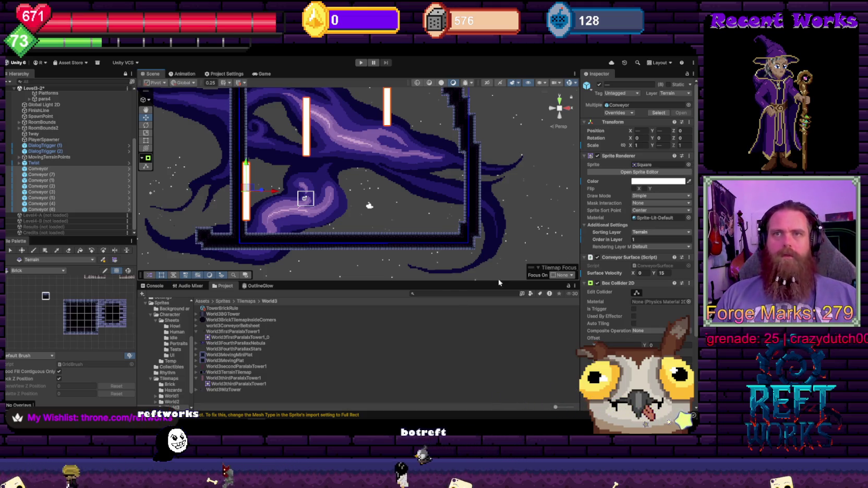
- Open the conveyors' sprite picker and close it without changing the sprite
{"action": "left_click", "coordinate": [688, 165]}
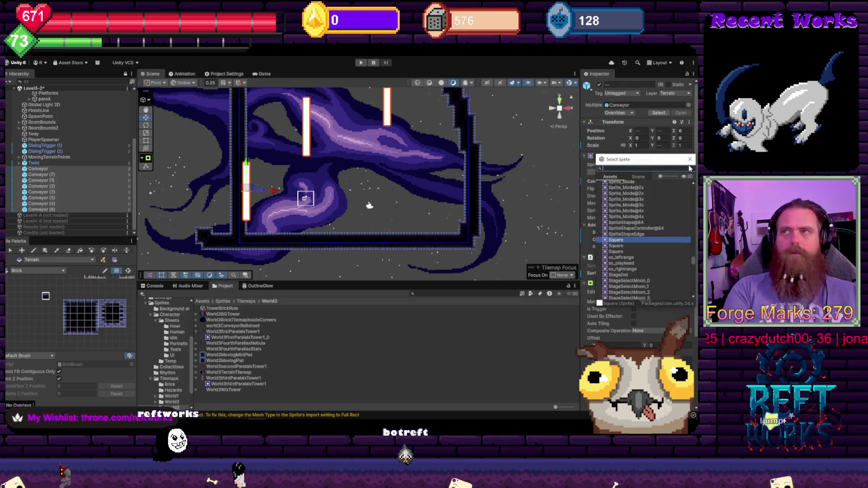
{"action": "type", "text": "convey"}
{"action": "type", "text": "y"}
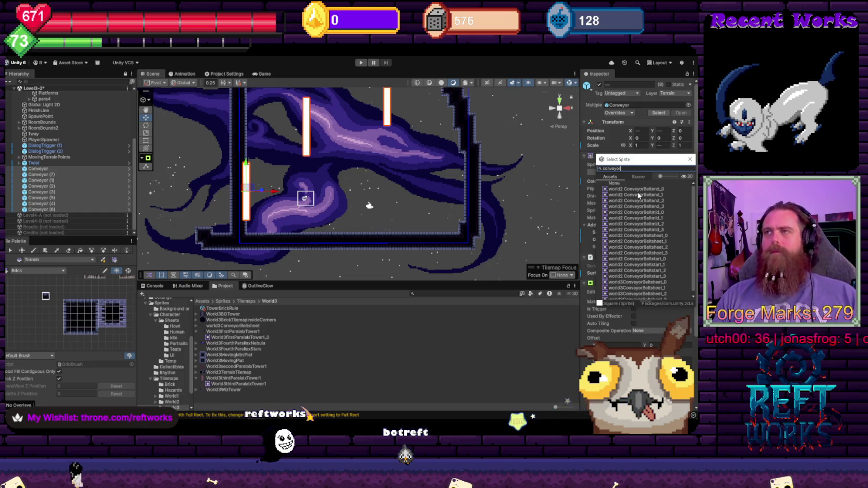
{"action": "left_click_drag", "start_coordinate": [639, 163], "coordinate": [632, 142]}
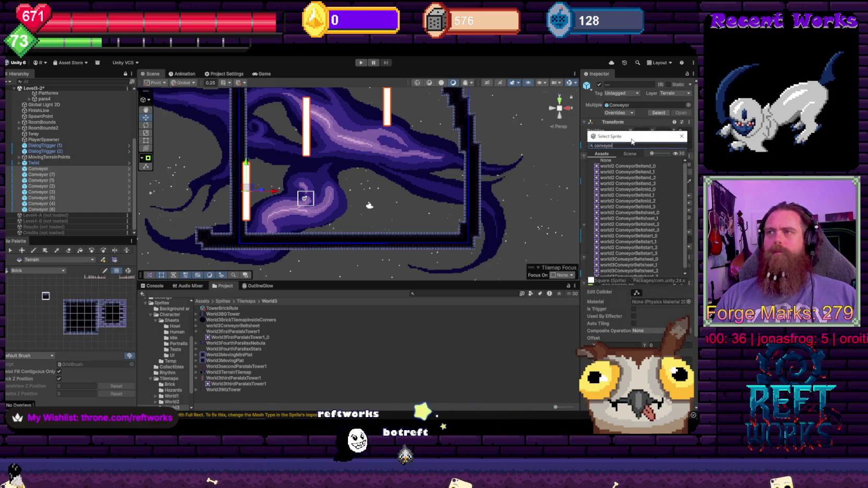
{"action": "left_click", "coordinate": [681, 137]}
{"action": "scroll", "coordinate": [636, 198], "scroll_direction": "down", "scroll_amount": 3}
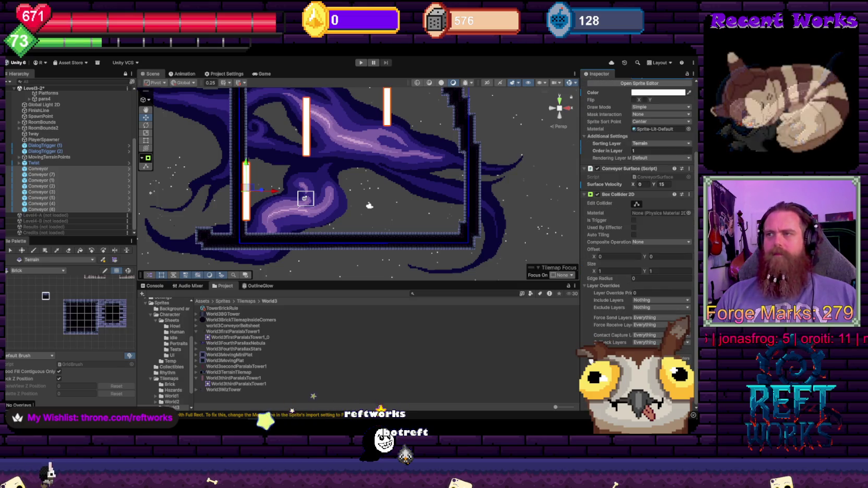
- Add a Loop Animator component to the selected conveyors
{"action": "key", "text": "ctrl+shift+a"}
{"action": "type", "text": "spritere"}
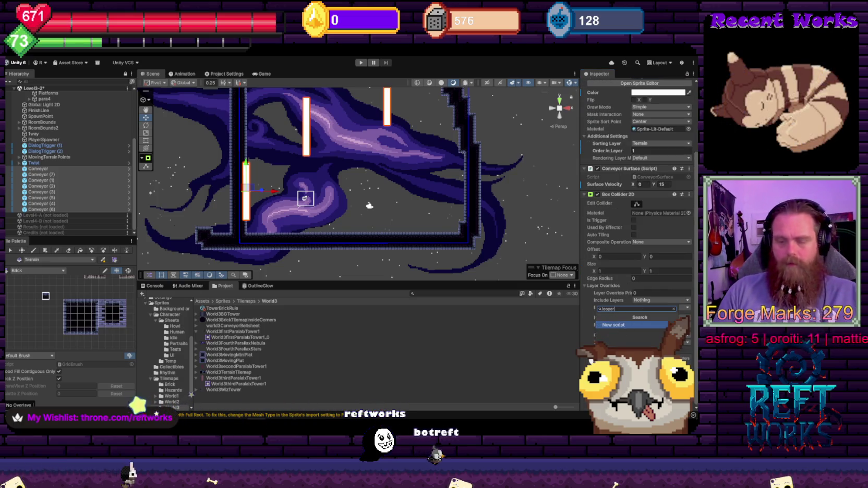
{"action": "key", "text": "Return"}
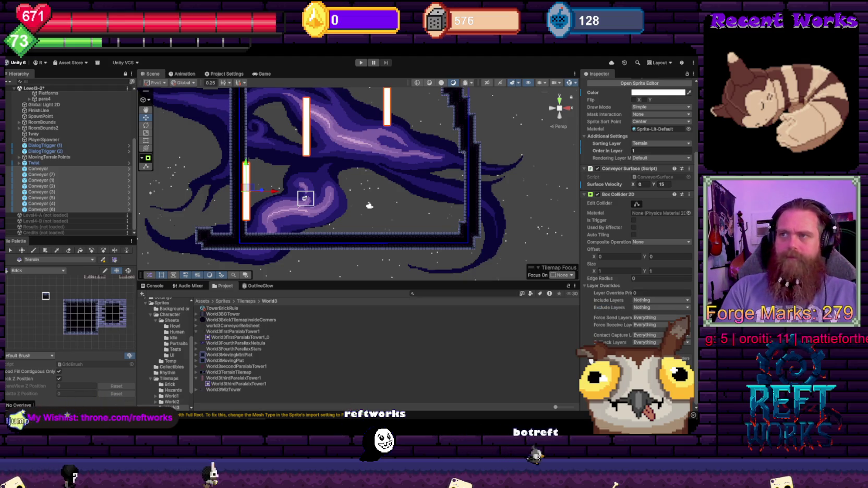
{"action": "scroll", "coordinate": [637, 310], "scroll_direction": "down", "scroll_amount": 3}
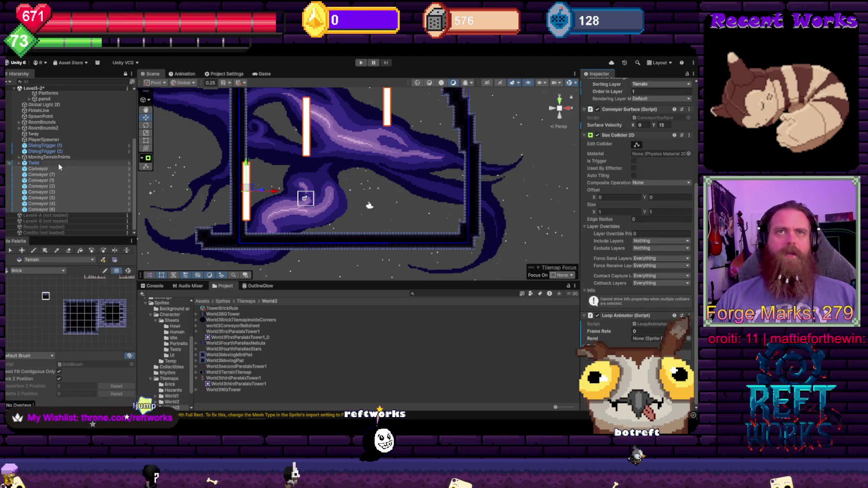
{"action": "scroll", "coordinate": [181, 374], "scroll_direction": "down", "scroll_amount": 2}
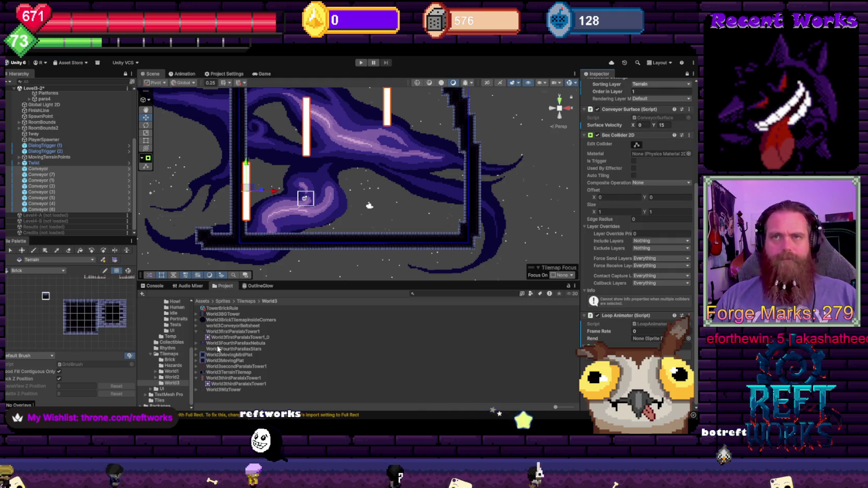
- Add the world3ConveyorBeltsheet frames _0–_3 to the Loop Animator's Sprites list
{"action": "left_click", "coordinate": [196, 325]}
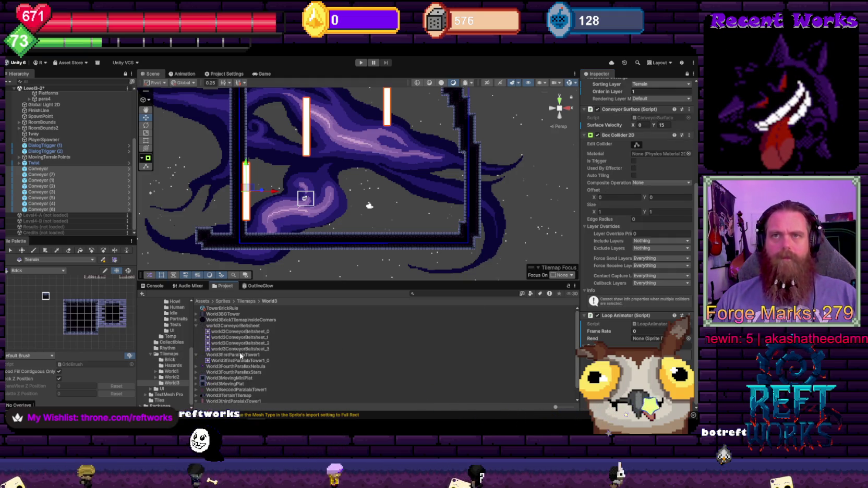
{"action": "left_click", "coordinate": [239, 349]}
{"action": "left_click", "coordinate": [239, 331], "text": "shift"}
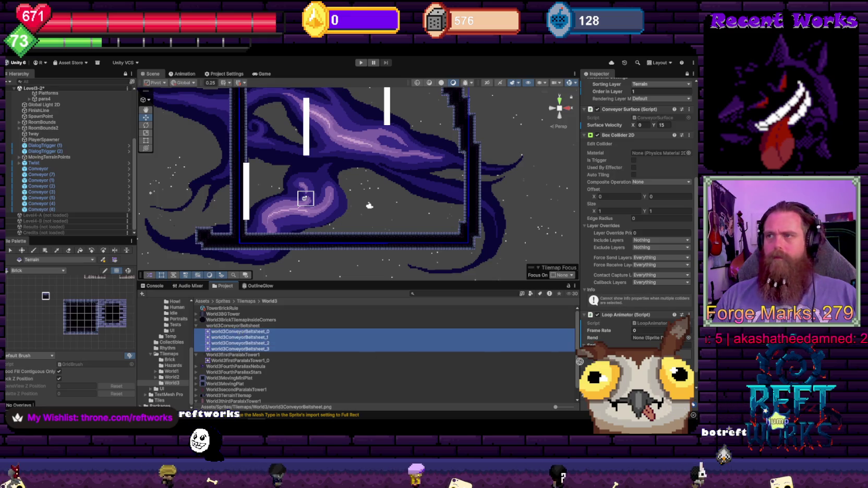
{"action": "left_click_drag", "start_coordinate": [579, 361], "coordinate": [610, 346]}
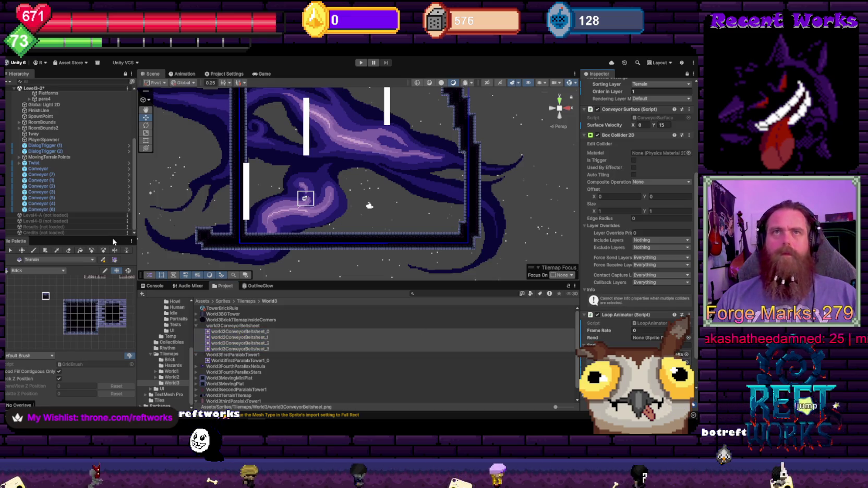
- Assign the first Conveyor's Sprite Renderer to the Loop Animator's Rend field
{"action": "left_click", "coordinate": [39, 210]}
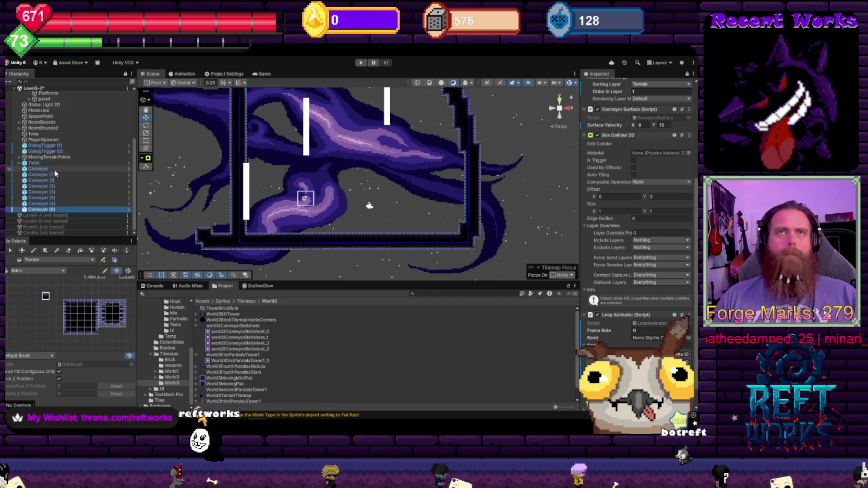
{"action": "left_click", "coordinate": [38, 168], "text": "shift"}
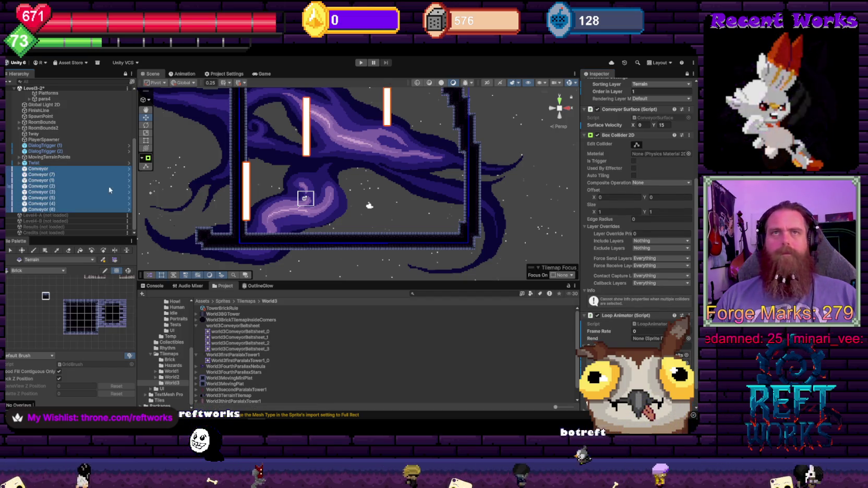
{"action": "left_click", "coordinate": [32, 170]}
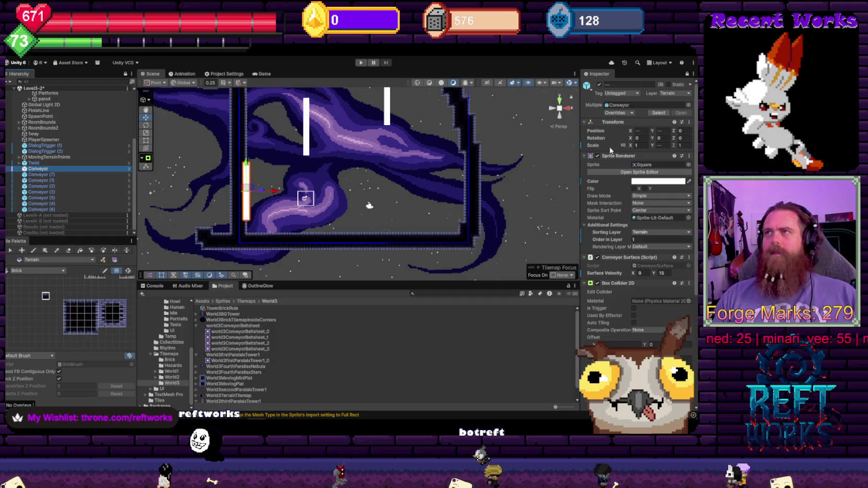
{"action": "scroll", "coordinate": [615, 156], "scroll_direction": "down", "scroll_amount": 2}
{"action": "scroll", "coordinate": [641, 206], "scroll_direction": "down", "scroll_amount": 3}
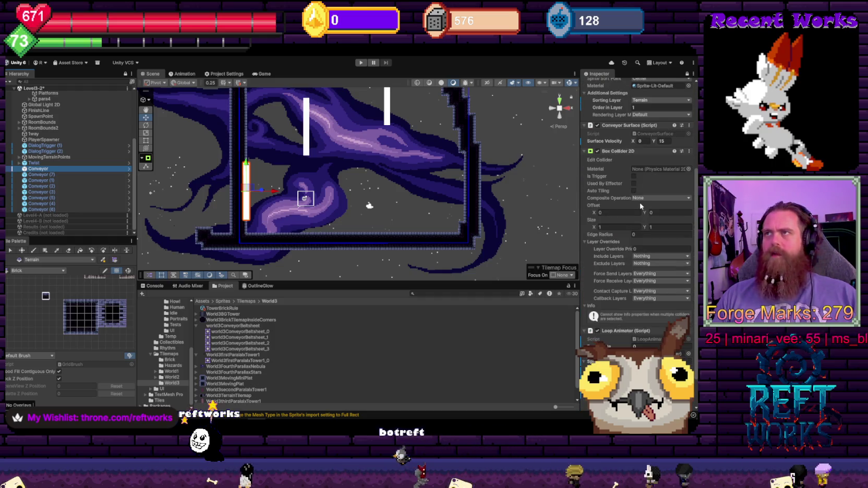
{"action": "left_click", "coordinate": [54, 209], "text": "shift"}
{"action": "left_click", "coordinate": [589, 151]}
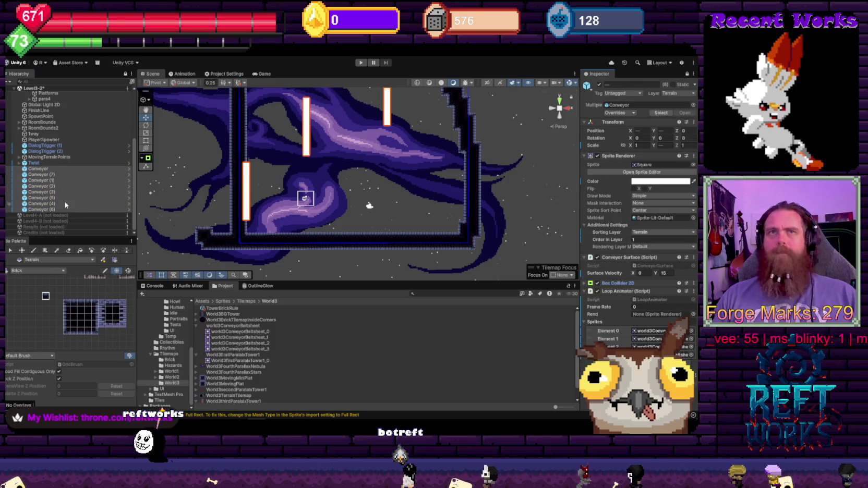
{"action": "left_click", "coordinate": [66, 170]}
{"action": "left_click_drag", "start_coordinate": [608, 155], "coordinate": [659, 314]}
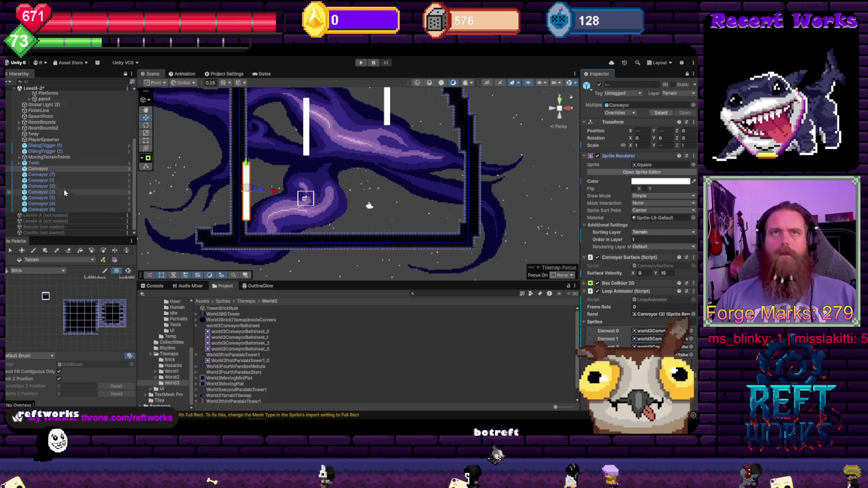
{"action": "left_click", "coordinate": [54, 209], "text": "shift"}
- Set the Loop Animator Frame Rate to 12, then check it on Conveyor (7), Conveyor (1) and Conveyor
{"action": "left_click", "coordinate": [659, 306]}
{"action": "type", "text": "12"}
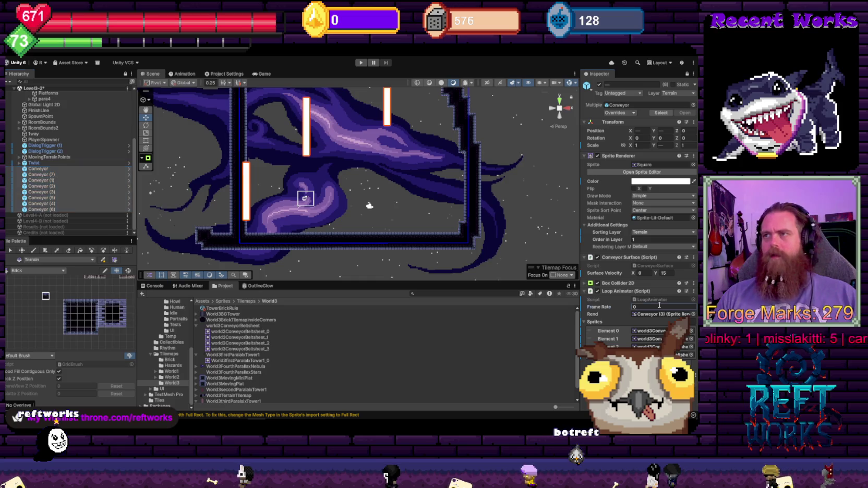
{"action": "left_click", "coordinate": [58, 175]}
{"action": "left_click", "coordinate": [628, 161]}
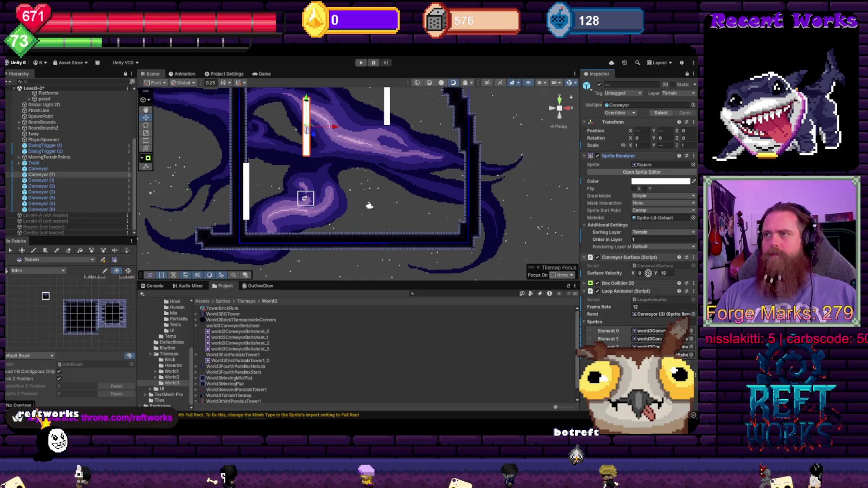
{"action": "left_click", "coordinate": [38, 180]}
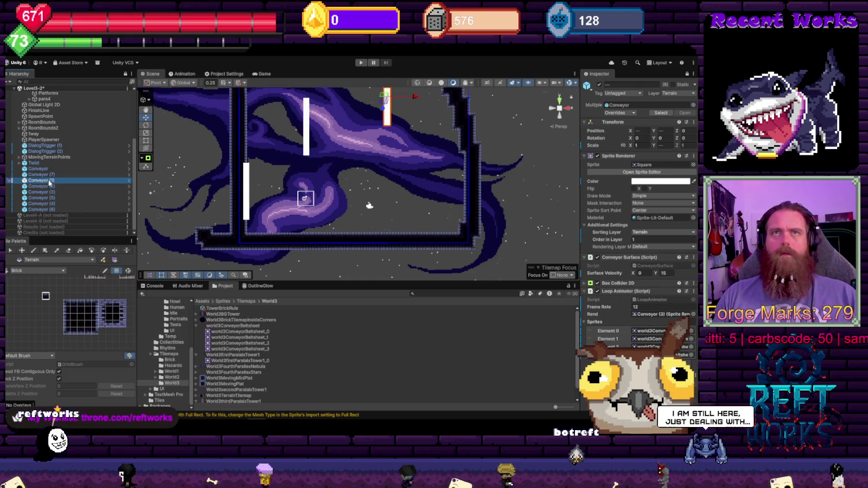
{"action": "left_click", "coordinate": [622, 159]}
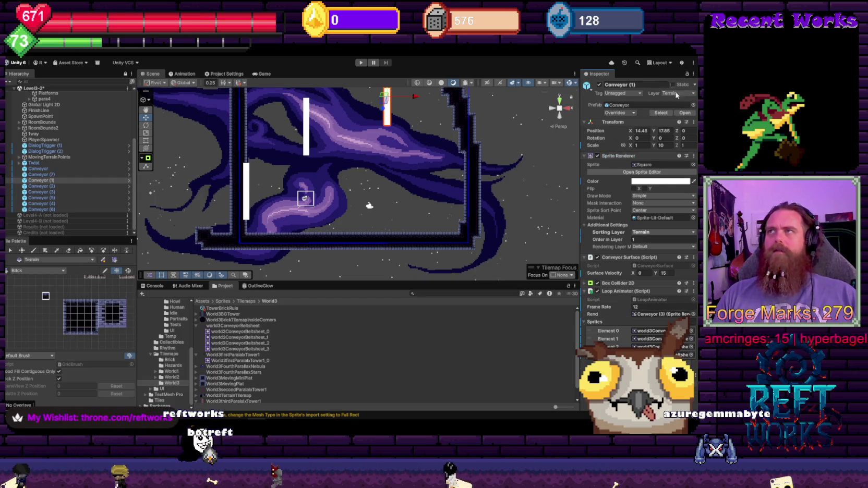
{"action": "left_click", "coordinate": [46, 169], "text": "shift"}
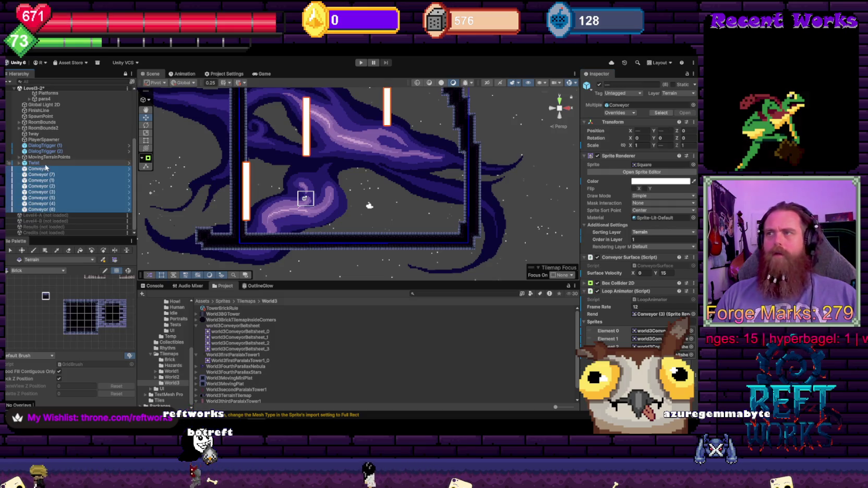
{"action": "left_click", "coordinate": [52, 169]}
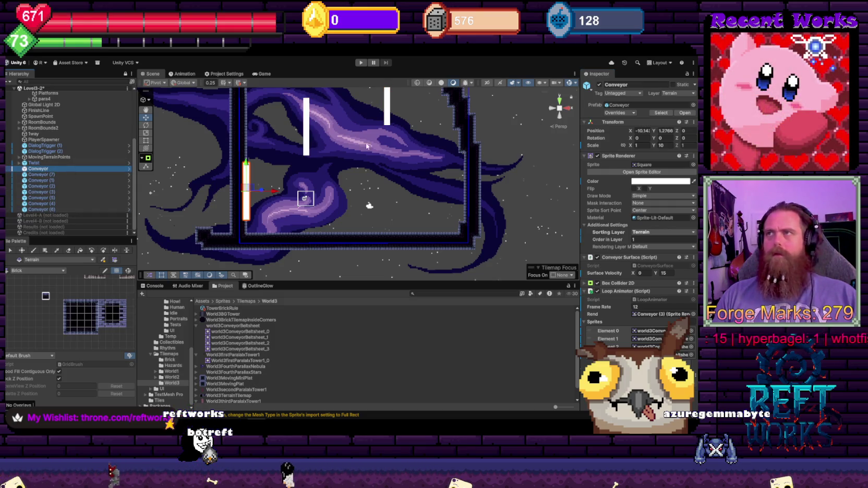
{"action": "left_click", "coordinate": [69, 175]}
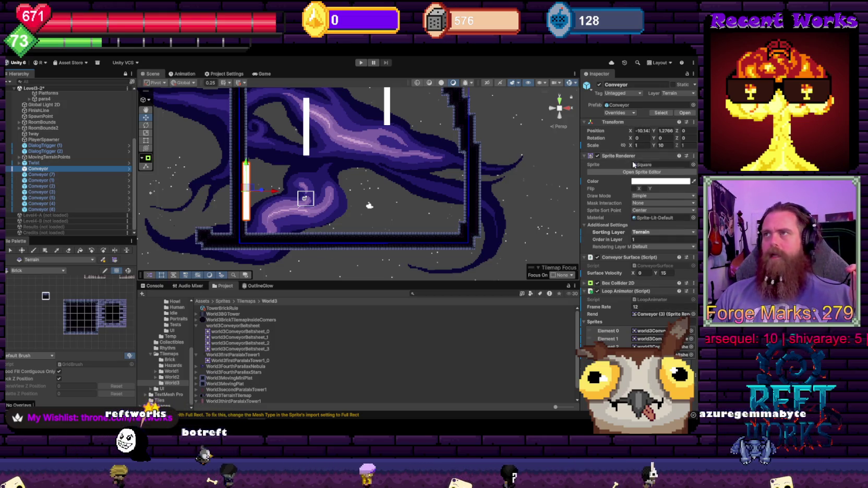
- Point the current conveyor's and Conveyor (7)'s Rend at their own Sprite Renderers
{"action": "left_click_drag", "start_coordinate": [617, 156], "coordinate": [666, 314]}
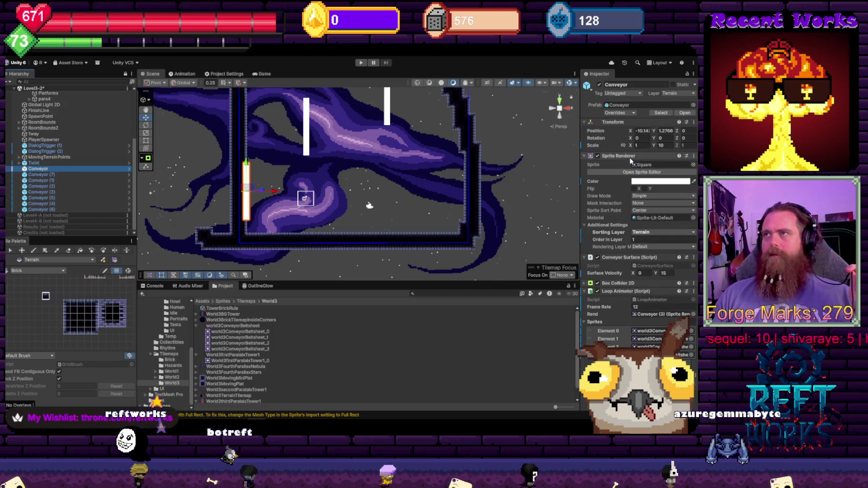
{"action": "left_click", "coordinate": [95, 174]}
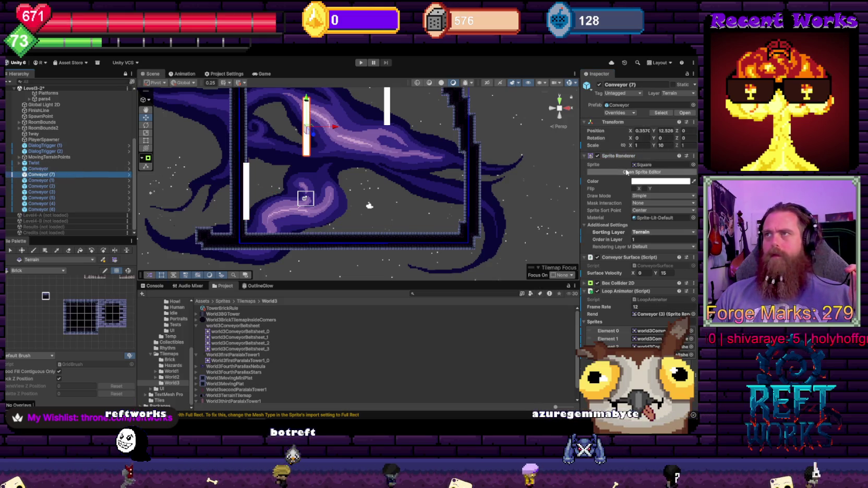
{"action": "left_click_drag", "start_coordinate": [632, 157], "coordinate": [656, 321]}
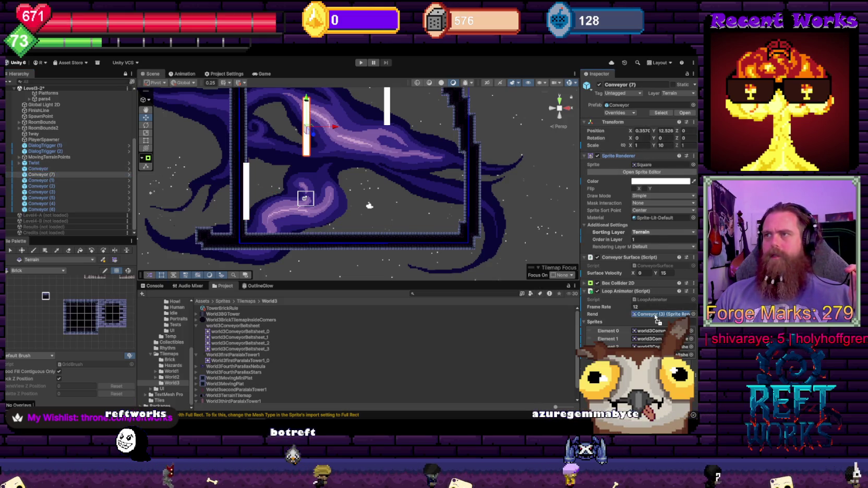
- Review Conveyor (1) through (6), fixing Rend on (4) and (6), then select all eight conveyors
{"action": "left_click", "coordinate": [60, 181]}
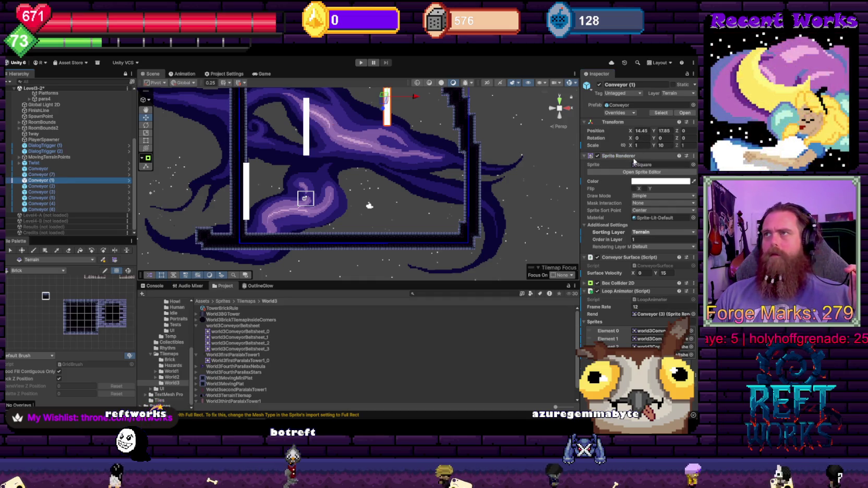
{"action": "key", "text": "Down"}
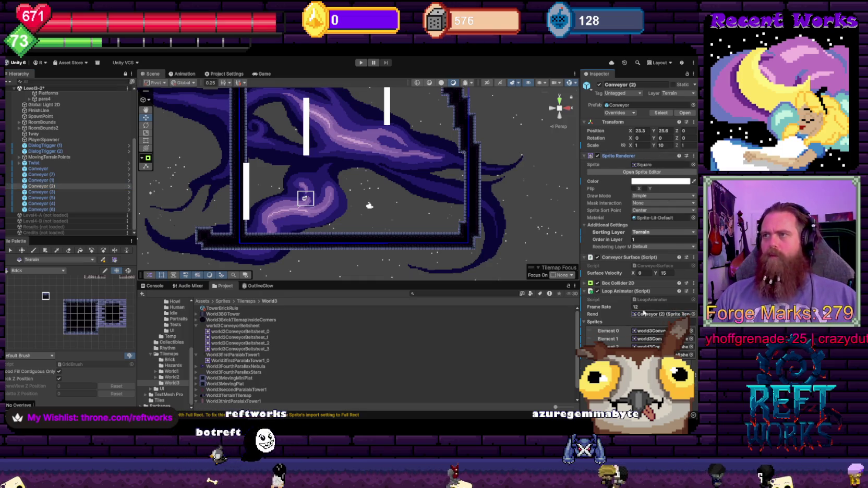
{"action": "left_click", "coordinate": [121, 193]}
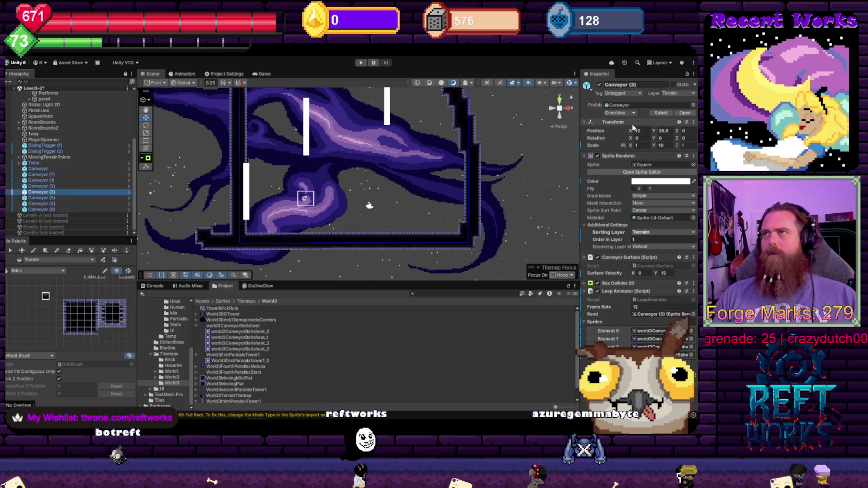
{"action": "left_click", "coordinate": [695, 272]}
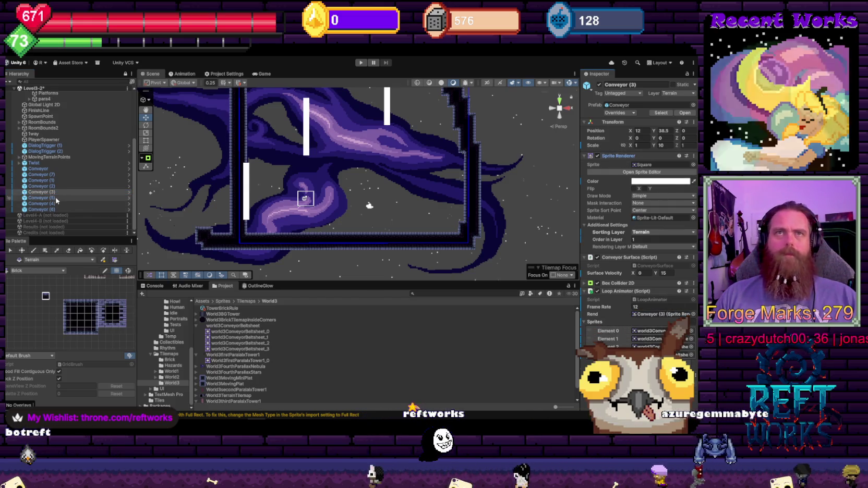
{"action": "key", "text": "Down"}
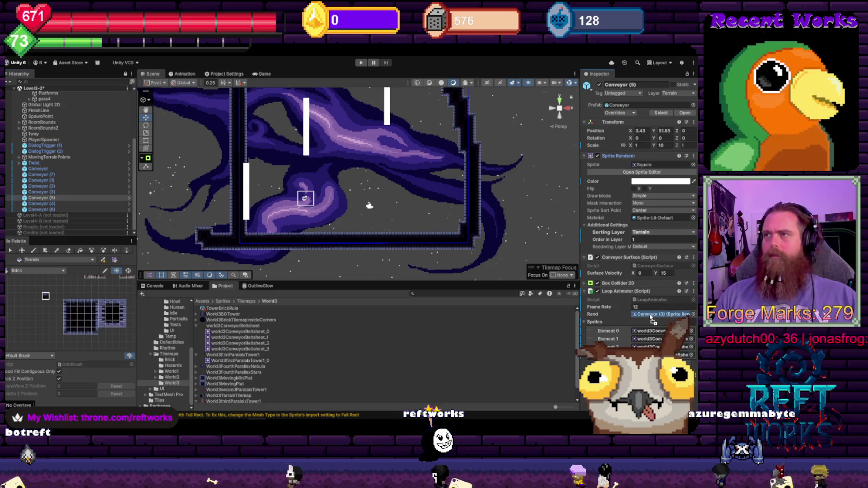
{"action": "key", "text": "Down"}
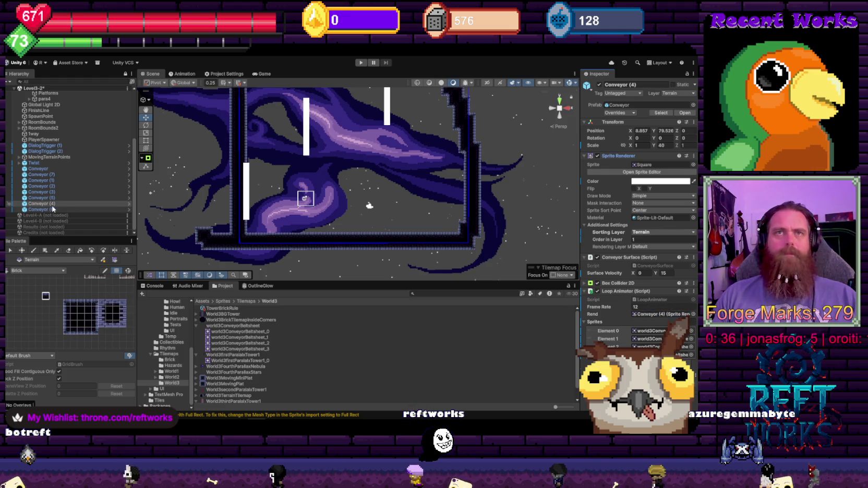
{"action": "left_click", "coordinate": [53, 209]}
{"action": "left_click", "coordinate": [626, 157]}
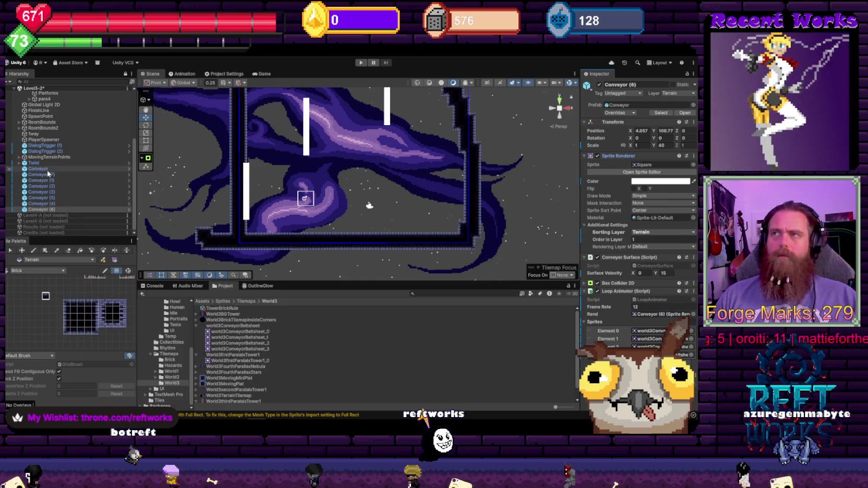
{"action": "left_click", "coordinate": [33, 170], "text": "shift"}
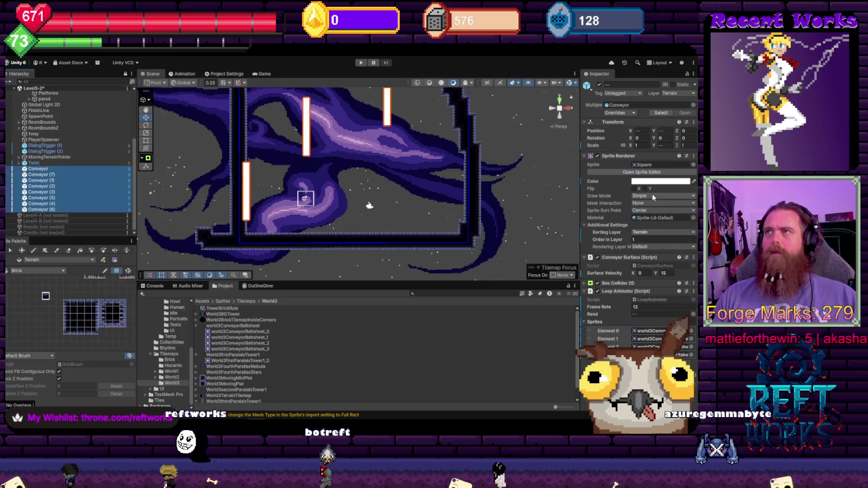
{"action": "left_click", "coordinate": [692, 164]}
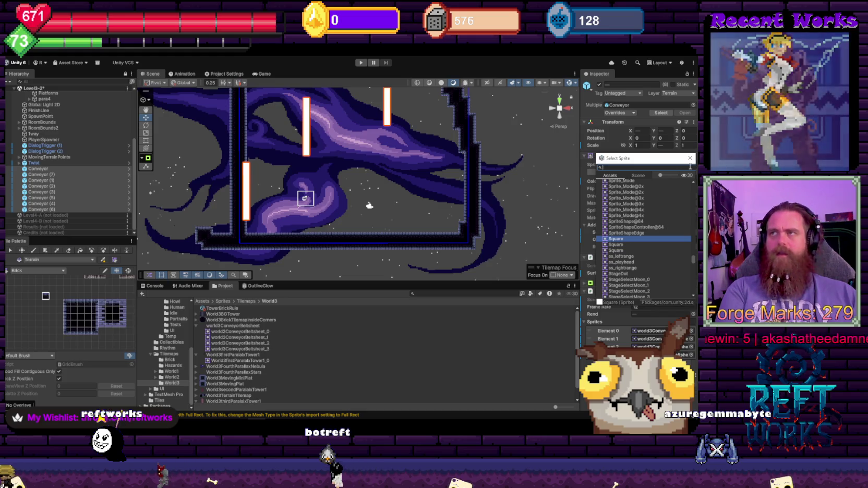
{"action": "type", "text": "convery"}
{"action": "key", "text": "BackSpace"}
{"action": "key", "text": "BackSpace"}
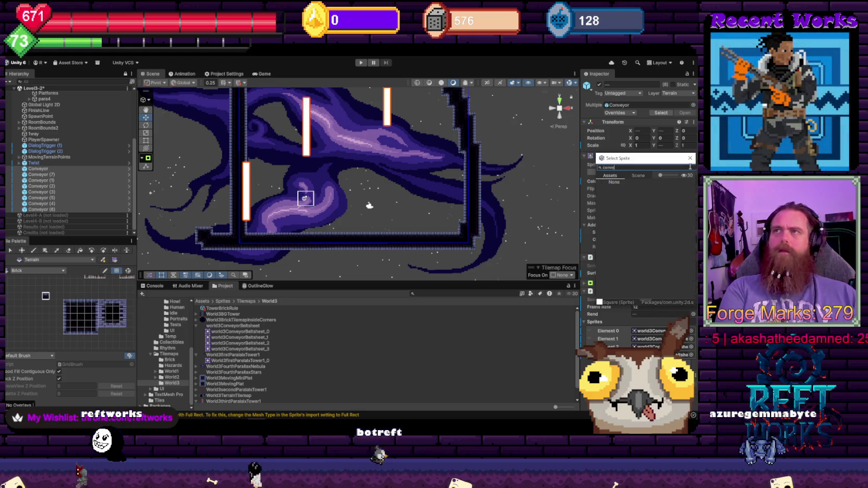
{"action": "type", "text": "yor"}
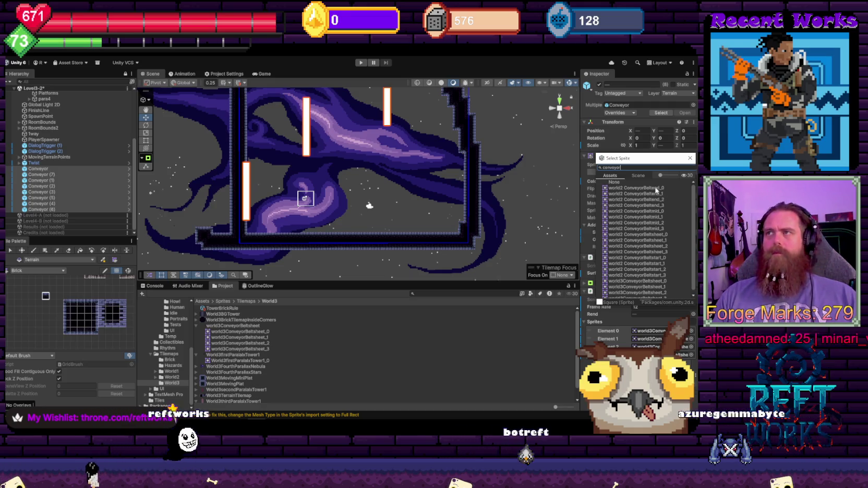
{"action": "left_click", "coordinate": [626, 278]}
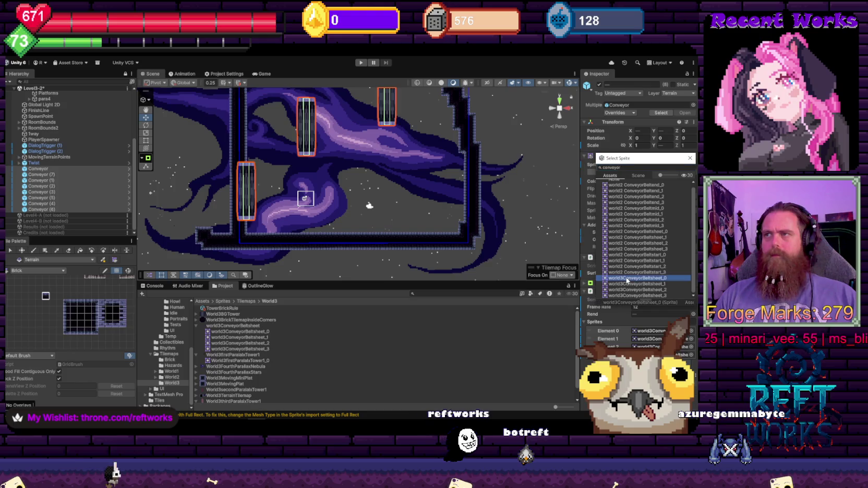
{"action": "double_click", "coordinate": [628, 279]}
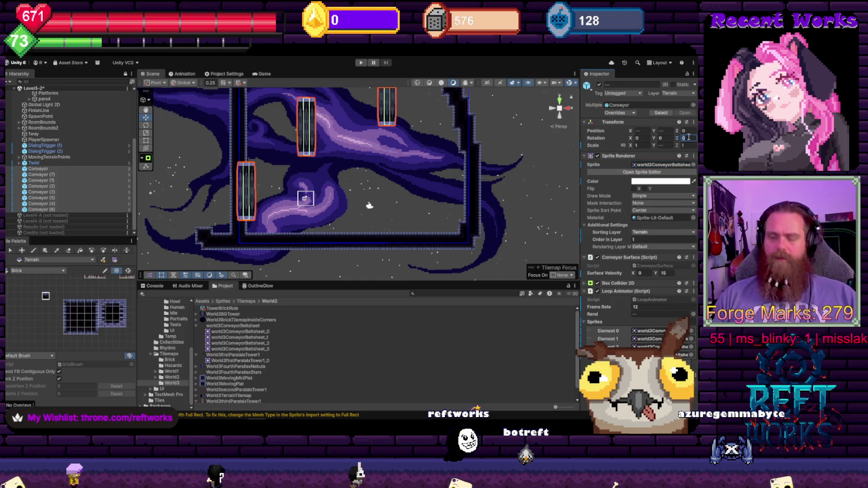
{"action": "type", "text": "90"}
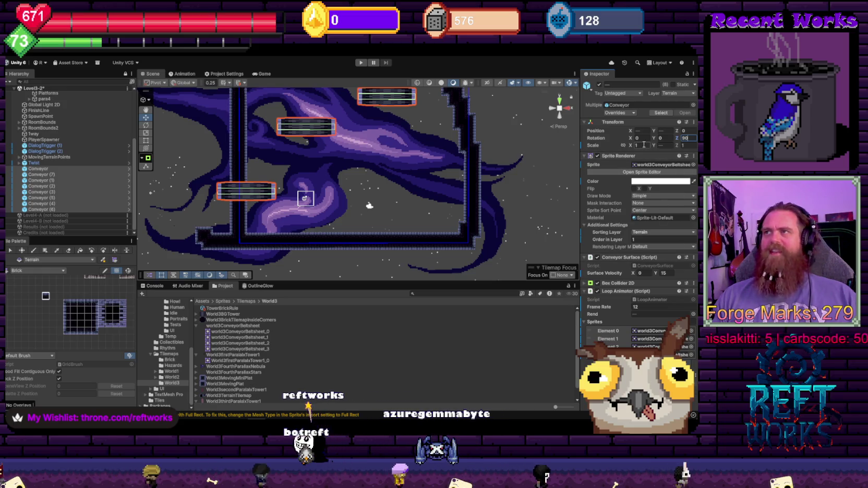
{"action": "left_click", "coordinate": [666, 144]}
{"action": "type", "text": "1"}
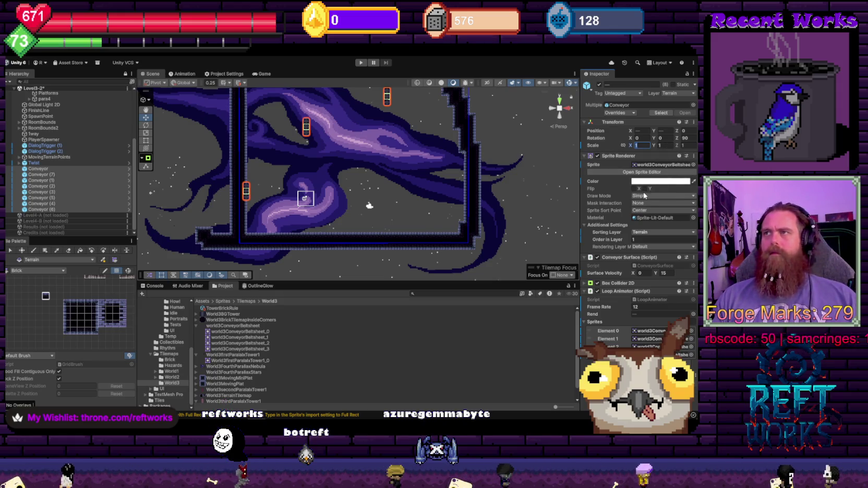
{"action": "left_click", "coordinate": [648, 220]}
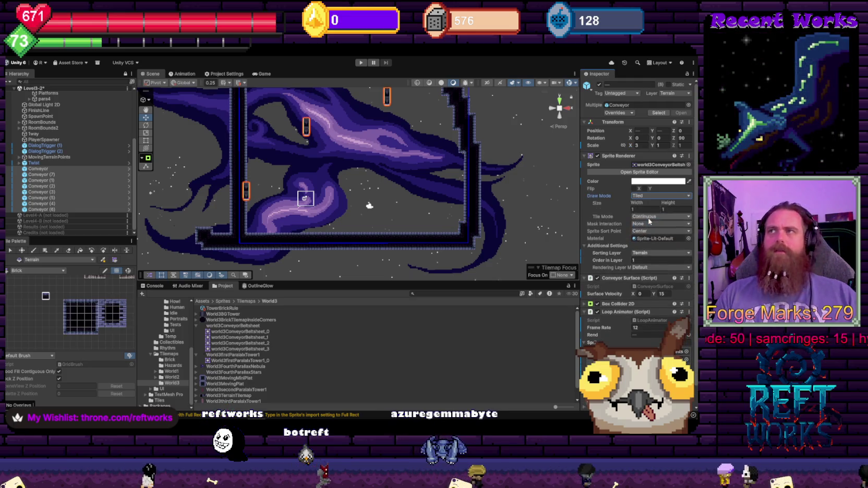
{"action": "left_click", "coordinate": [637, 145]}
{"action": "type", "text": "1"}
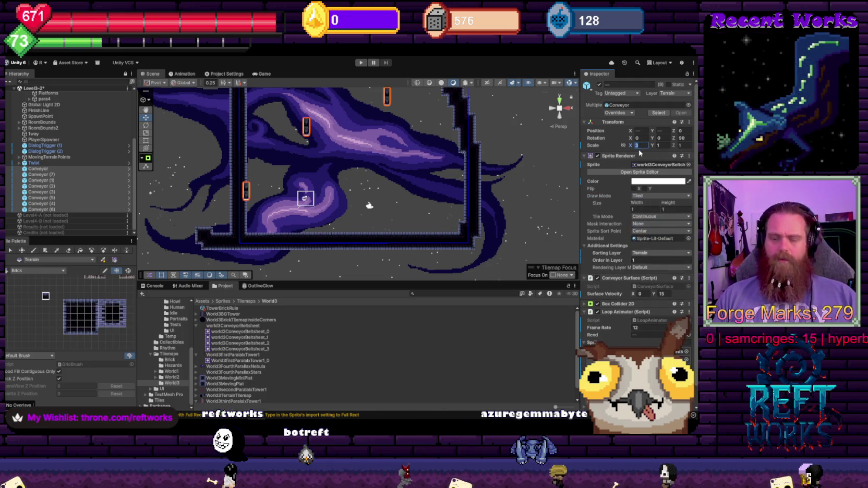
{"action": "key", "text": "Tab"}
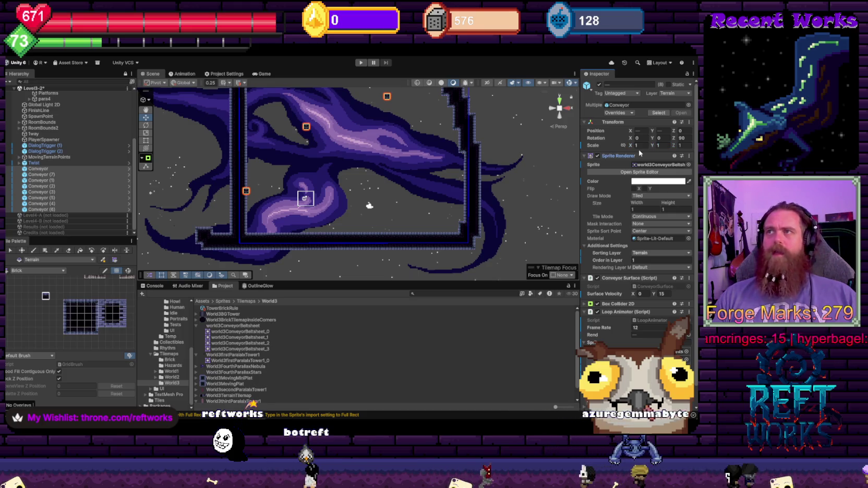
{"action": "key", "text": "Tab"}
{"action": "key", "text": "Tab"}
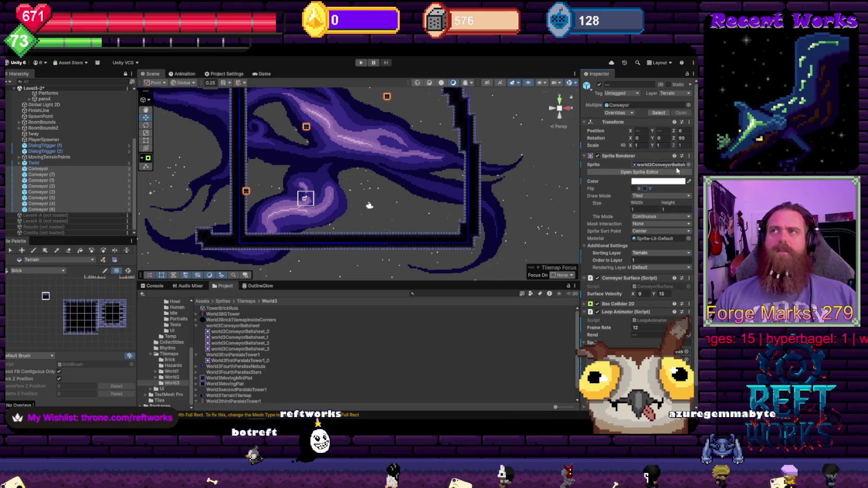
{"action": "key", "text": "ctrl+z"}
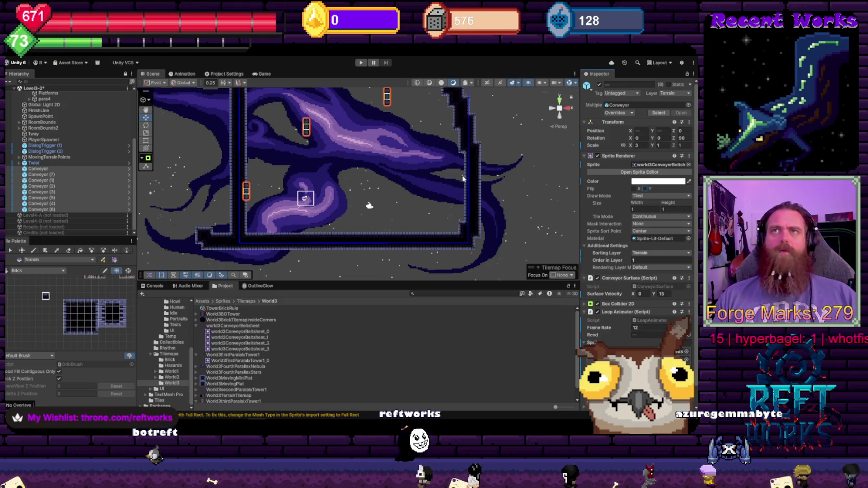
{"action": "key", "text": "ctrl+z"}
{"action": "key", "text": "ctrl+z"}
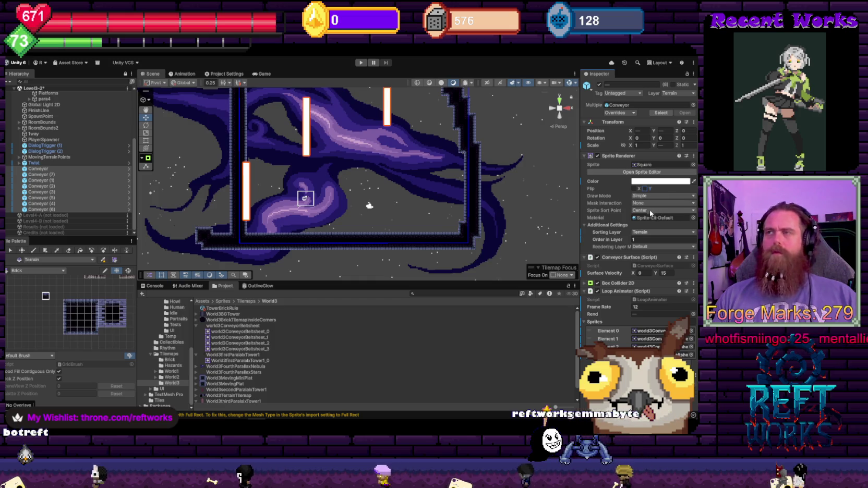
- Give the left Conveyor the world3ConveyorBeltsheet_0 sprite
{"action": "left_click", "coordinate": [244, 180]}
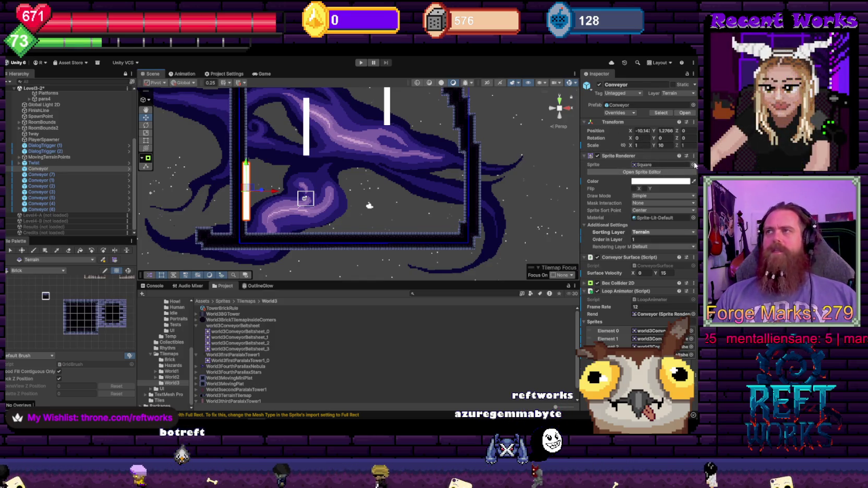
{"action": "left_click", "coordinate": [693, 165]}
{"action": "type", "text": "onv"}
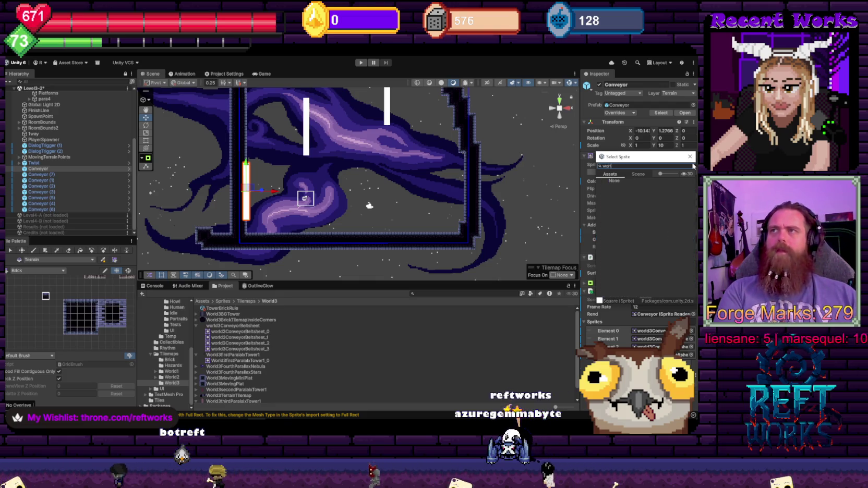
{"action": "type", "text": "d 3"}
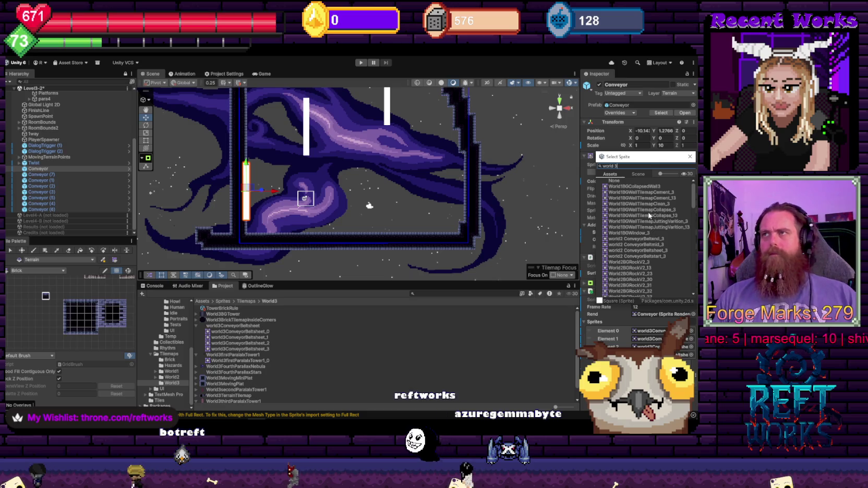
{"action": "key", "text": "BackSpace"}
{"action": "key", "text": "BackSpace"}
{"action": "type", "text": "3"}
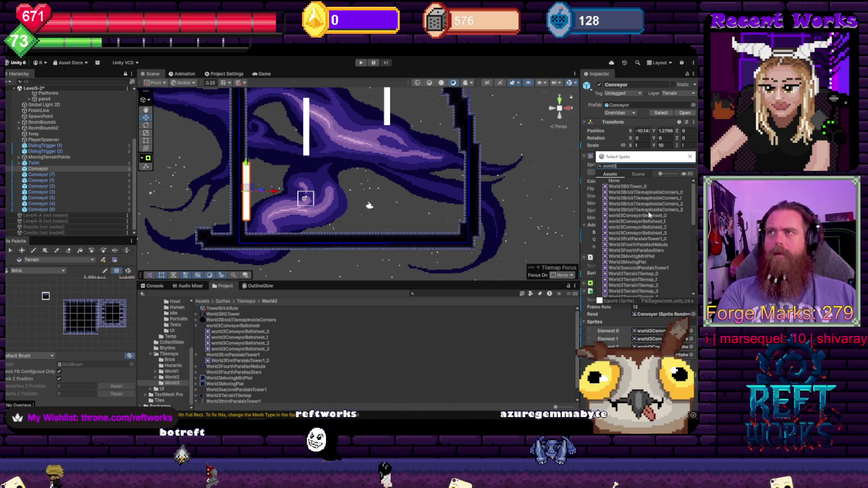
{"action": "left_click", "coordinate": [648, 216]}
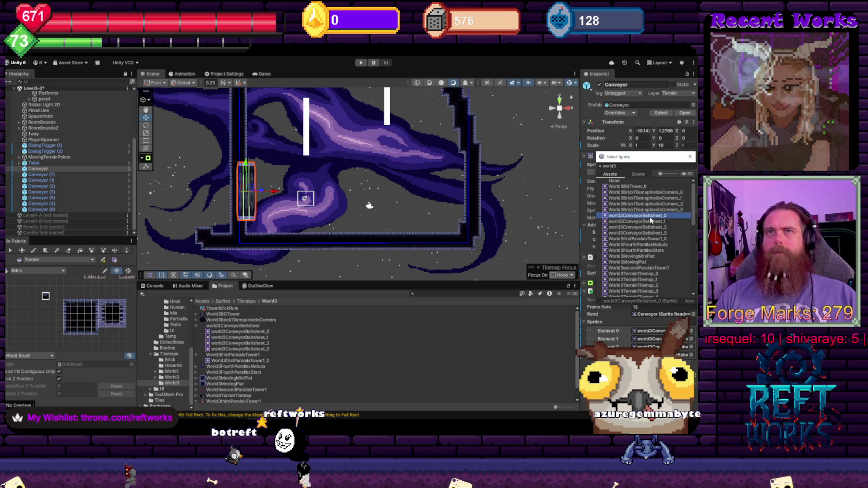
{"action": "double_click", "coordinate": [646, 217]}
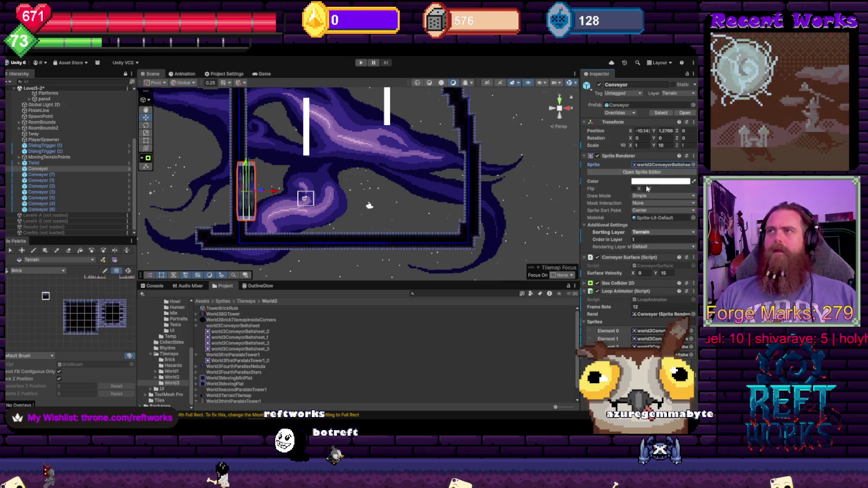
- Make the left belt's sprite Tiled and rotate it 90° on Z so it stands vertically
{"action": "left_click", "coordinate": [647, 220]}
{"action": "left_click", "coordinate": [641, 145]}
{"action": "type", "text": "3"}
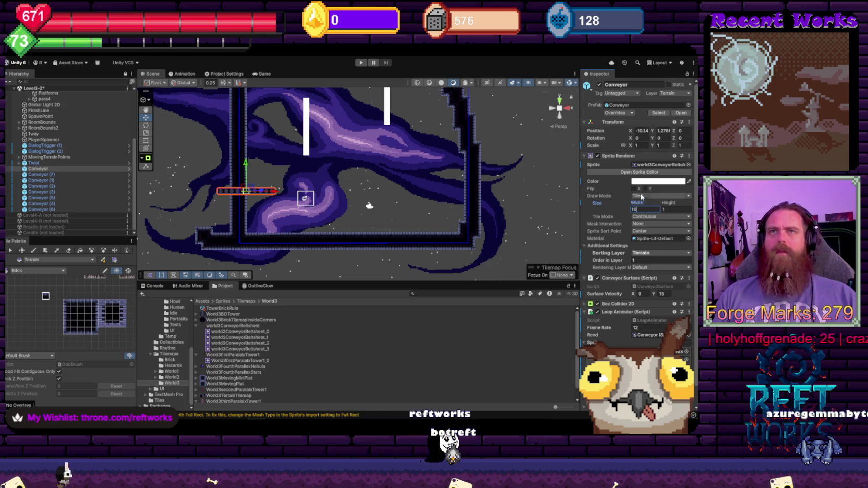
{"action": "left_click", "coordinate": [682, 138]}
{"action": "type", "text": "90"}
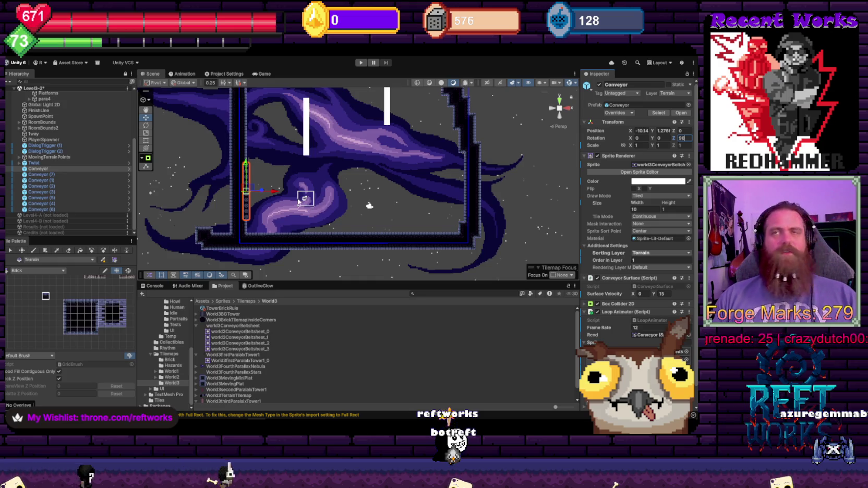
{"action": "scroll", "coordinate": [253, 181], "scroll_direction": "up", "scroll_amount": 2}
{"action": "left_click_drag", "start_coordinate": [314, 217], "coordinate": [393, 218]}
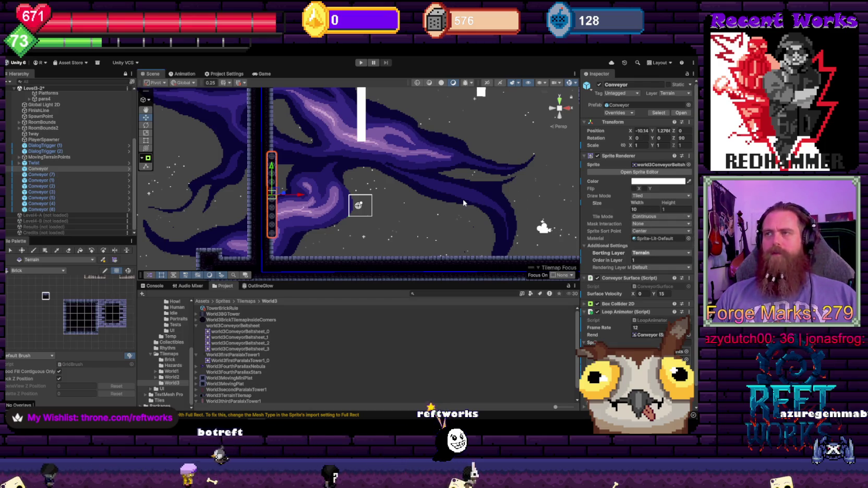
- Select Conveyor (1) through (5) together with Conveyor (7) in the shaft
{"action": "left_click_drag", "start_coordinate": [374, 163], "coordinate": [501, 163]}
{"action": "left_click", "coordinate": [358, 167]}
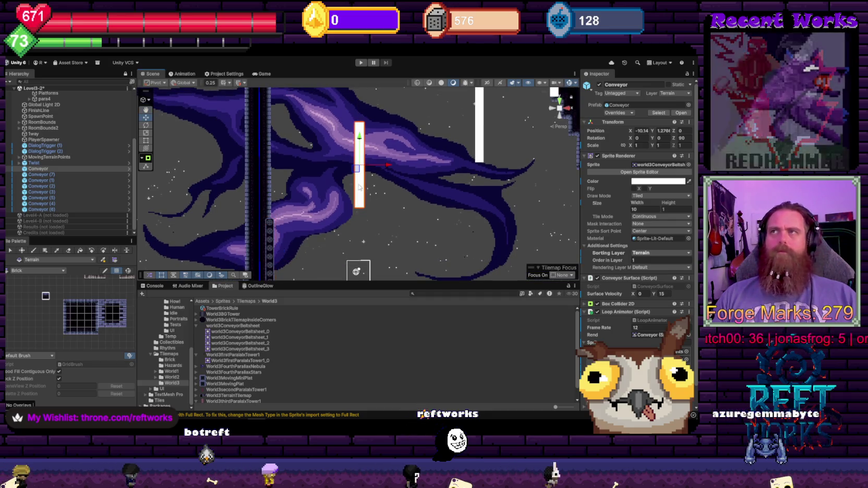
{"action": "left_click", "coordinate": [479, 135]}
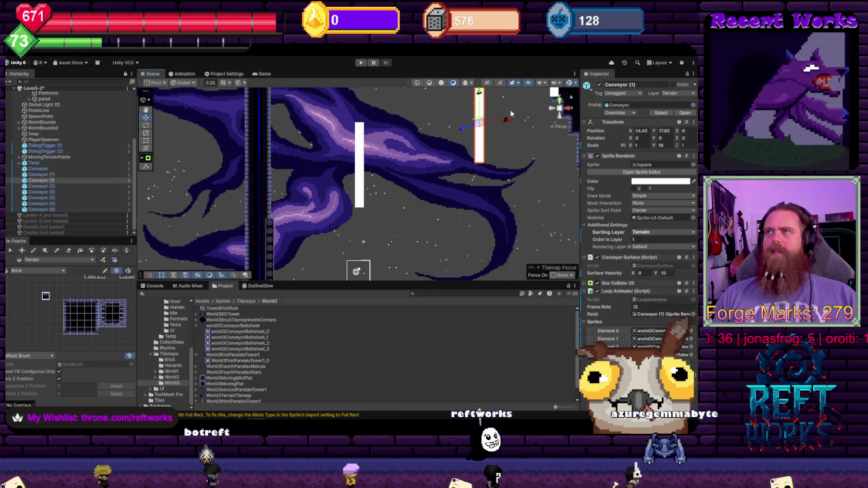
{"action": "mouse_move", "coordinate": [500, 172]}
{"action": "left_mouse_down"}
{"action": "mouse_move", "coordinate": [421, 122]}
{"action": "mouse_move", "coordinate": [426, 258]}
{"action": "left_mouse_up"}
{"action": "left_click", "coordinate": [495, 172]}
{"action": "left_click", "coordinate": [419, 182]}
{"action": "left_click_drag", "start_coordinate": [354, 157], "coordinate": [292, 156]}
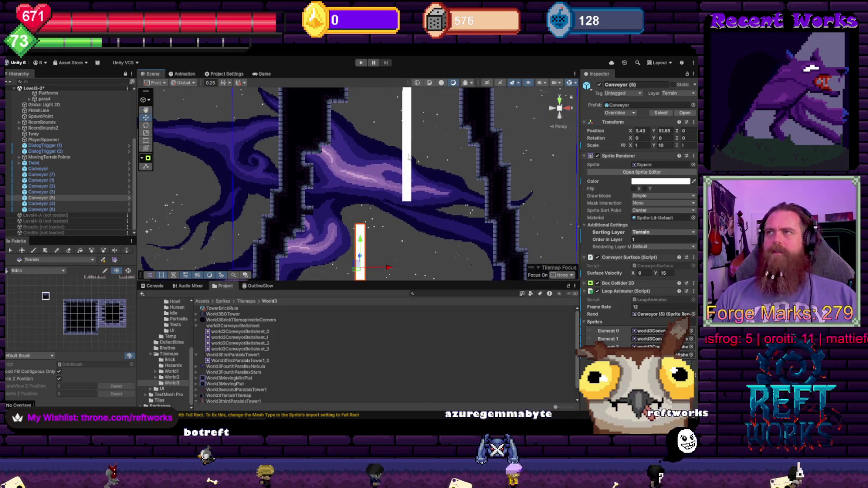
{"action": "left_click", "coordinate": [333, 107]}
{"action": "left_click_drag", "start_coordinate": [370, 186], "coordinate": [381, 200]}
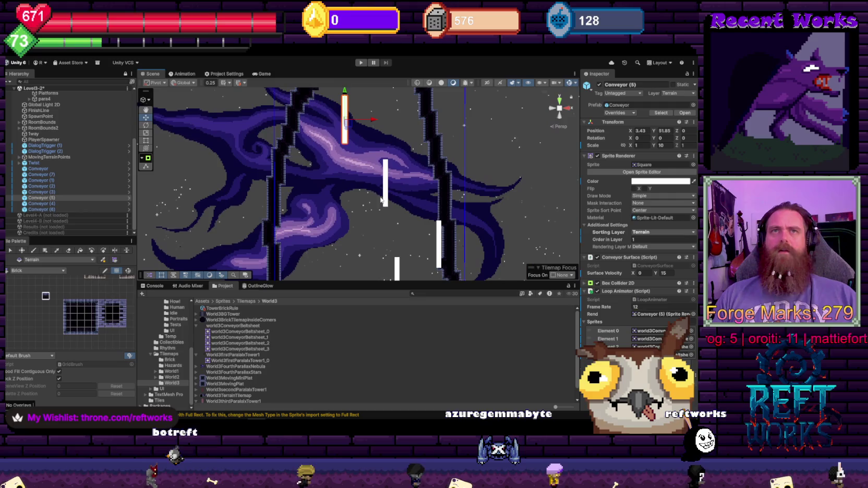
{"action": "left_click", "coordinate": [59, 180], "text": "shift"}
{"action": "mouse_move", "coordinate": [391, 145]}
{"action": "left_mouse_down"}
{"action": "mouse_move", "coordinate": [347, 174]}
{"action": "mouse_move", "coordinate": [355, 151]}
{"action": "left_mouse_up"}
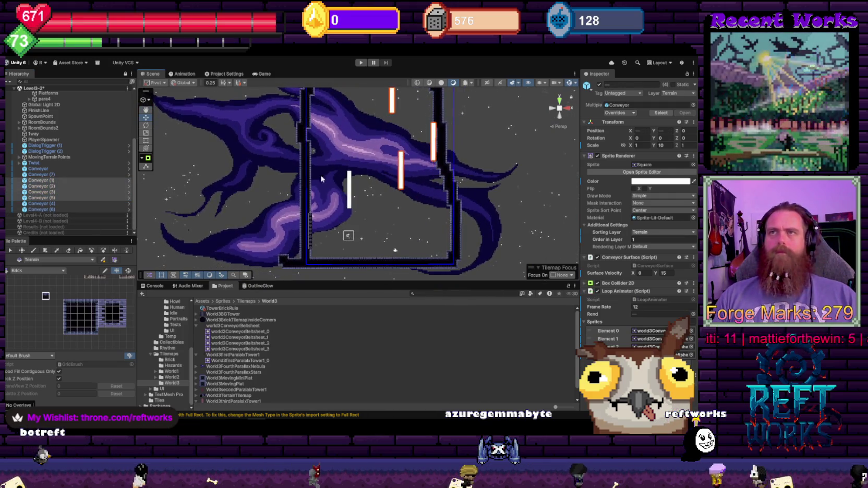
{"action": "left_click", "coordinate": [42, 175], "text": "ctrl"}
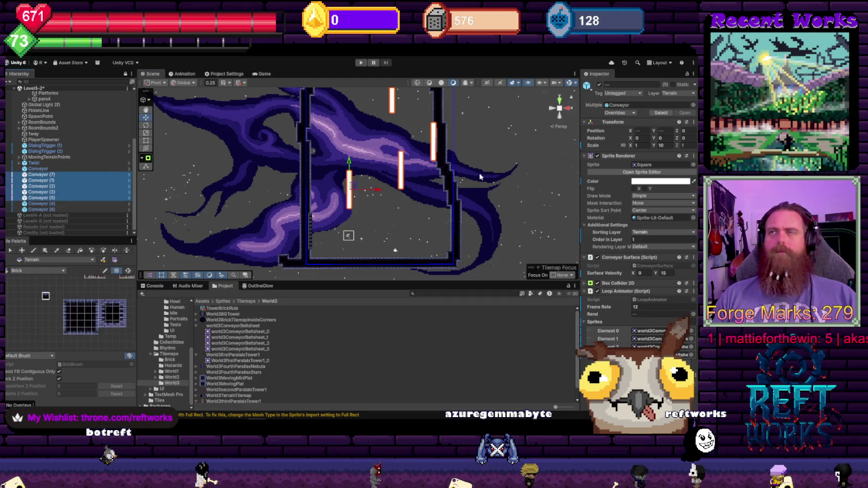
- Give the selected conveyors the world3ConveyorBeltsheet sprite in Tiled draw mode
{"action": "left_click", "coordinate": [693, 165]}
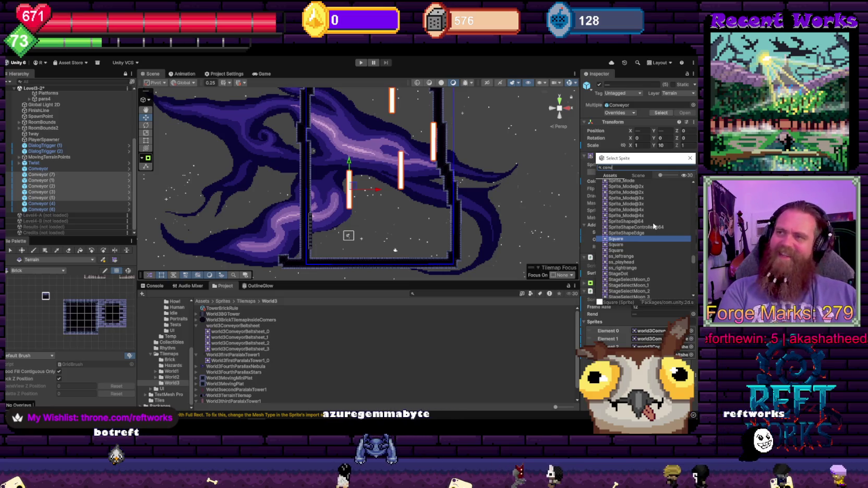
{"action": "type", "text": "conveyor"}
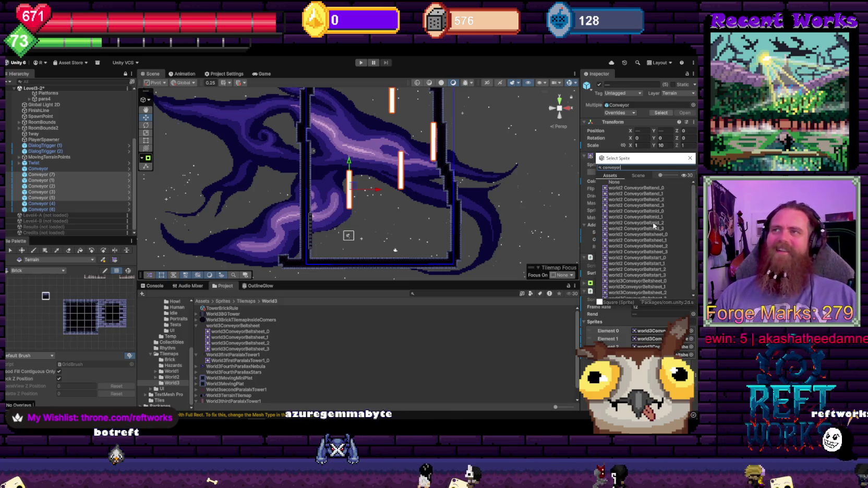
{"action": "scroll", "coordinate": [633, 243], "scroll_direction": "down", "scroll_amount": 1}
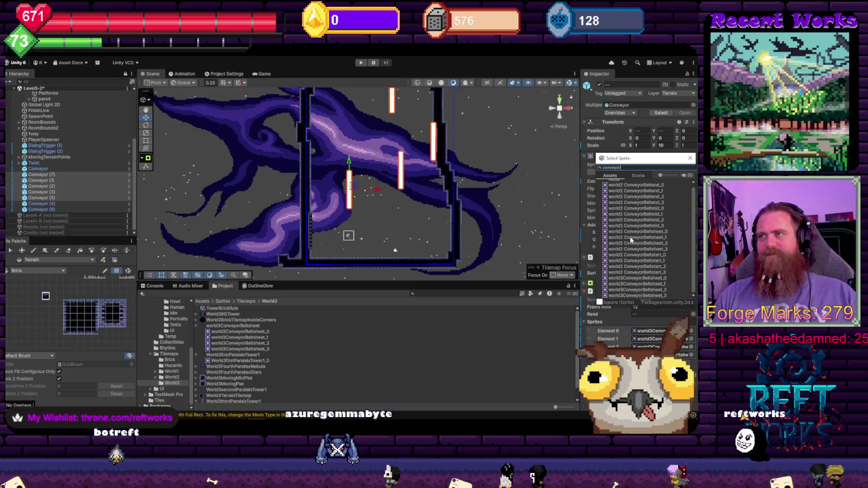
{"action": "double_click", "coordinate": [637, 284]}
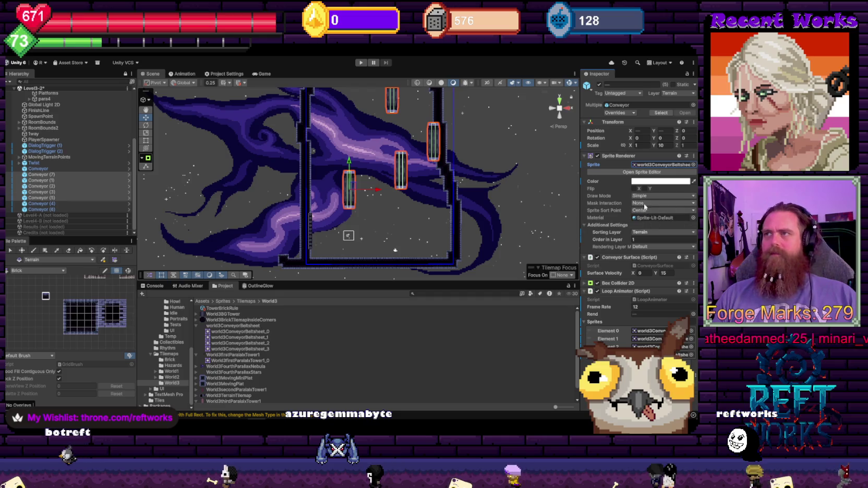
{"action": "left_click", "coordinate": [659, 196]}
{"action": "left_click", "coordinate": [647, 211]}
- Set the conveyors' scale to 1, Size Width to 10 and Rotation Z to 90
{"action": "left_click", "coordinate": [641, 145]}
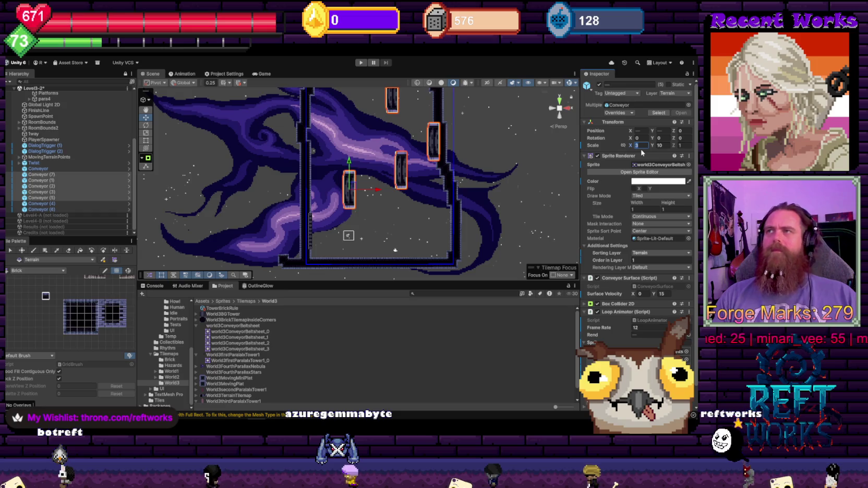
{"action": "type", "text": "1"}
{"action": "key", "text": "Tab"}
{"action": "type", "text": "1"}
{"action": "left_click", "coordinate": [635, 209]}
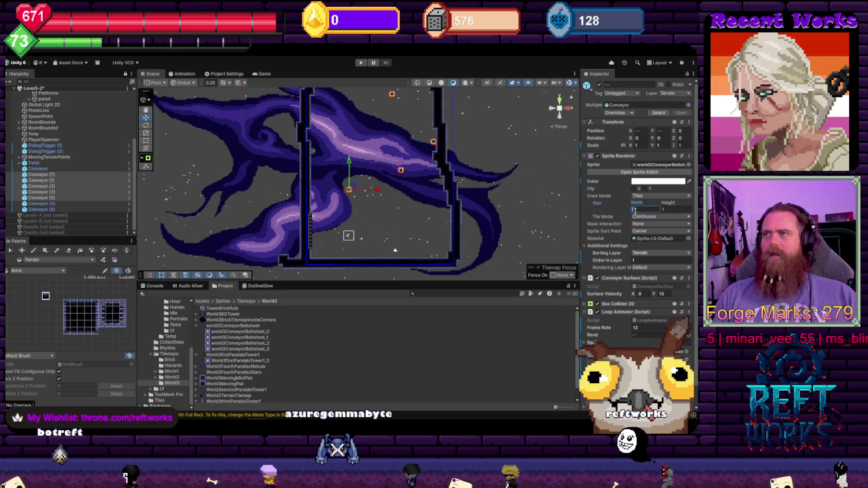
{"action": "type", "text": "10"}
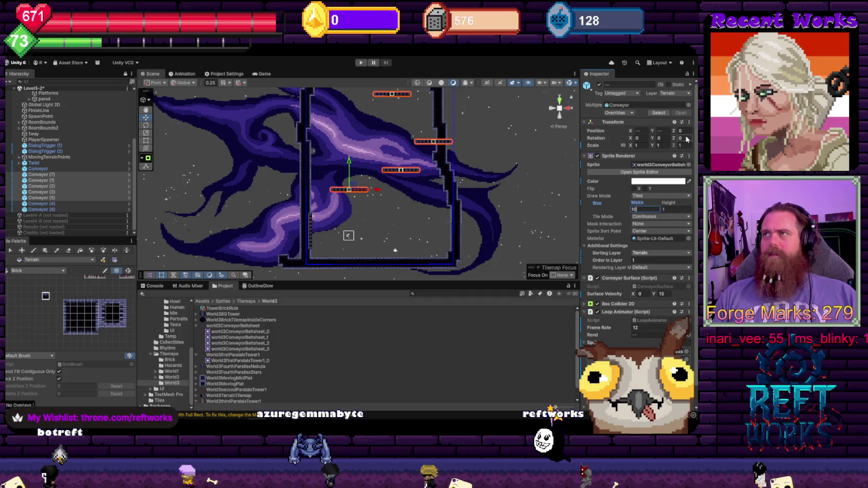
{"action": "left_click", "coordinate": [686, 139]}
{"action": "type", "text": "90"}
{"action": "key", "text": "Return"}
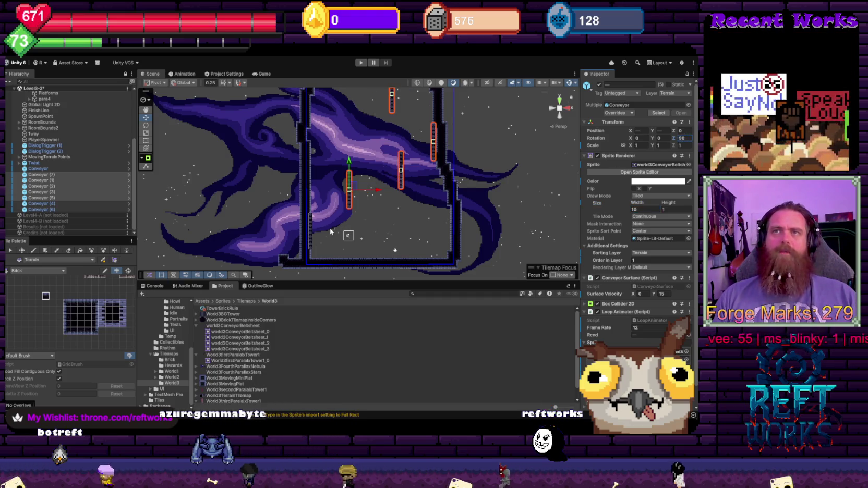
- Narrow the selection to Conveyor through Conveyor (5)
{"action": "left_click", "coordinate": [41, 198], "text": "shift"}
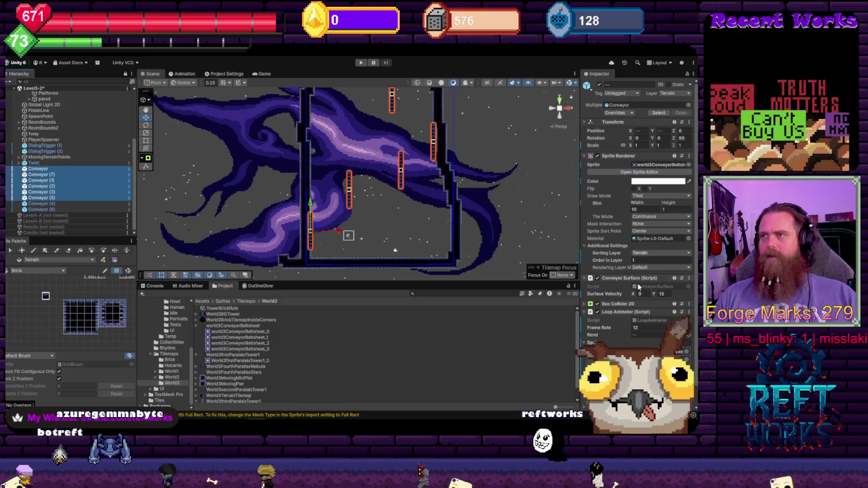
{"action": "left_click", "coordinate": [638, 286]}
{"action": "scroll", "coordinate": [657, 260], "scroll_direction": "down", "scroll_amount": 2}
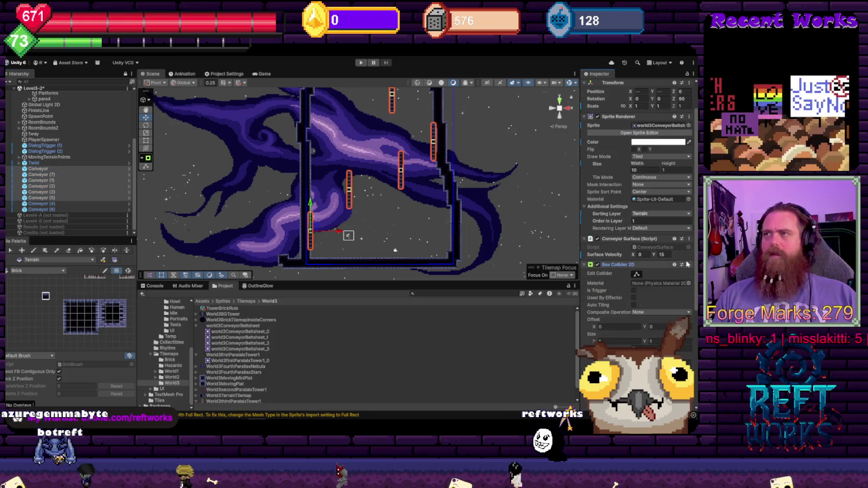
- Set the conveyors' Box Collider 2D Size X to 10, then select Conveyor (4)
{"action": "left_click", "coordinate": [606, 342]}
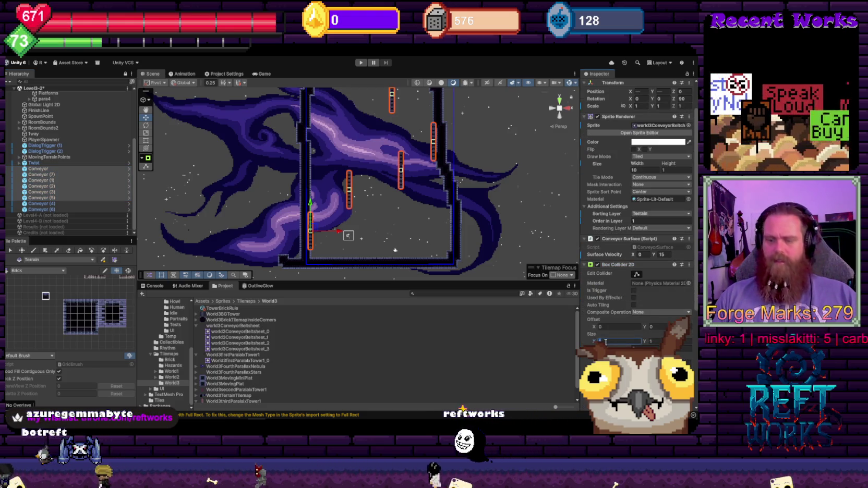
{"action": "type", "text": "10"}
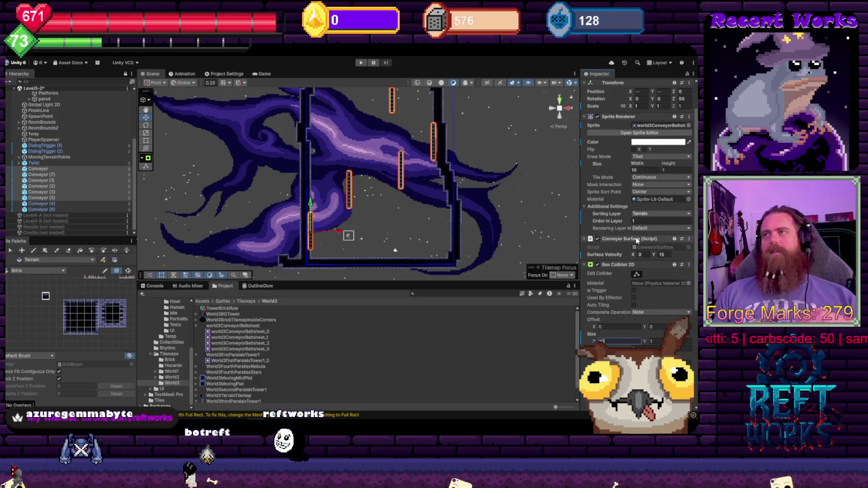
{"action": "scroll", "coordinate": [636, 240], "scroll_direction": "down", "scroll_amount": 5}
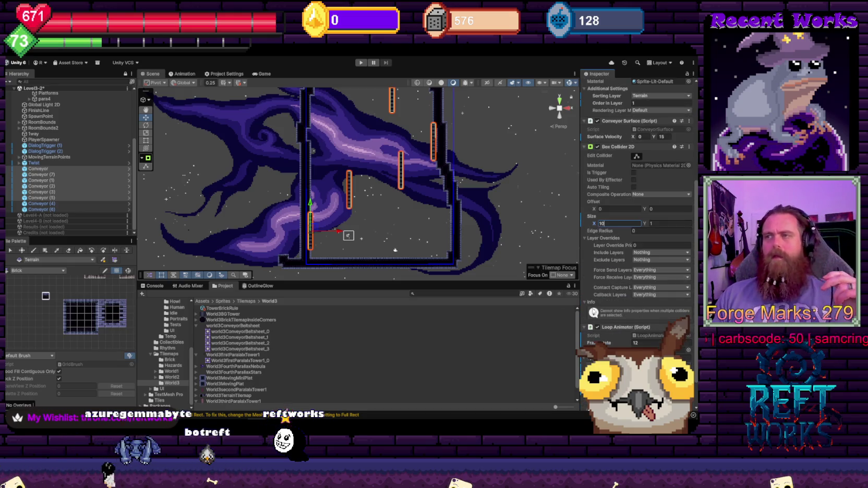
{"action": "scroll", "coordinate": [366, 194], "scroll_direction": "up", "scroll_amount": 8}
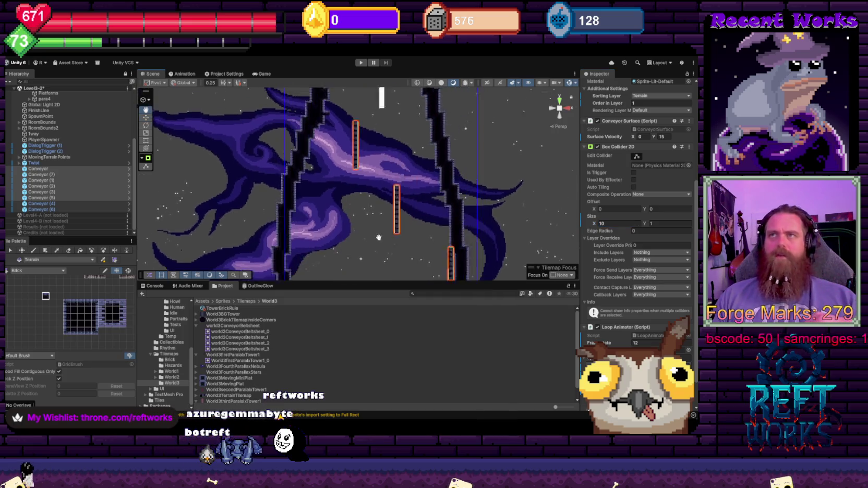
{"action": "scroll", "coordinate": [366, 194], "scroll_direction": "down", "scroll_amount": 2}
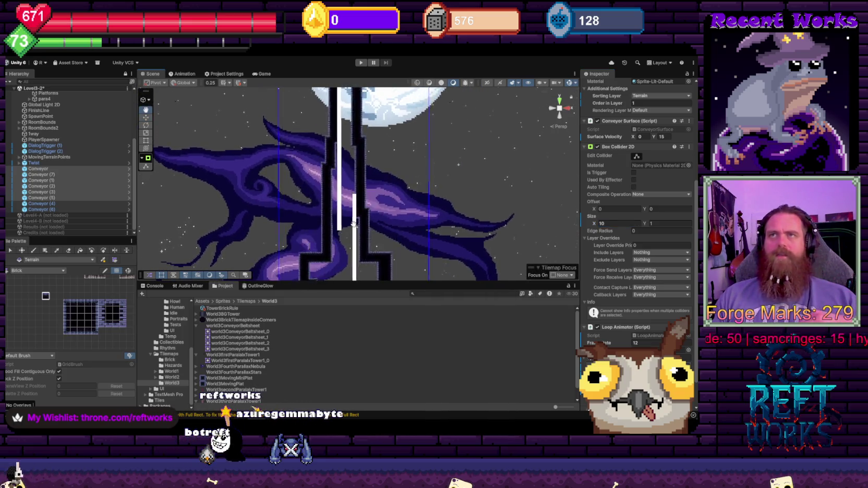
{"action": "left_click", "coordinate": [355, 150]}
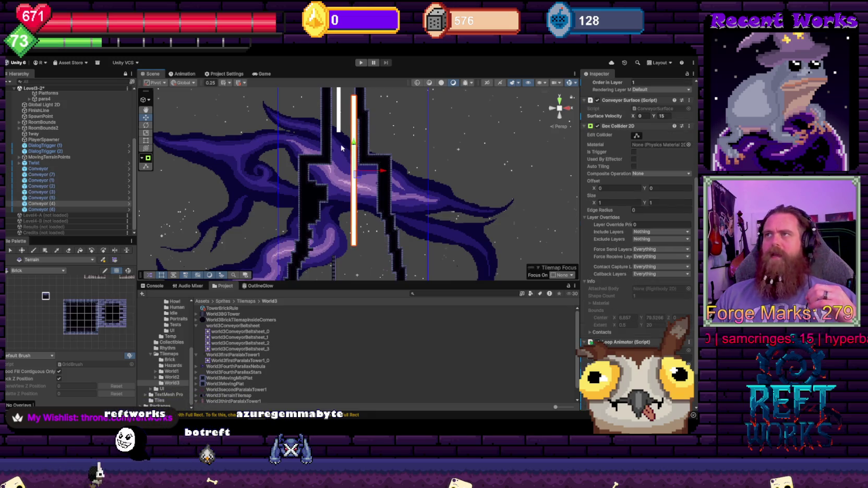
- Select Conveyor (6) and Conveyor (4) and assign them the world3ConveyorBeltsheet sprite
{"action": "left_click", "coordinate": [340, 120]}
{"action": "left_click_drag", "start_coordinate": [340, 119], "coordinate": [350, 155]}
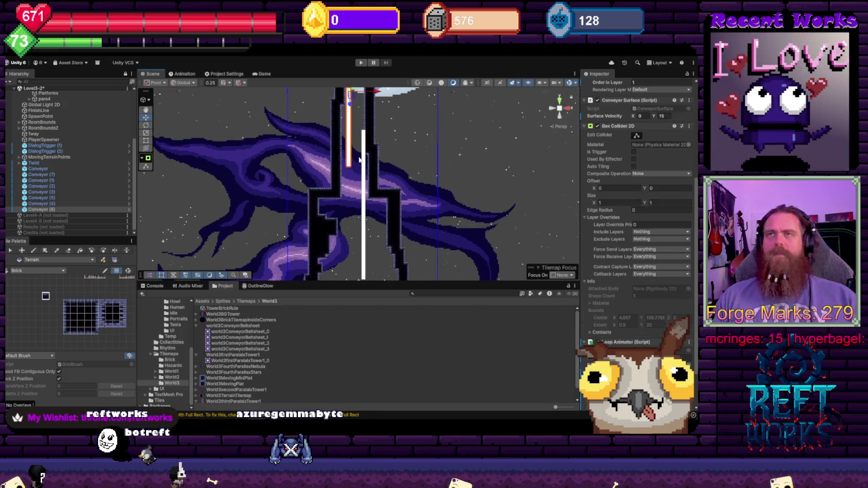
{"action": "left_click", "coordinate": [54, 202], "text": "ctrl"}
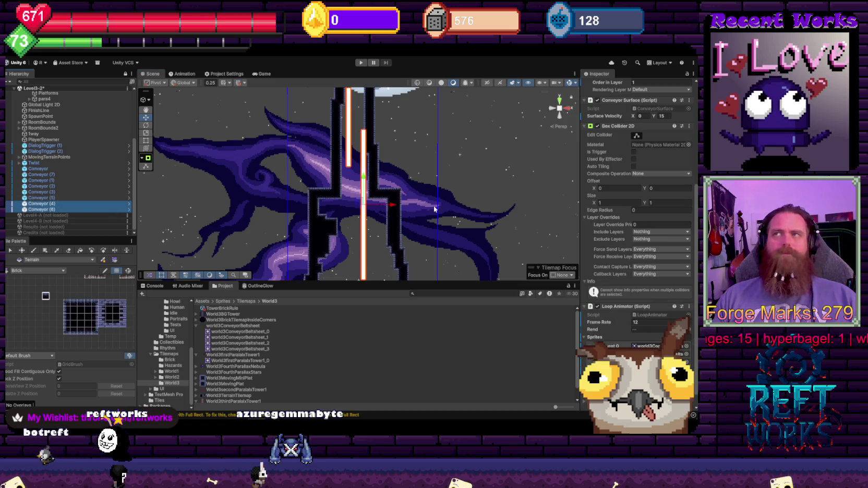
{"action": "scroll", "coordinate": [660, 156], "scroll_direction": "up", "scroll_amount": 5}
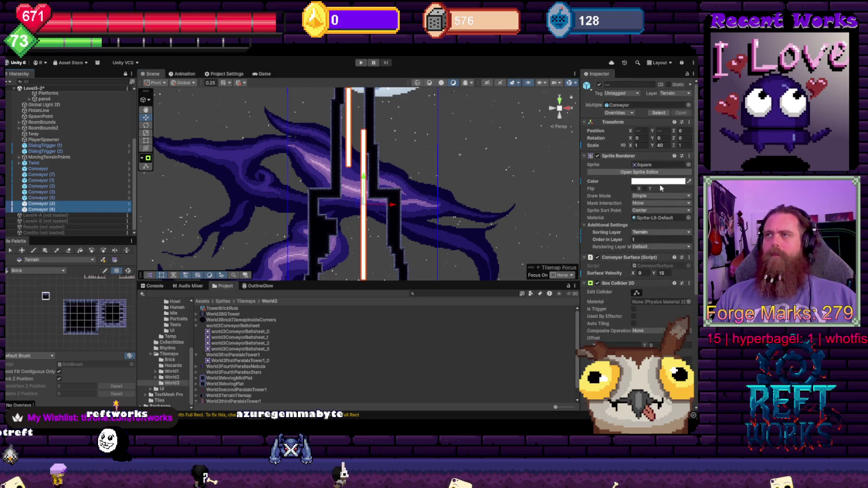
{"action": "left_click", "coordinate": [687, 164]}
{"action": "type", "text": "wo"}
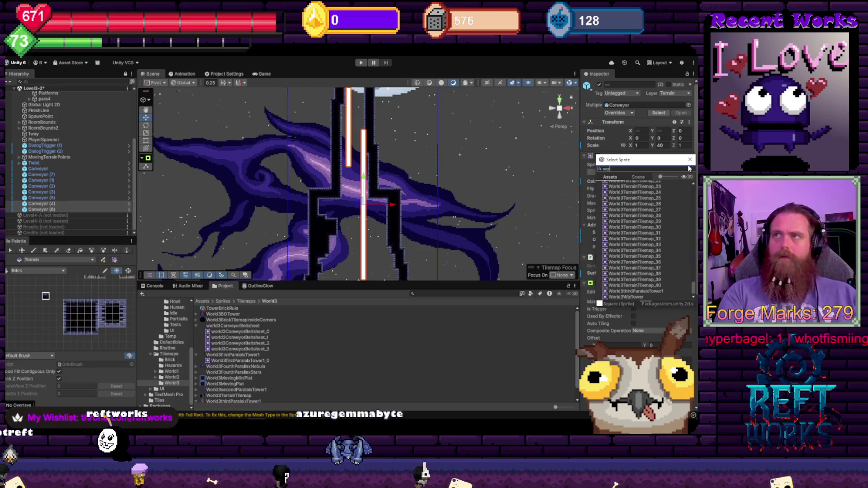
{"action": "type", "text": "rld3conv"}
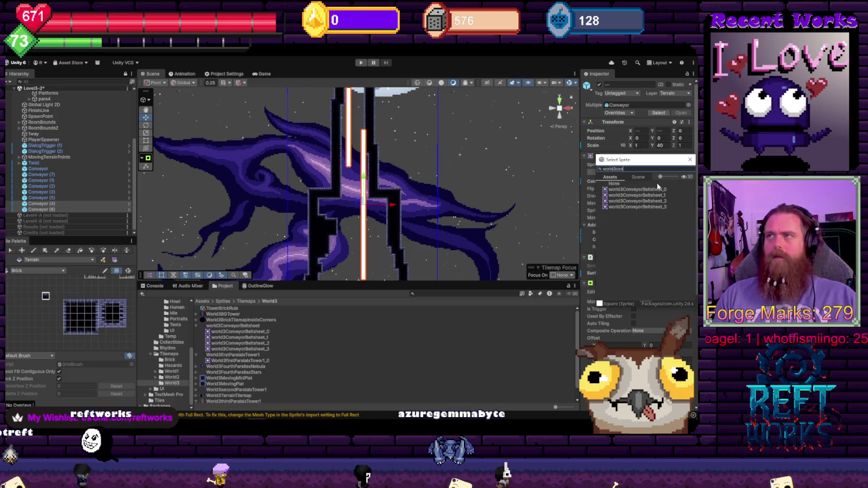
{"action": "double_click", "coordinate": [656, 192]}
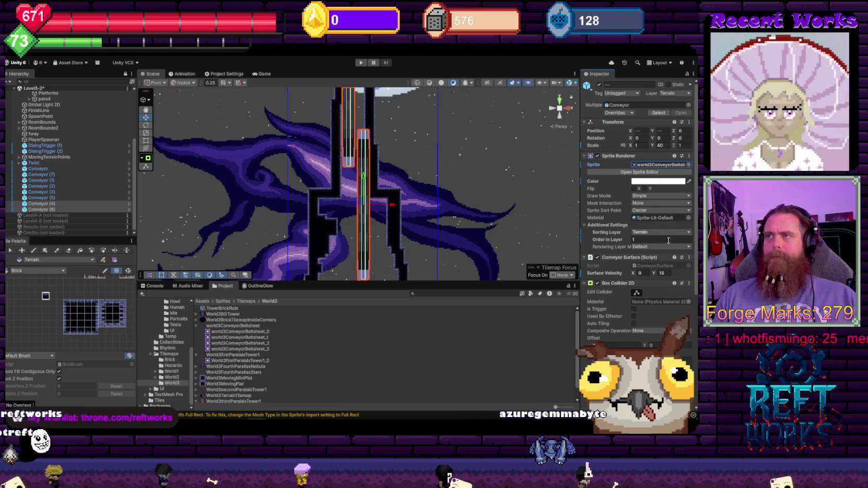
- Make both belts Tiled with scale 1, Size Width 15 and Rotation Z 90
{"action": "left_click", "coordinate": [652, 196]}
{"action": "left_click", "coordinate": [647, 215]}
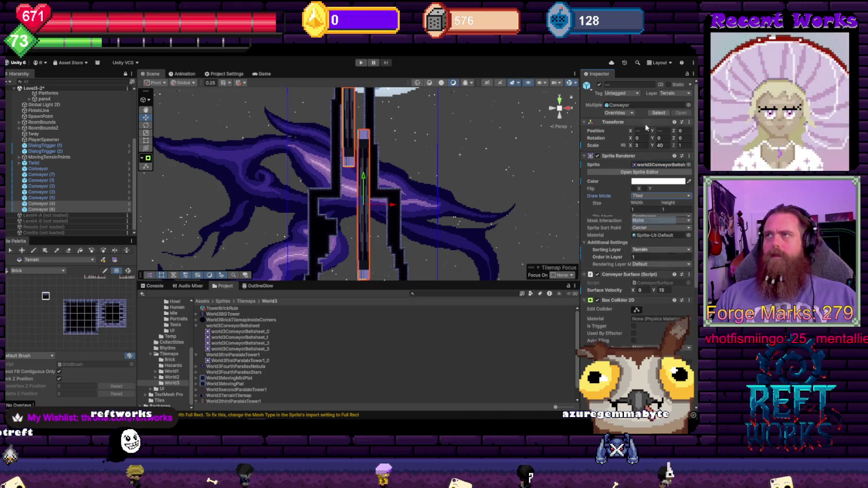
{"action": "left_click", "coordinate": [641, 145]}
{"action": "type", "text": "3"}
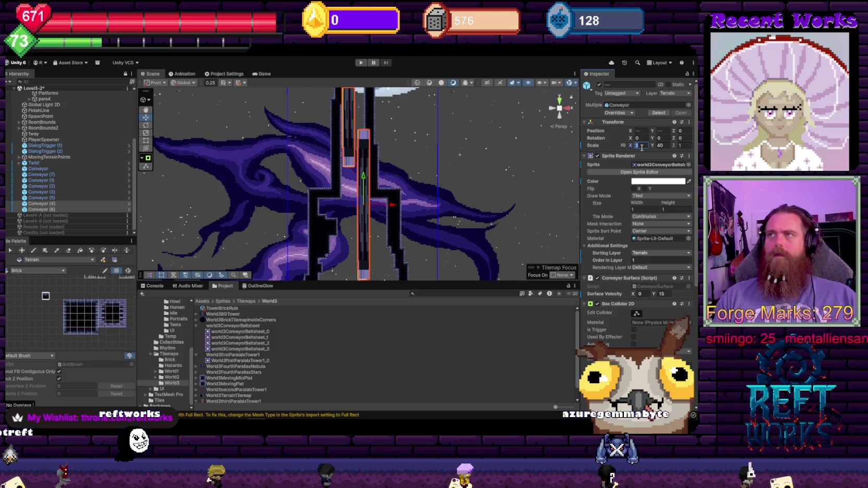
{"action": "type", "text": "1"}
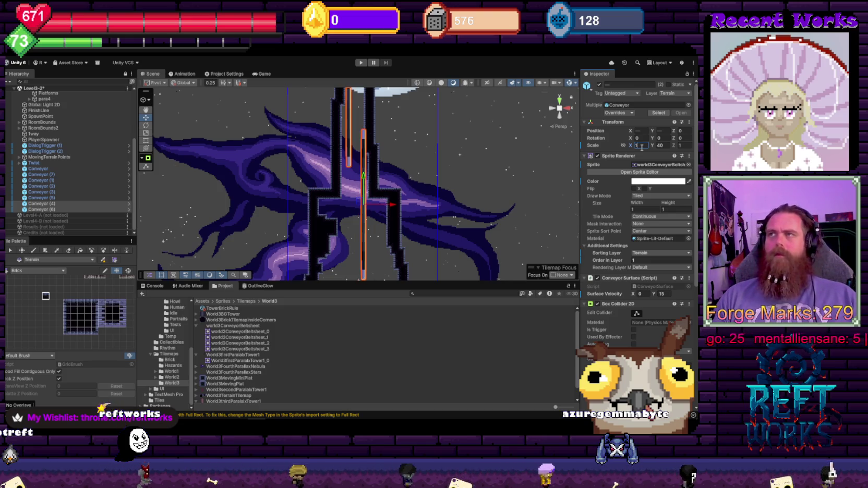
{"action": "key", "text": "Tab"}
{"action": "type", "text": "1"}
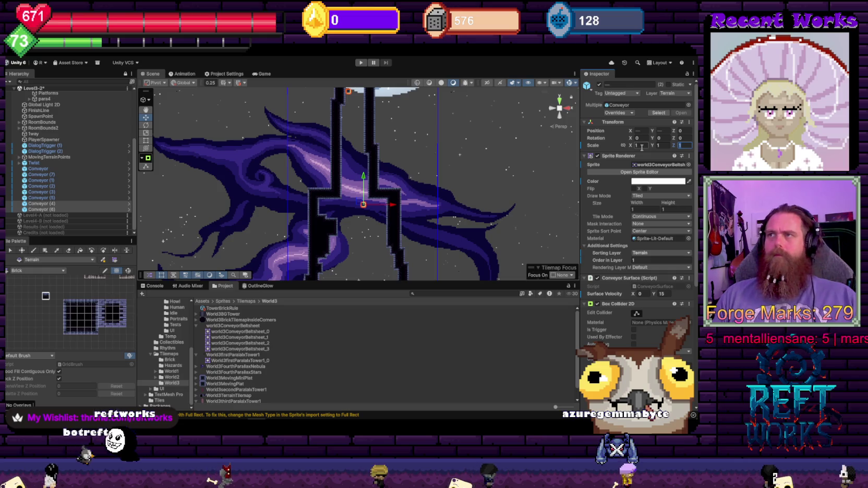
{"action": "left_click", "coordinate": [651, 209]}
{"action": "type", "text": "15"}
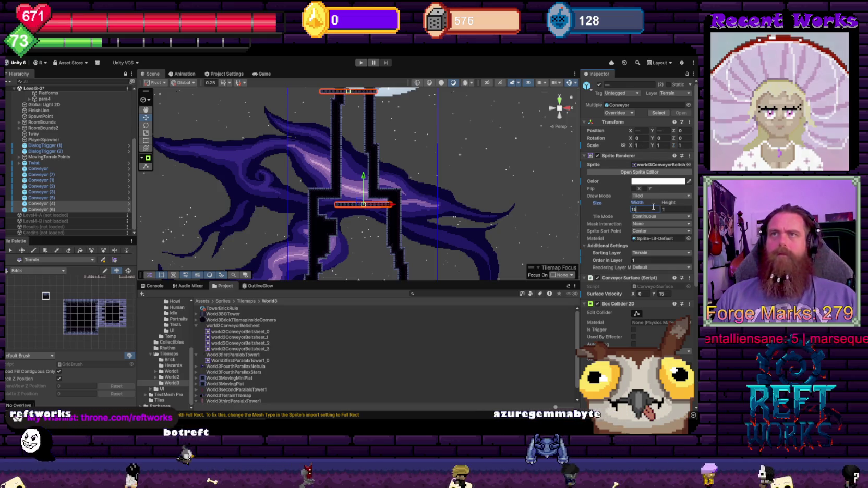
{"action": "left_click", "coordinate": [689, 138]}
{"action": "type", "text": "90"}
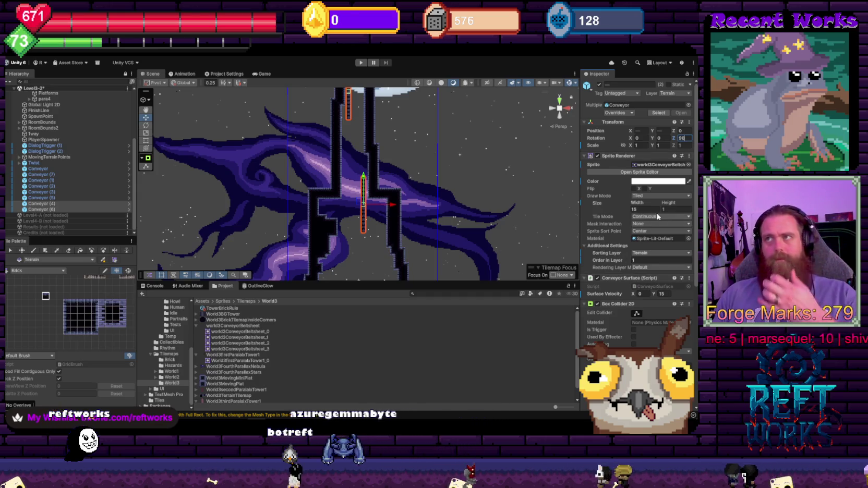
{"action": "scroll", "coordinate": [647, 217], "scroll_direction": "down", "scroll_amount": 2}
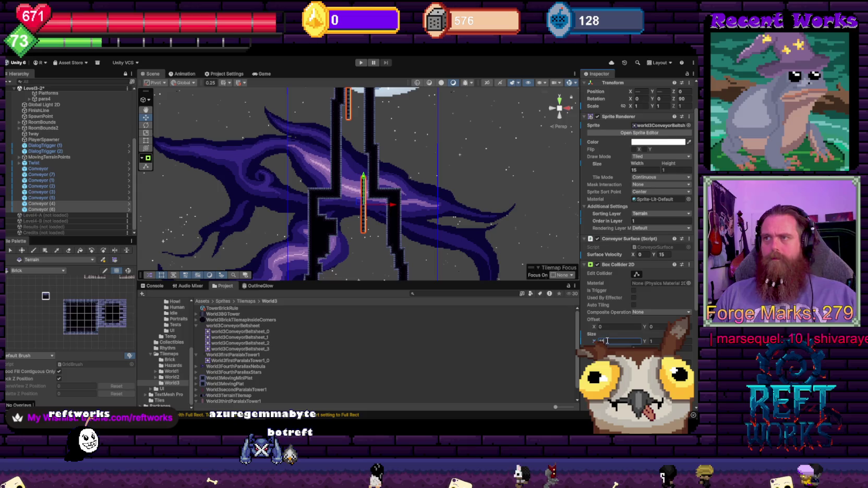
{"action": "scroll", "coordinate": [430, 144], "scroll_direction": "up", "scroll_amount": 5}
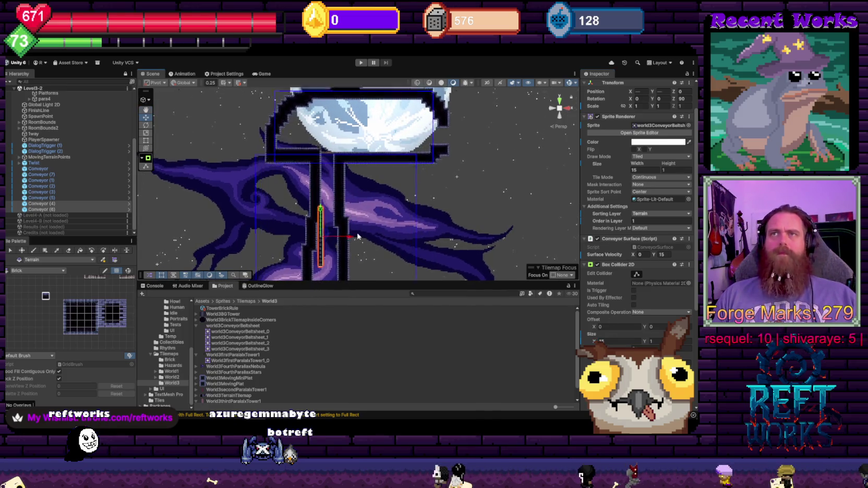
- Duplicate the shaft's conveyor belt with Ctrl+D and move the copy right to X 2.25
{"action": "scroll", "coordinate": [364, 265], "scroll_direction": "down", "scroll_amount": 5}
{"action": "scroll", "coordinate": [363, 265], "scroll_direction": "down", "scroll_amount": 5}
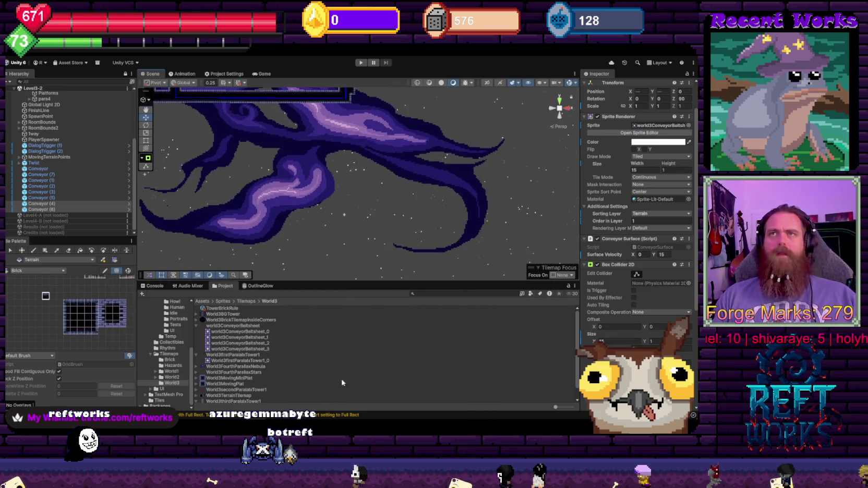
{"action": "scroll", "coordinate": [351, 233], "scroll_direction": "up", "scroll_amount": 5}
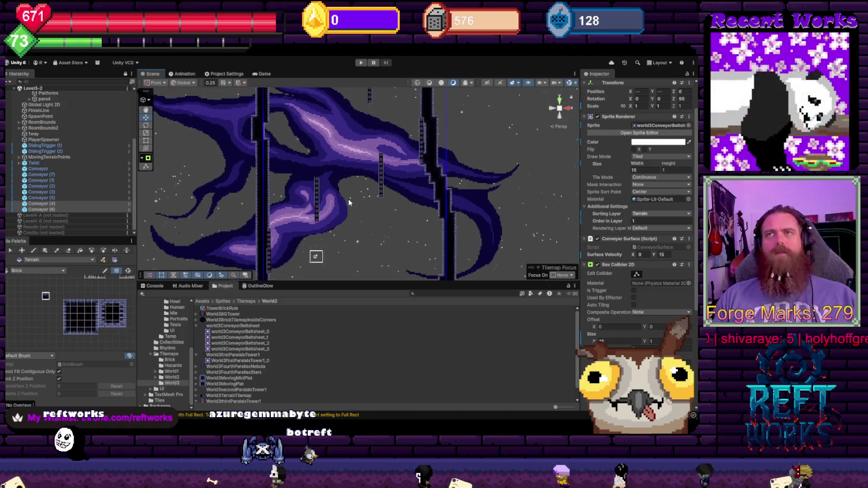
{"action": "scroll", "coordinate": [348, 209], "scroll_direction": "up", "scroll_amount": 2}
{"action": "left_click", "coordinate": [294, 193]}
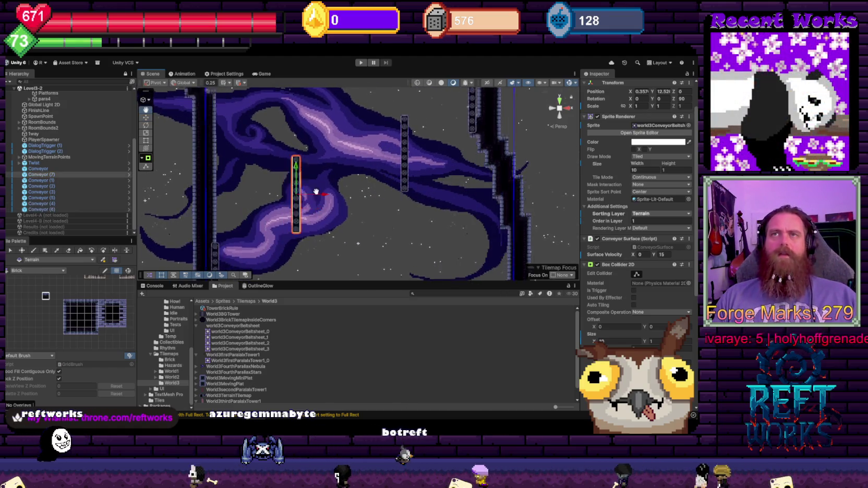
{"action": "scroll", "coordinate": [334, 173], "scroll_direction": "up", "scroll_amount": 3}
{"action": "scroll", "coordinate": [334, 174], "scroll_direction": "up", "scroll_amount": 3}
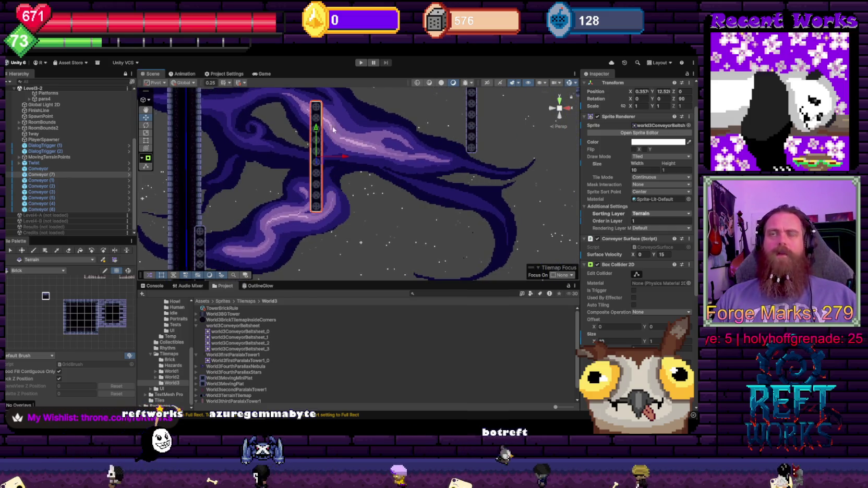
{"action": "left_click_drag", "start_coordinate": [338, 143], "coordinate": [333, 152]}
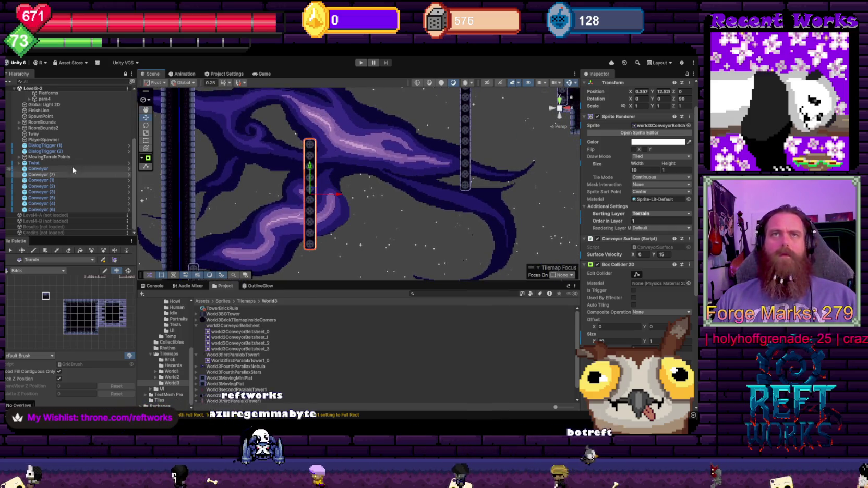
{"action": "key", "text": "ctrl+d"}
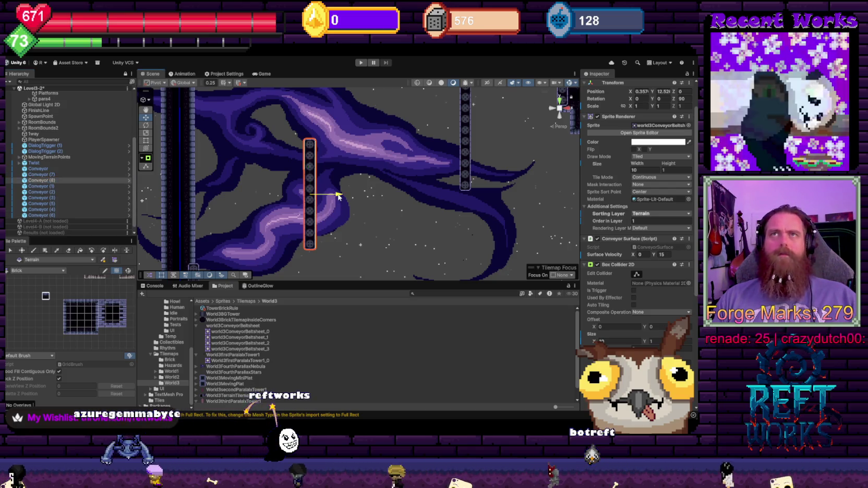
{"action": "left_click_drag", "start_coordinate": [336, 196], "coordinate": [362, 195]}
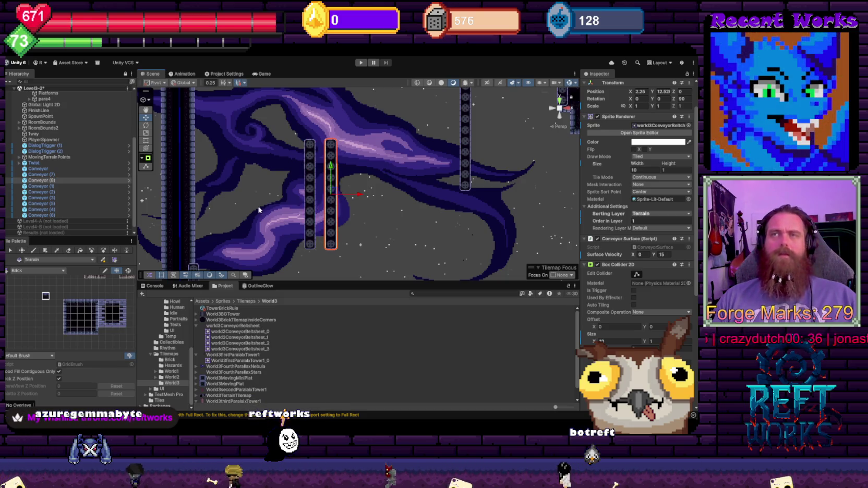
- Pick a tile to paint with from the Tile Palette
{"action": "scroll", "coordinate": [86, 304], "scroll_direction": "down", "scroll_amount": 5}
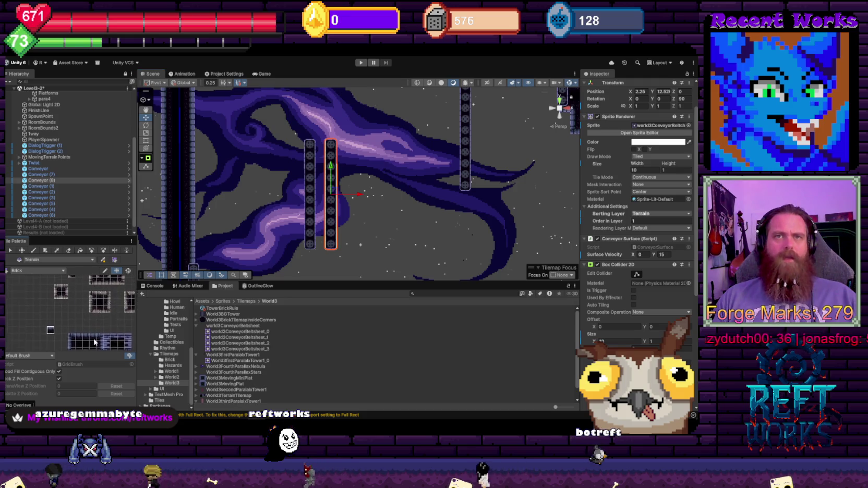
{"action": "scroll", "coordinate": [75, 313], "scroll_direction": "down", "scroll_amount": 5}
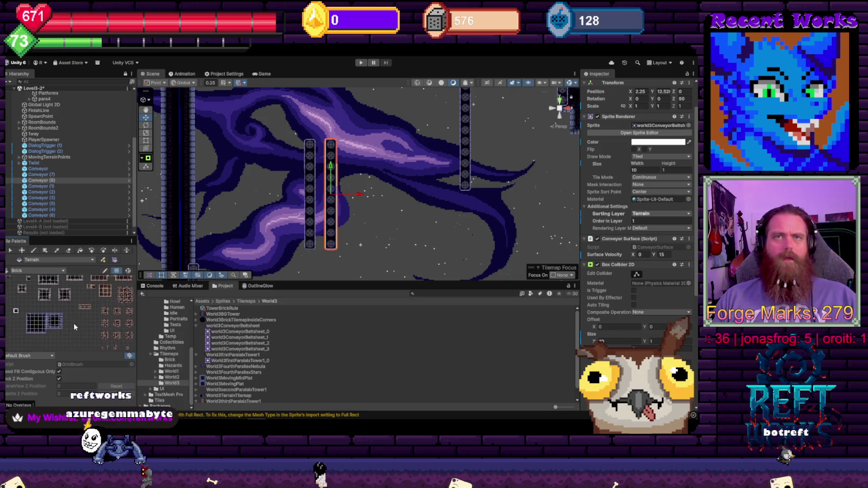
{"action": "scroll", "coordinate": [73, 302], "scroll_direction": "up", "scroll_amount": 3}
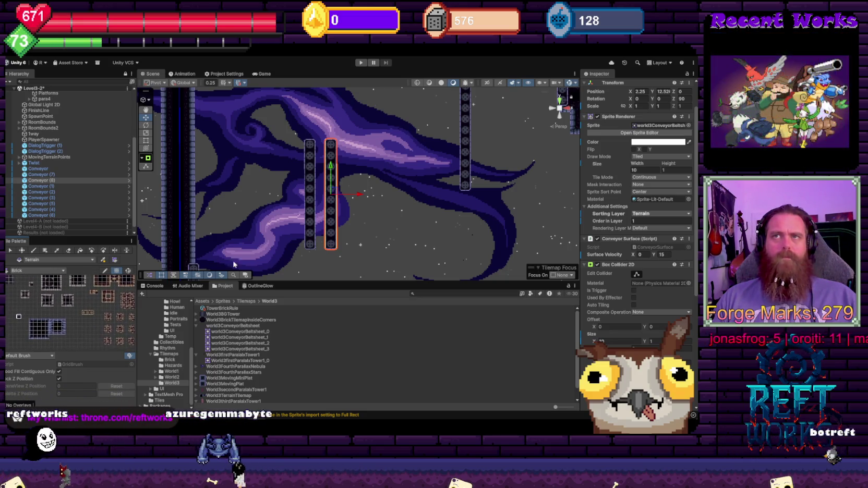
{"action": "scroll", "coordinate": [316, 242], "scroll_direction": "down", "scroll_amount": 2}
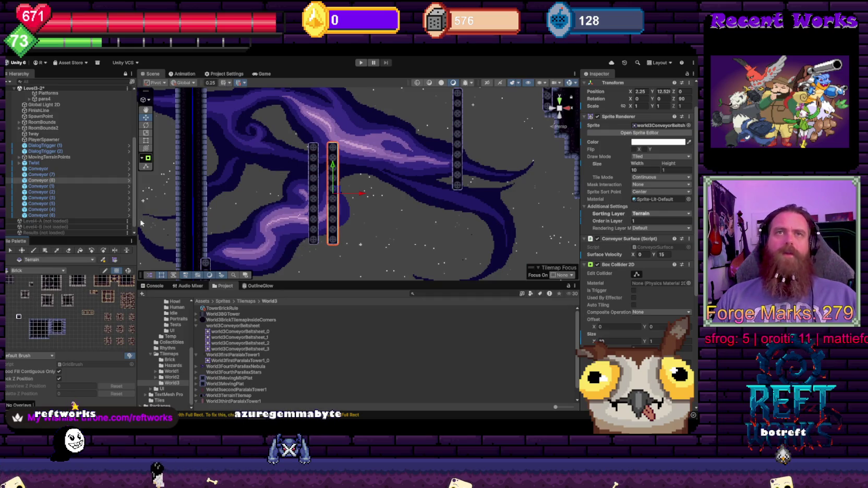
{"action": "left_click_drag", "start_coordinate": [83, 320], "coordinate": [93, 336]}
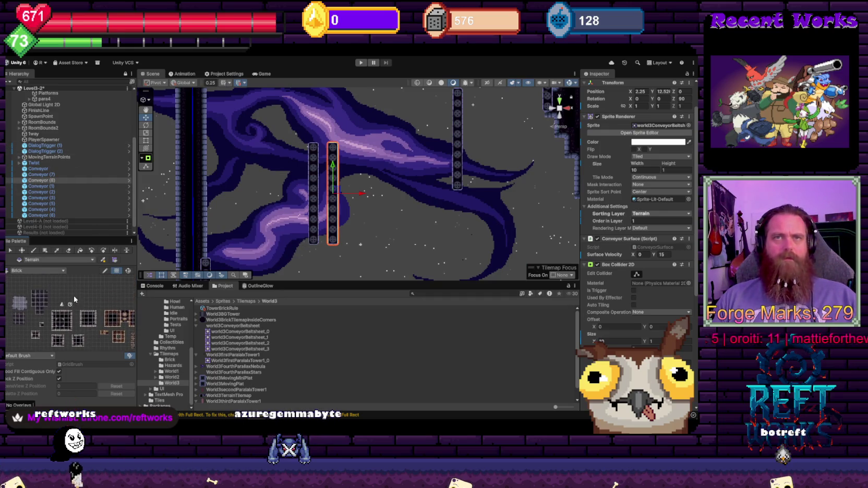
{"action": "left_click", "coordinate": [69, 305]}
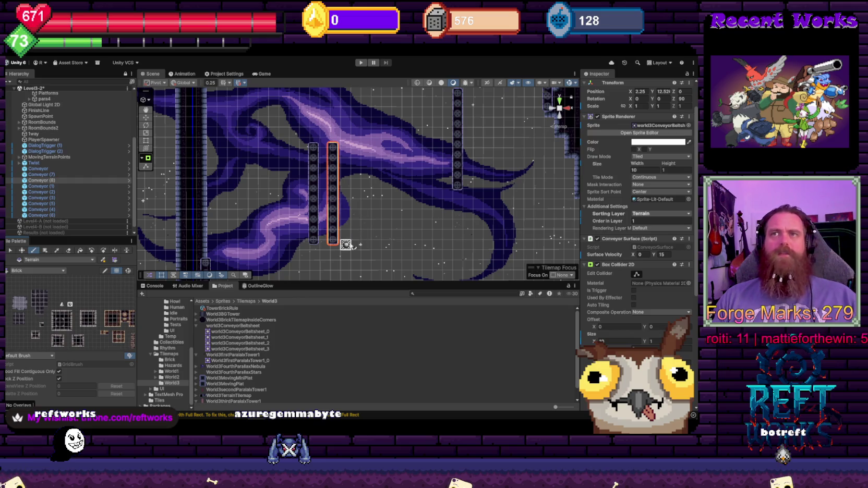
{"action": "scroll", "coordinate": [325, 244], "scroll_direction": "up", "scroll_amount": 3}
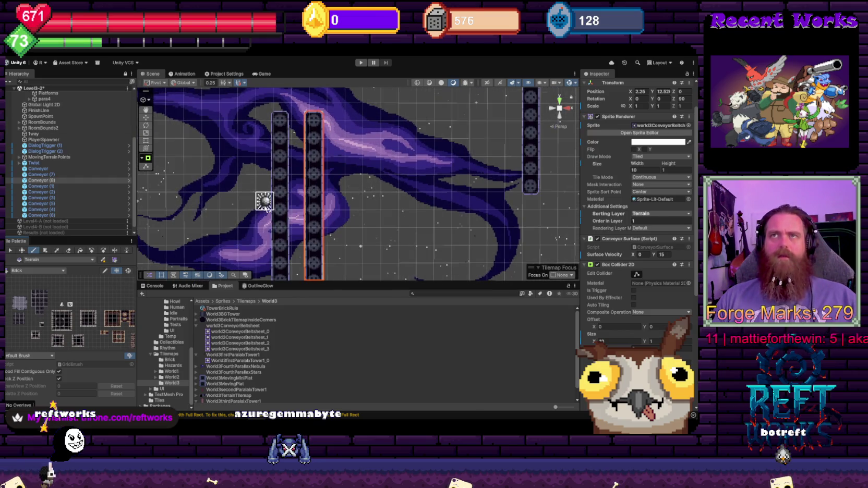
- Enter X 4.5 for Conveyor (7), drag it back to X 0.25, then select Conveyor (8)
{"action": "mouse_move", "coordinate": [264, 201]}
{"action": "left_mouse_down"}
{"action": "mouse_move", "coordinate": [306, 194]}
{"action": "mouse_move", "coordinate": [290, 188]}
{"action": "left_mouse_up"}
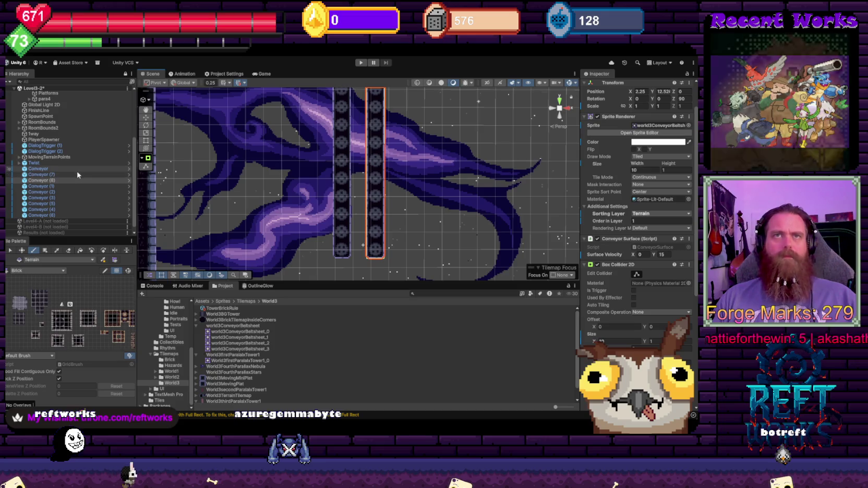
{"action": "left_click", "coordinate": [52, 175], "text": "ctrl"}
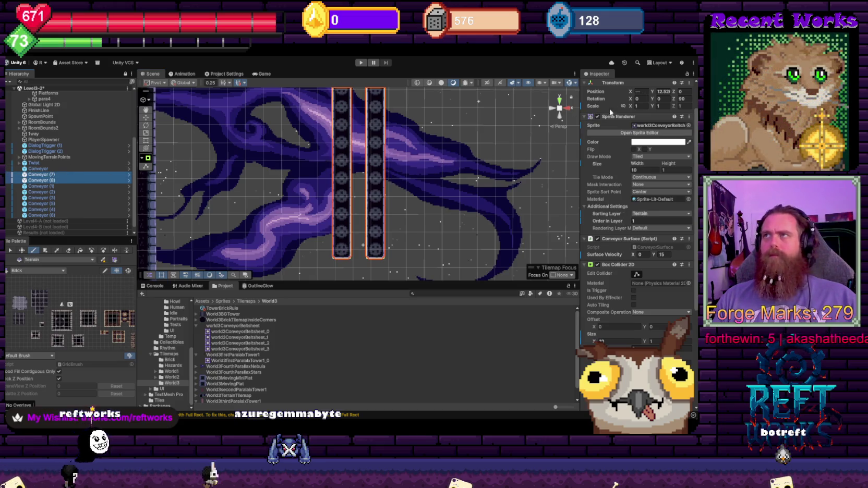
{"action": "left_click", "coordinate": [665, 91]}
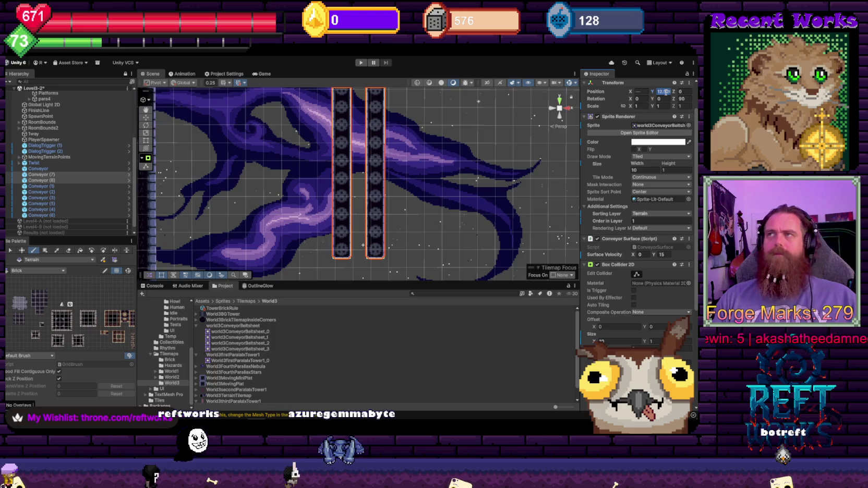
{"action": "left_click", "coordinate": [47, 174]}
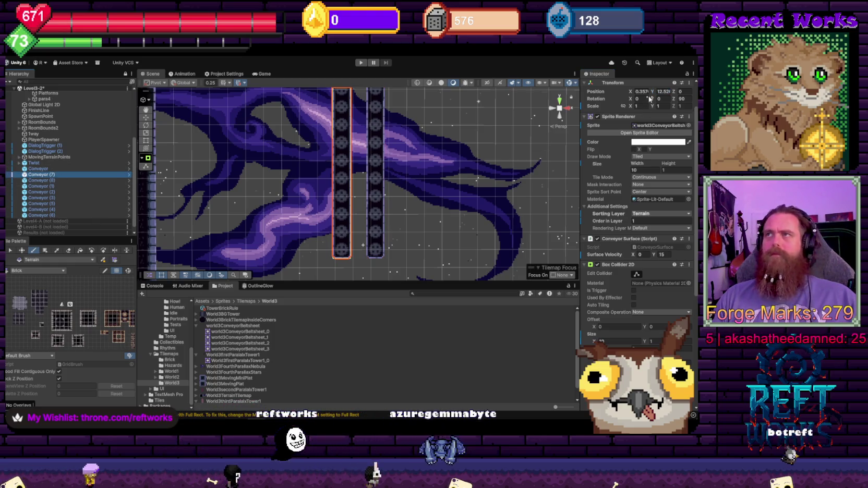
{"action": "left_click", "coordinate": [642, 92]}
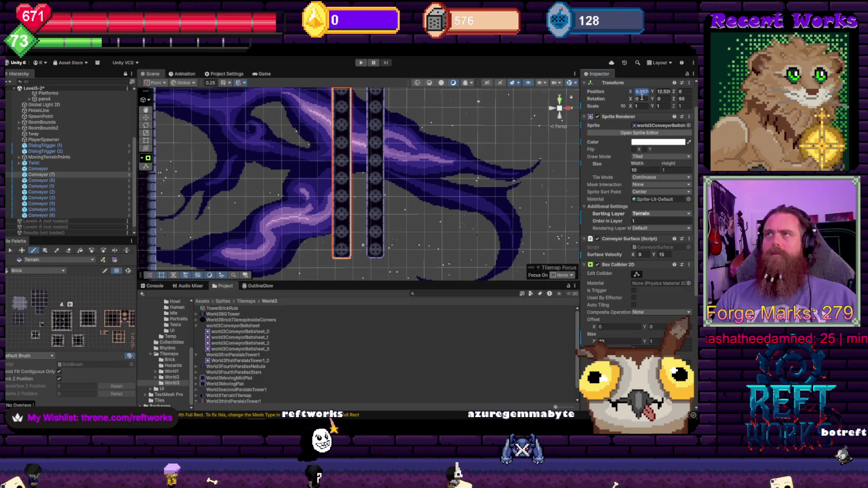
{"action": "type", "text": "4"}
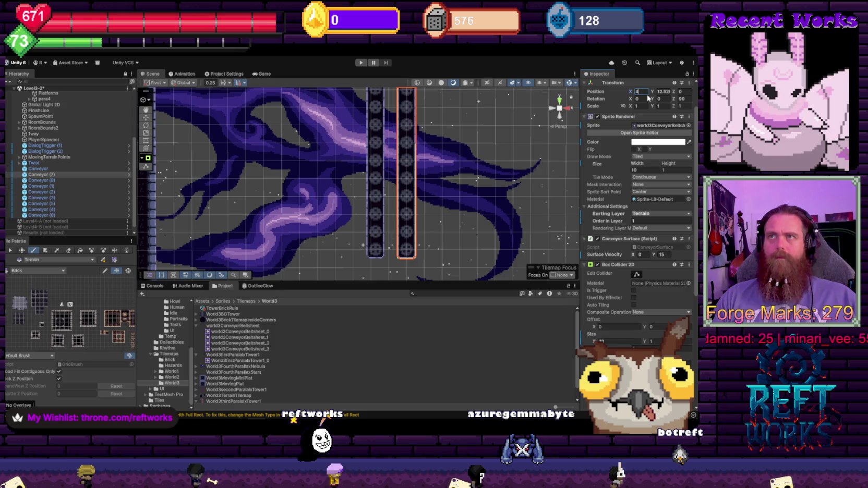
{"action": "type", "text": ".5"}
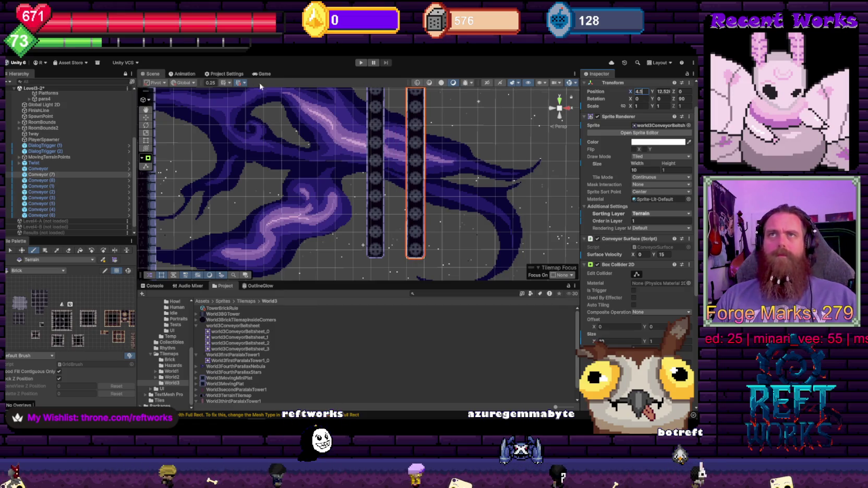
{"action": "key", "text": "Return"}
{"action": "key", "text": "w"}
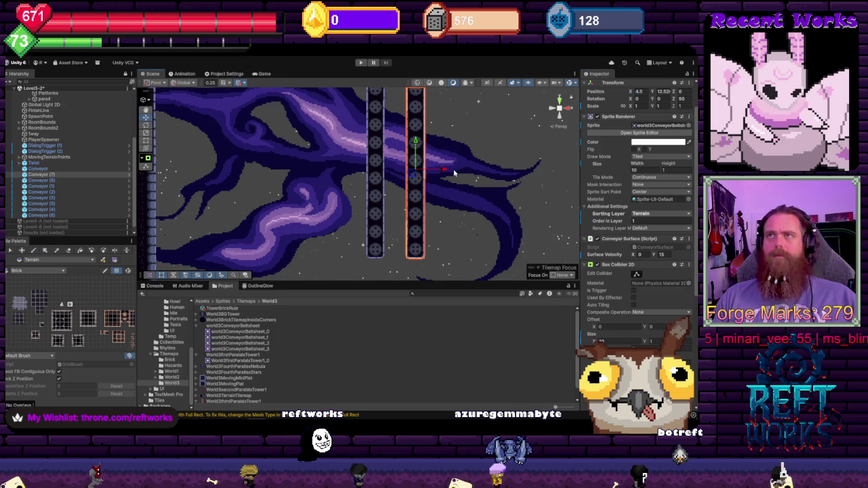
{"action": "left_click_drag", "start_coordinate": [443, 170], "coordinate": [369, 177]}
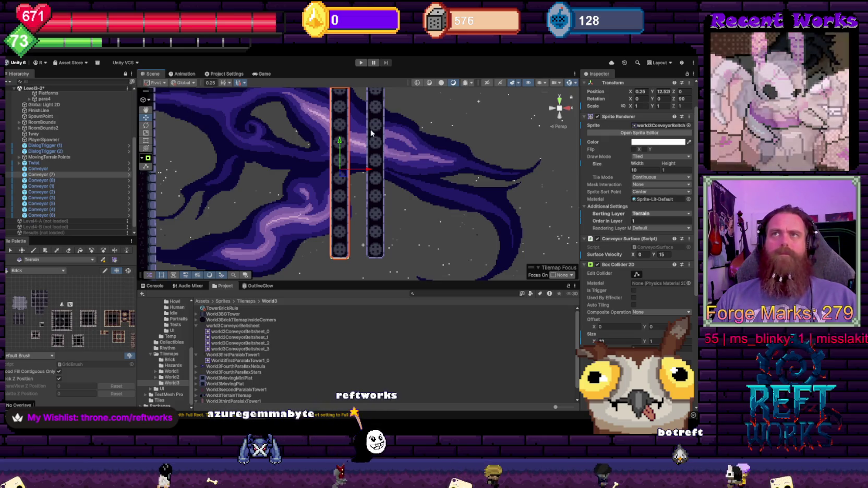
{"action": "left_click", "coordinate": [374, 172]}
{"action": "scroll", "coordinate": [365, 173], "scroll_direction": "down", "scroll_amount": 2}
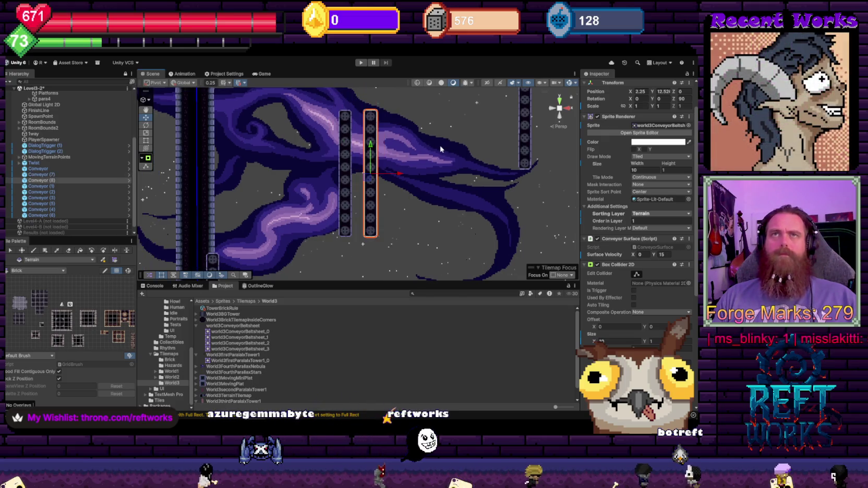
- Lay the scene grid flat on the Z plane
{"action": "left_click", "coordinate": [224, 82]}
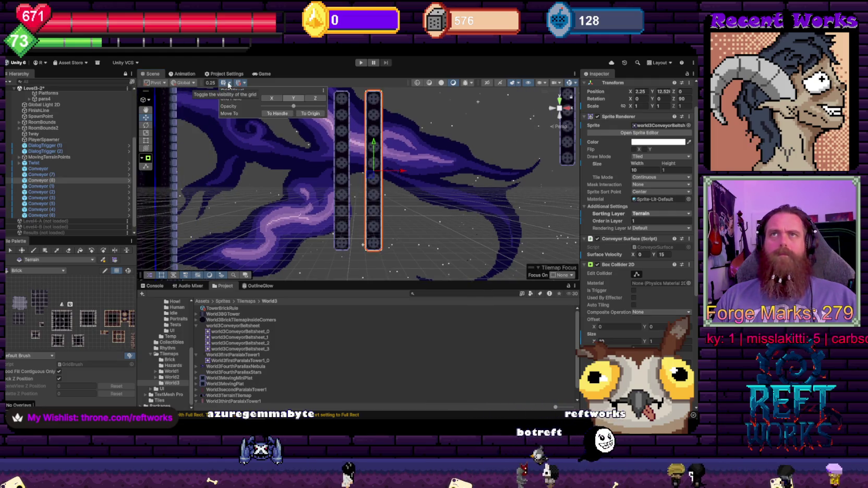
{"action": "left_click", "coordinate": [315, 99]}
{"action": "left_click", "coordinate": [298, 66]}
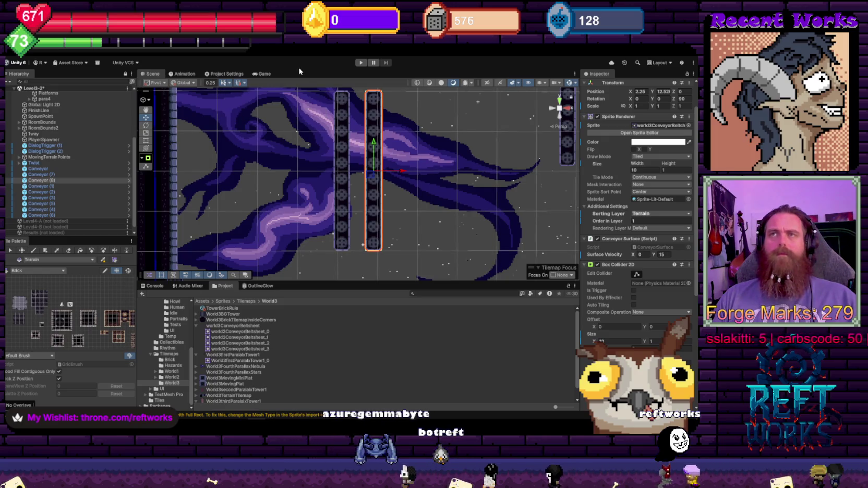
{"action": "scroll", "coordinate": [397, 166], "scroll_direction": "down", "scroll_amount": 2}
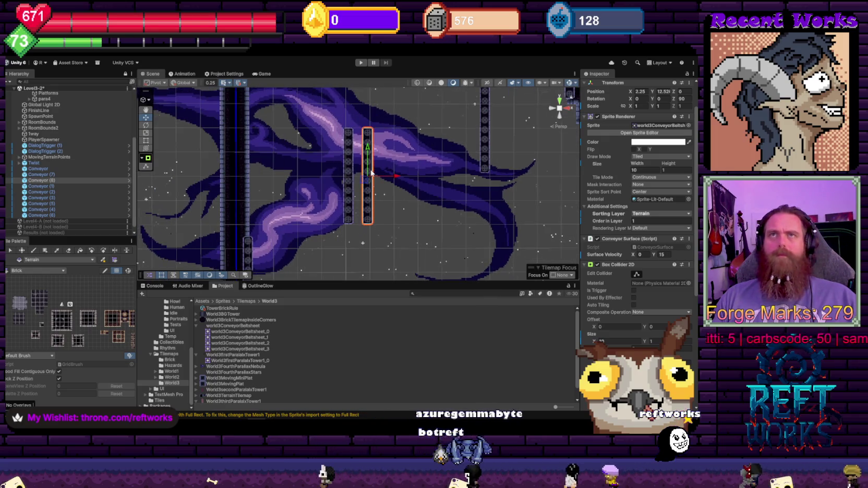
{"action": "scroll", "coordinate": [350, 164], "scroll_direction": "up", "scroll_amount": 1}
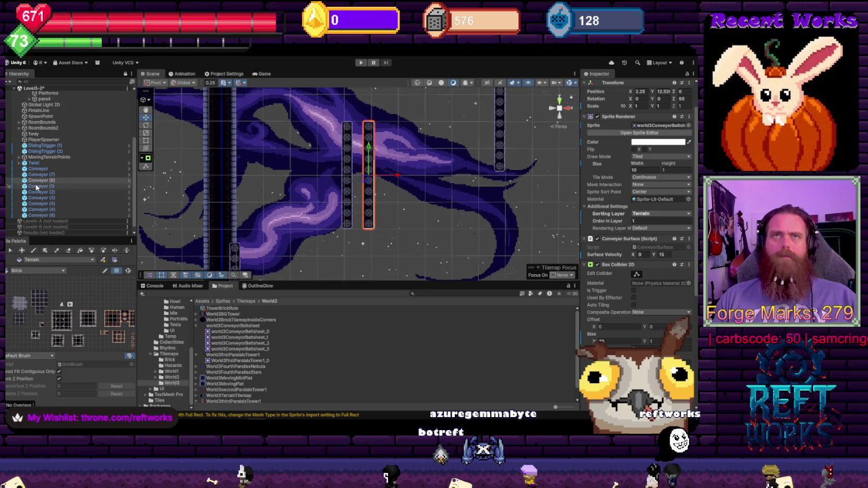
- Select the conveyor belts and the Grid object in the Hierarchy and Scene view
{"action": "left_click", "coordinate": [55, 174], "text": "shift"}
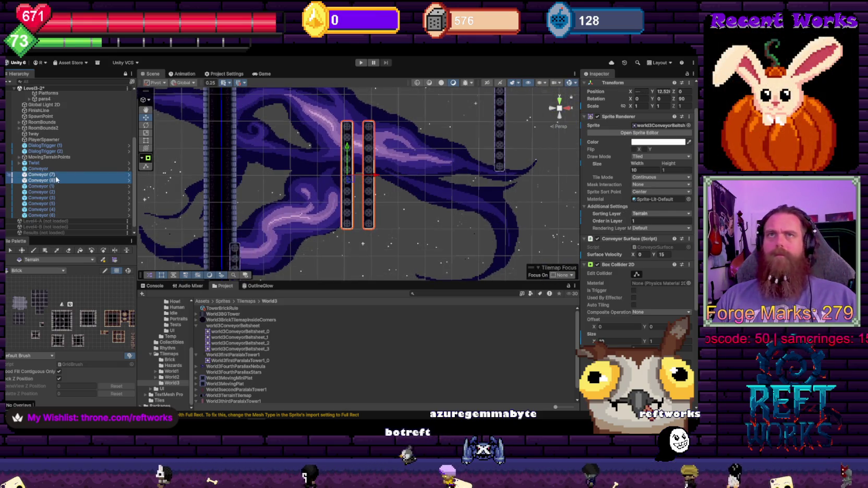
{"action": "scroll", "coordinate": [50, 158], "scroll_direction": "up", "scroll_amount": 5}
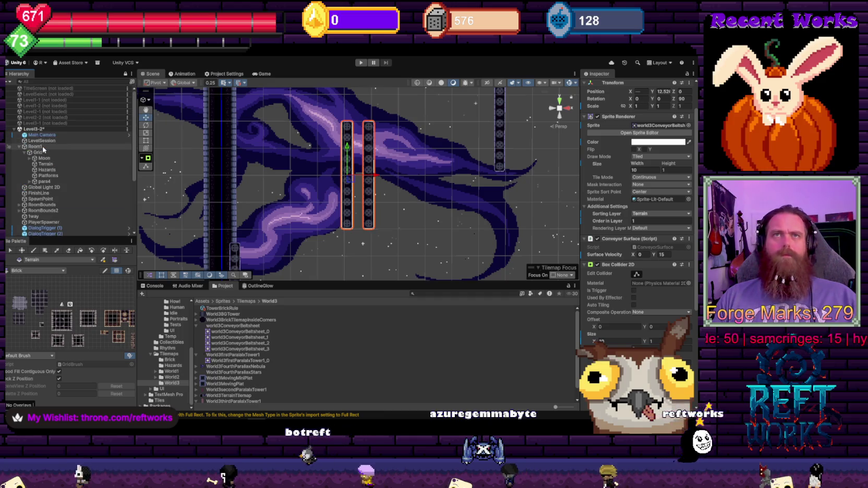
{"action": "left_click", "coordinate": [38, 152]}
{"action": "scroll", "coordinate": [355, 189], "scroll_direction": "up", "scroll_amount": 2}
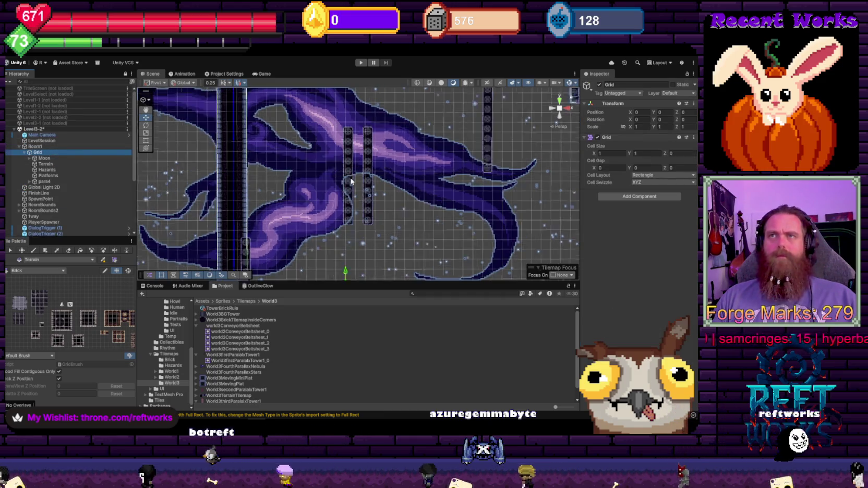
{"action": "left_click", "coordinate": [345, 192]}
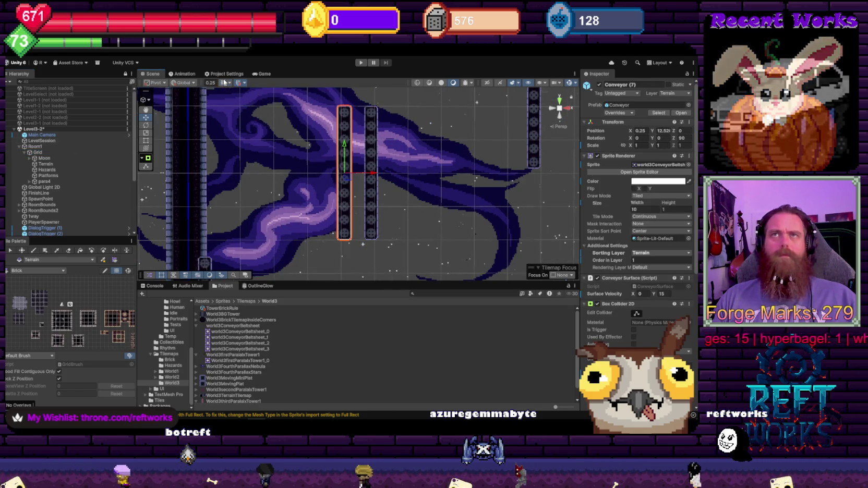
{"action": "left_click", "coordinate": [39, 152]}
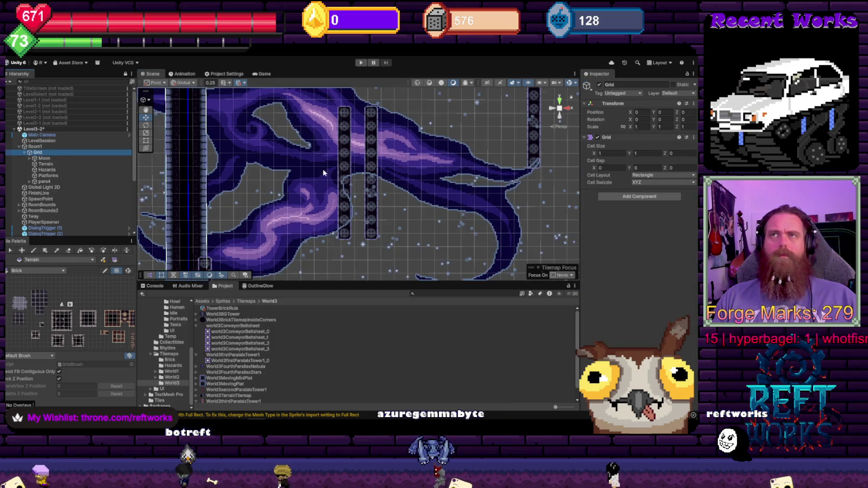
{"action": "left_click", "coordinate": [345, 172]}
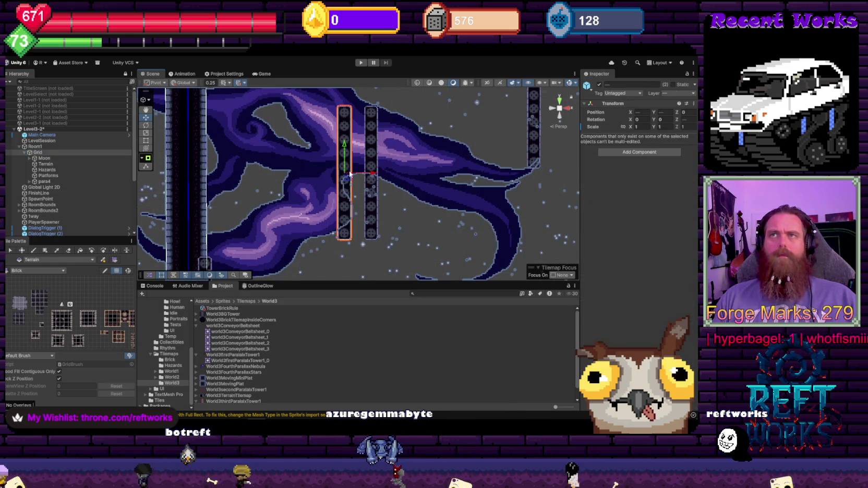
- Drag all nine Conveyor objects under Room1's Grid, then select Conveyor (7)
{"action": "left_click", "coordinate": [85, 148]}
{"action": "left_click", "coordinate": [77, 152]}
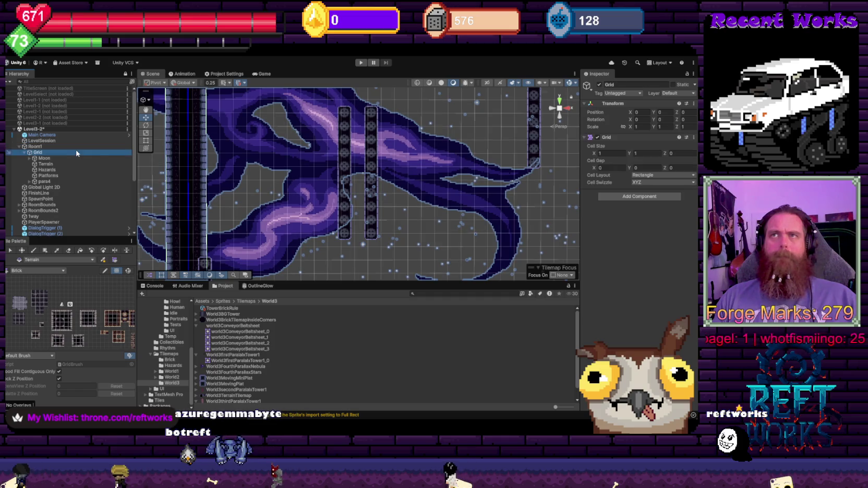
{"action": "scroll", "coordinate": [66, 198], "scroll_direction": "down", "scroll_amount": 5}
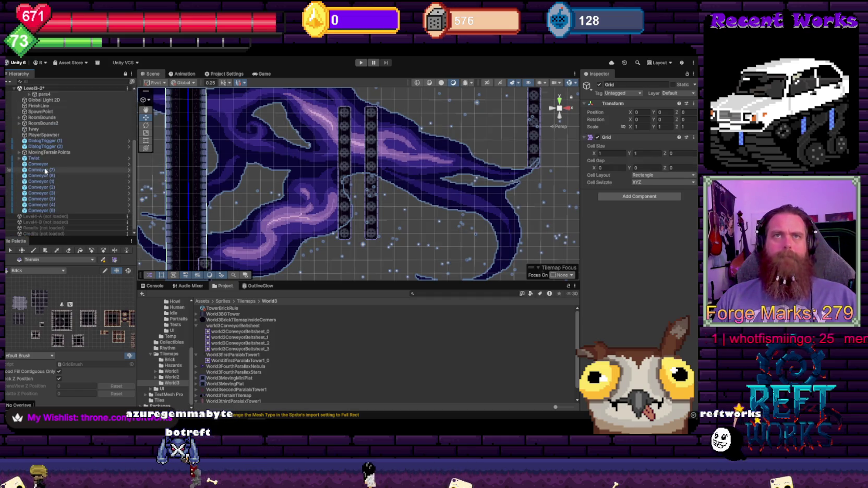
{"action": "left_click", "coordinate": [42, 210], "text": "shift"}
{"action": "scroll", "coordinate": [42, 201], "scroll_direction": "up", "scroll_amount": 3}
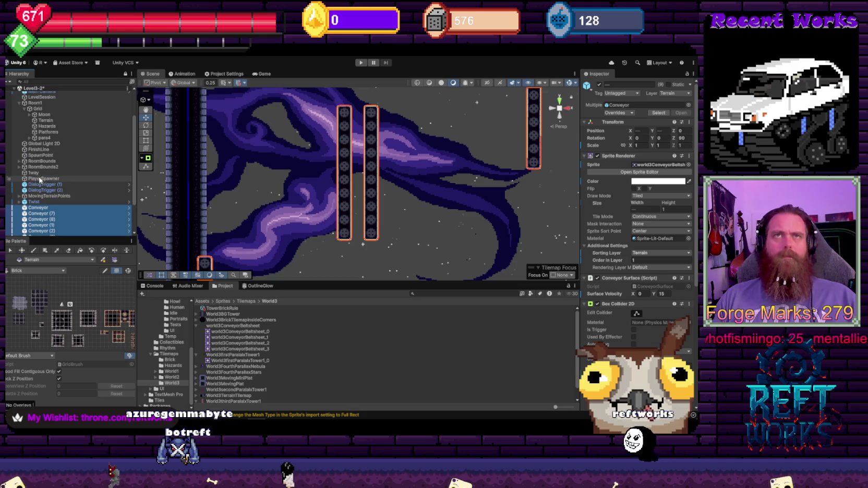
{"action": "left_click_drag", "start_coordinate": [41, 196], "coordinate": [37, 109]}
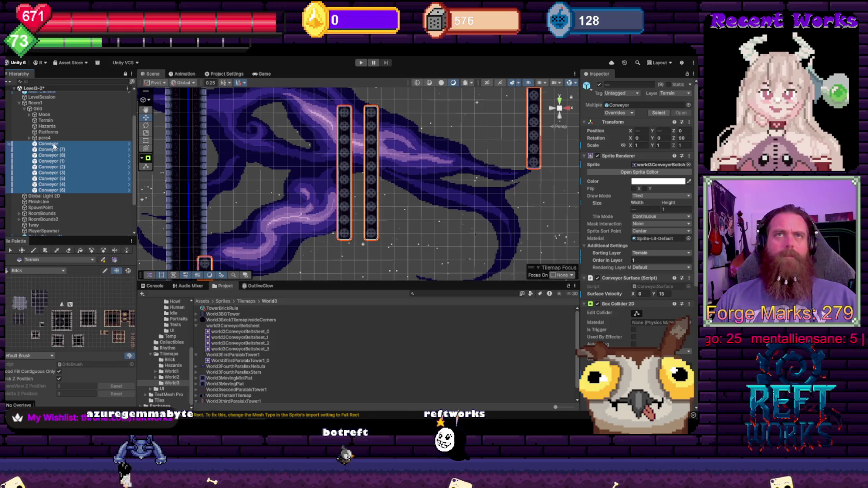
{"action": "left_click", "coordinate": [340, 171]}
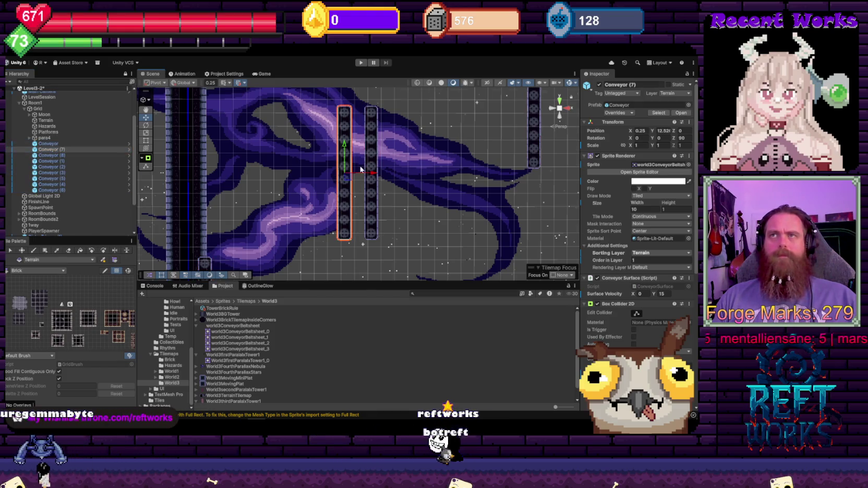
- Shift Conveyor (7) to X -0.5 and Conveyor (8) to X 1.5
{"action": "scroll", "coordinate": [360, 169], "scroll_direction": "up", "scroll_amount": 3}
{"action": "left_click_drag", "start_coordinate": [360, 169], "coordinate": [355, 170]}
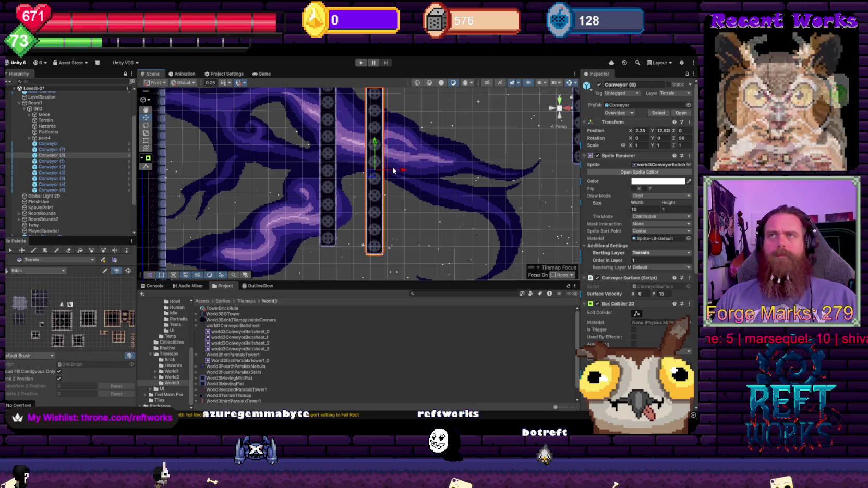
{"action": "left_click_drag", "start_coordinate": [390, 168], "coordinate": [390, 170]}
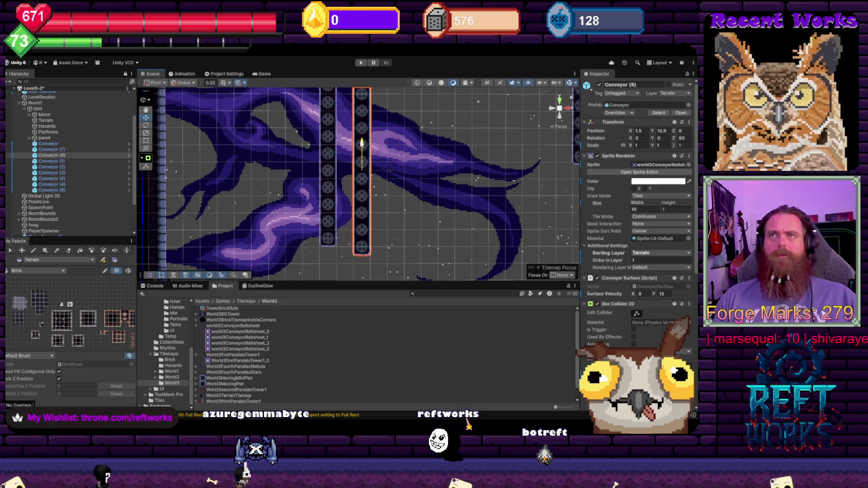
{"action": "scroll", "coordinate": [375, 173], "scroll_direction": "down", "scroll_amount": 4}
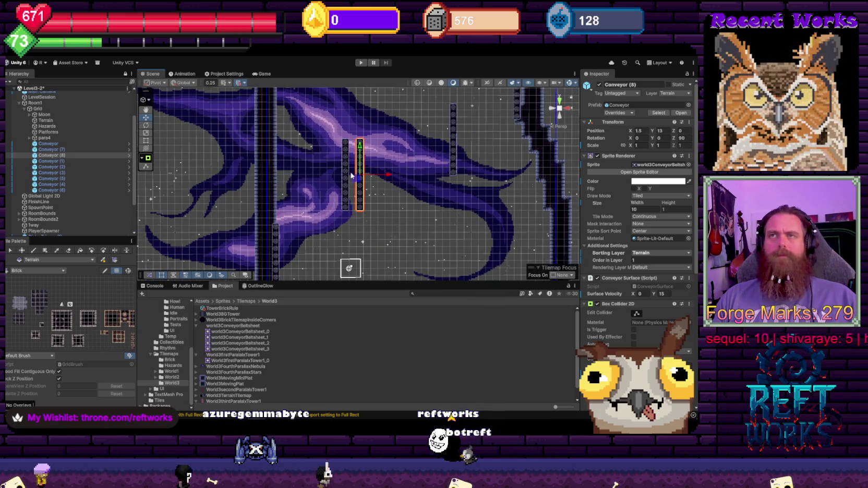
{"action": "scroll", "coordinate": [351, 175], "scroll_direction": "up", "scroll_amount": 2}
- Lower Conveyor (7) and Conveyor (8) by one unit and make Hazards the active tilemap
{"action": "left_click", "coordinate": [336, 121]}
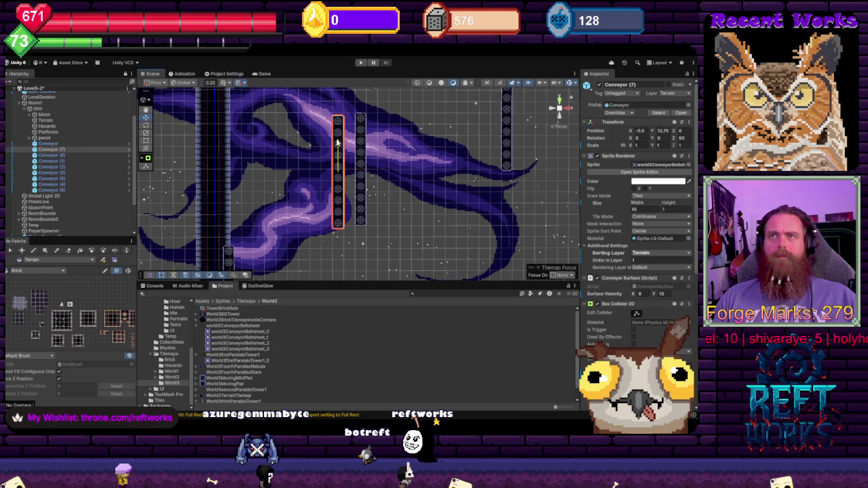
{"action": "left_click_drag", "start_coordinate": [336, 139], "coordinate": [361, 179]}
{"action": "left_click", "coordinate": [360, 178]}
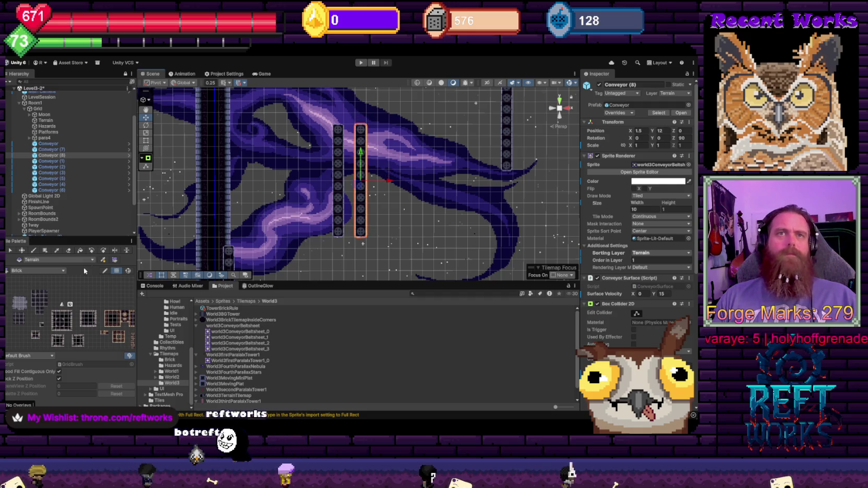
{"action": "left_click", "coordinate": [47, 127]}
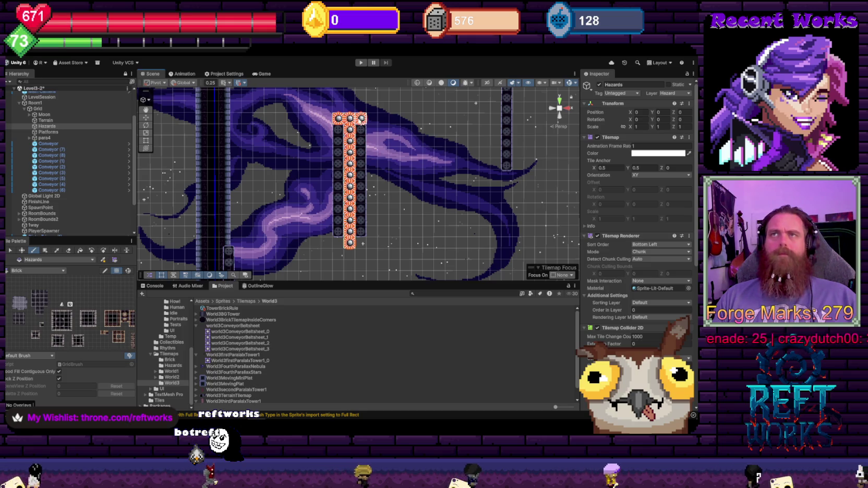
{"action": "left_click_drag", "start_coordinate": [339, 243], "coordinate": [361, 243]}
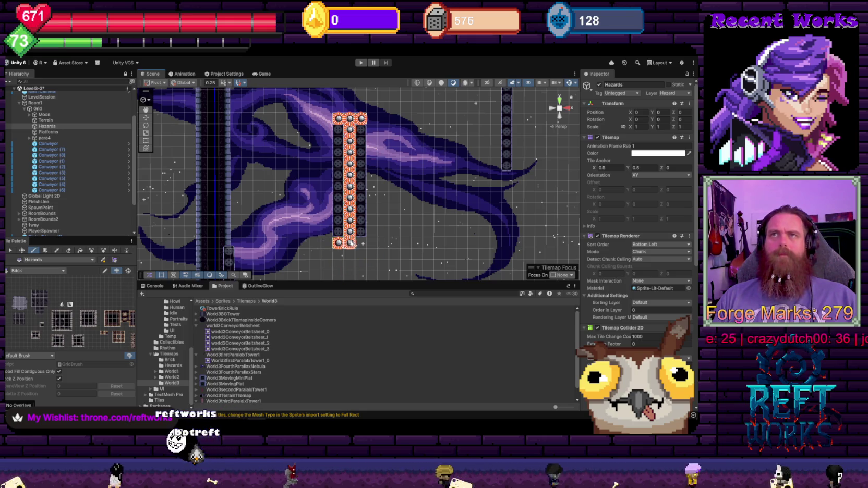
{"action": "key", "text": "ctrl+z"}
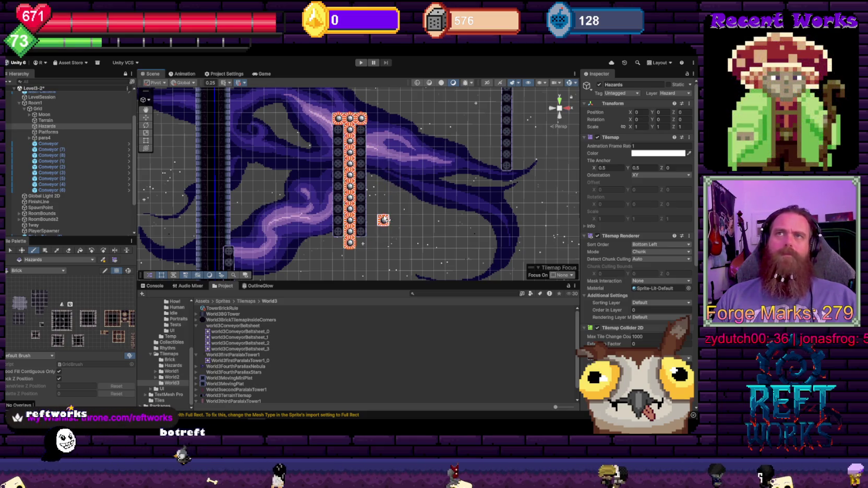
{"action": "scroll", "coordinate": [329, 132], "scroll_direction": "up", "scroll_amount": 5}
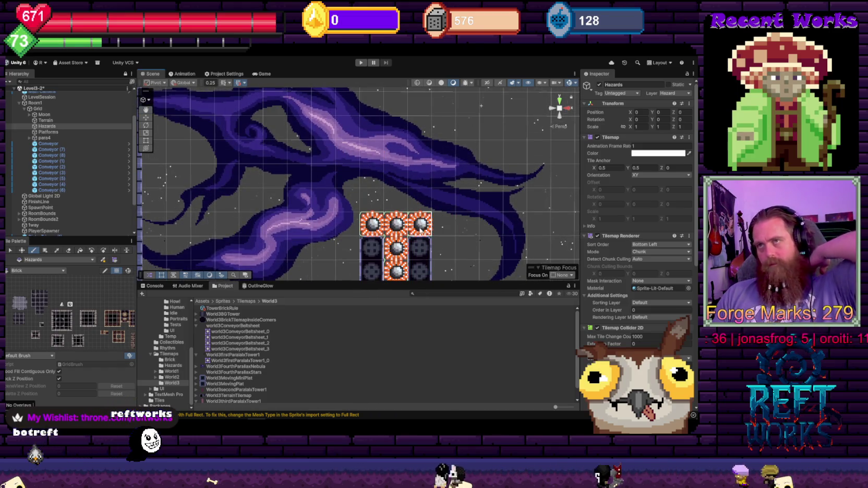
{"action": "key", "text": "f"}
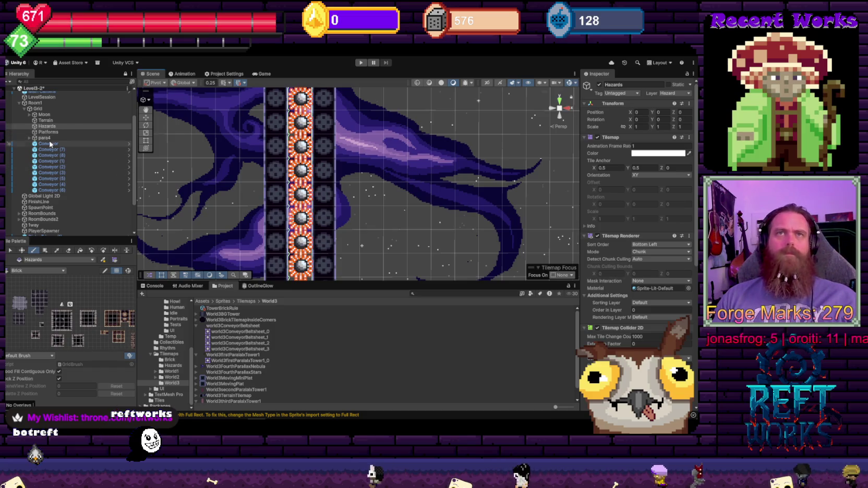
{"action": "left_click", "coordinate": [50, 144]}
{"action": "left_click", "coordinate": [53, 150], "text": "shift"}
- Move Conveyor (7) to X -0.75 and Conveyor (8) to X 1.75
{"action": "left_click", "coordinate": [68, 142], "text": "ctrl"}
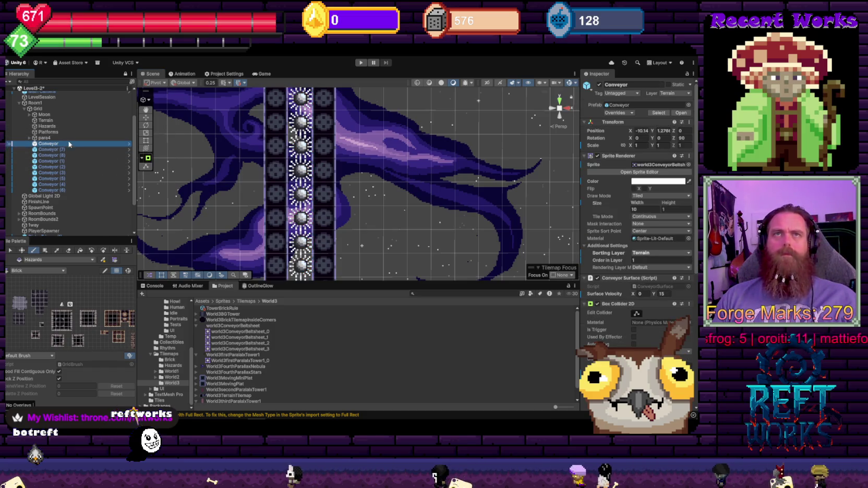
{"action": "key", "text": "w"}
{"action": "scroll", "coordinate": [371, 99], "scroll_direction": "down", "scroll_amount": 1}
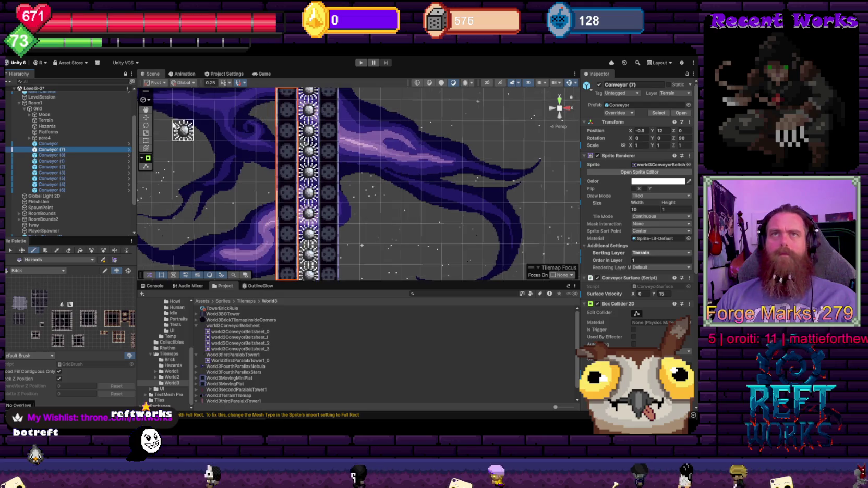
{"action": "left_click_drag", "start_coordinate": [314, 182], "coordinate": [309, 182]}
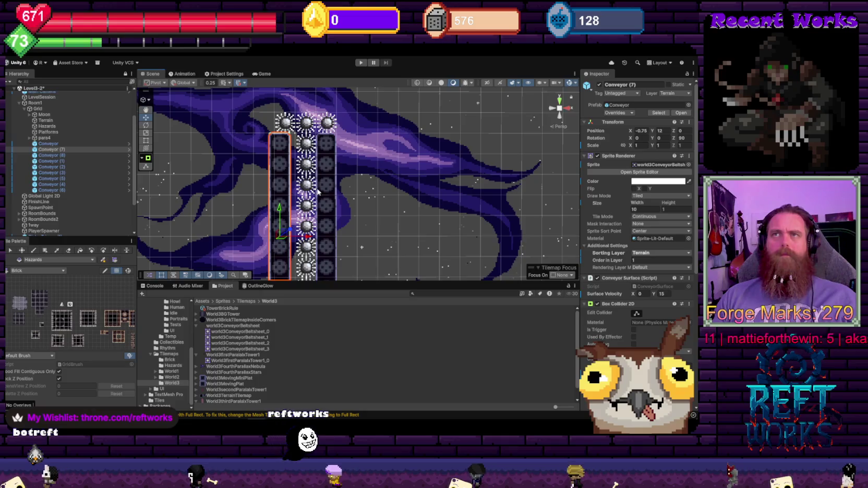
{"action": "left_click", "coordinate": [326, 198]}
{"action": "left_click_drag", "start_coordinate": [358, 238], "coordinate": [363, 238]}
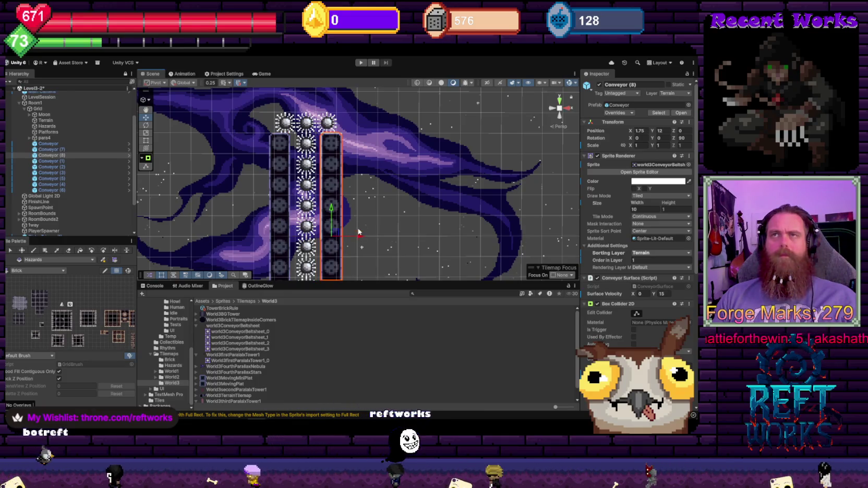
- Clear the selection and pan the view toward the conveyor tower
{"action": "scroll", "coordinate": [382, 186], "scroll_direction": "down", "scroll_amount": 5}
{"action": "left_click", "coordinate": [417, 194]}
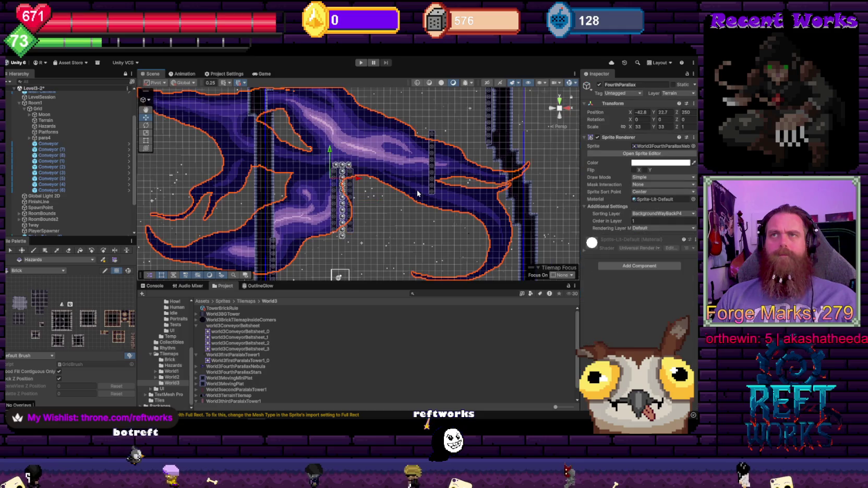
{"action": "left_click", "coordinate": [413, 228]}
{"action": "mouse_move", "coordinate": [413, 228]}
{"action": "left_mouse_down"}
{"action": "mouse_move", "coordinate": [306, 159]}
{"action": "mouse_move", "coordinate": [345, 193]}
{"action": "mouse_move", "coordinate": [382, 200]}
{"action": "left_mouse_up"}
{"action": "scroll", "coordinate": [310, 171], "scroll_direction": "up", "scroll_amount": 2}
- Move Conveyor (9) left to about X 11.25 beside Conveyor (1)
{"action": "left_click", "coordinate": [367, 198]}
{"action": "scroll", "coordinate": [368, 197], "scroll_direction": "up", "scroll_amount": 2}
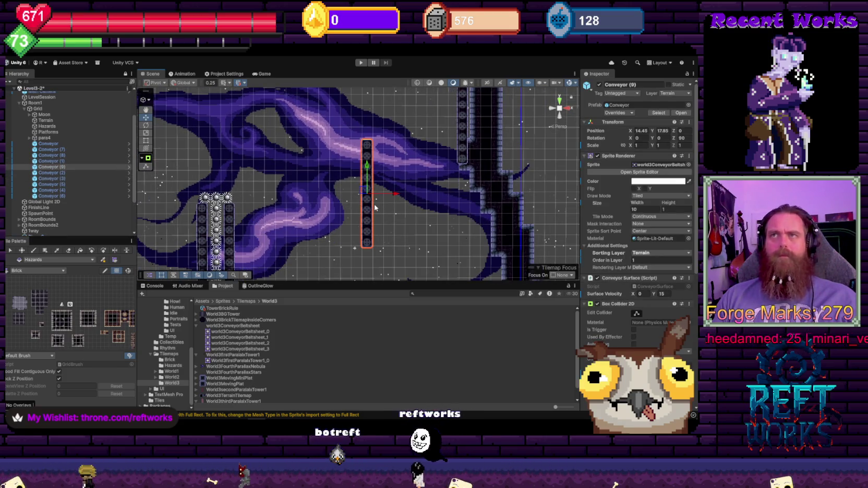
{"action": "scroll", "coordinate": [360, 193], "scroll_direction": "up", "scroll_amount": 2}
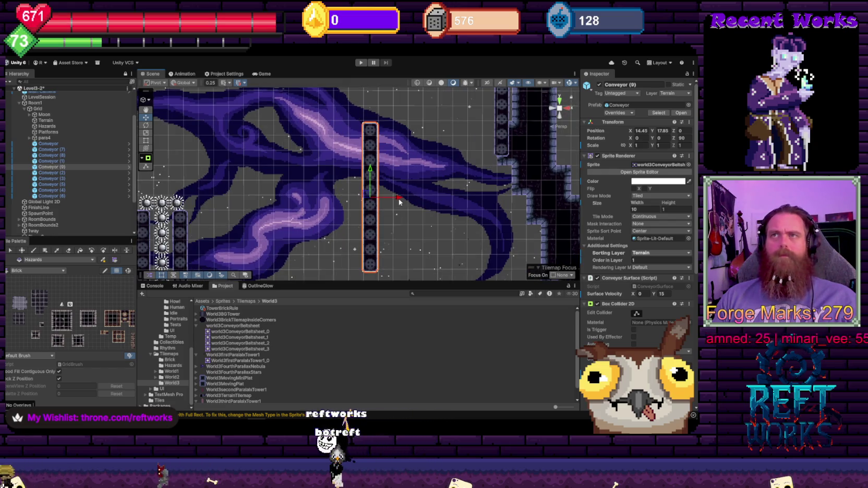
{"action": "mouse_move", "coordinate": [399, 199]}
{"action": "left_mouse_down"}
{"action": "mouse_move", "coordinate": [357, 193]}
{"action": "mouse_move", "coordinate": [326, 166]}
{"action": "left_mouse_up"}
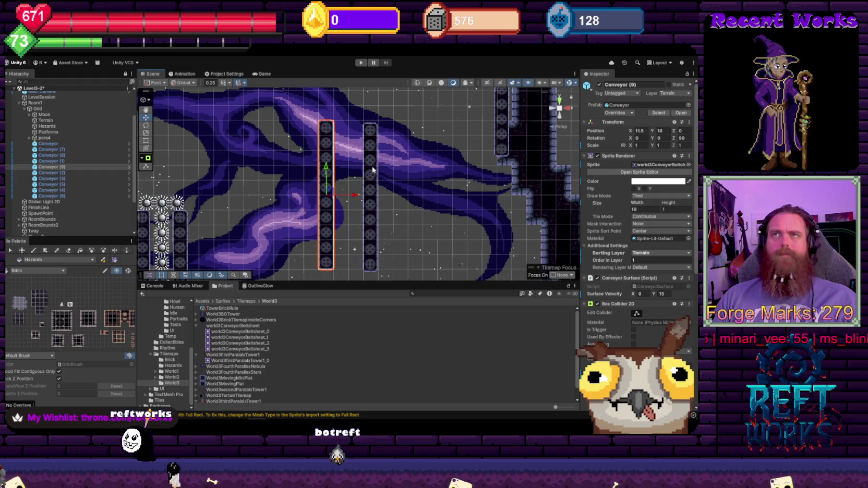
{"action": "left_click", "coordinate": [373, 168]}
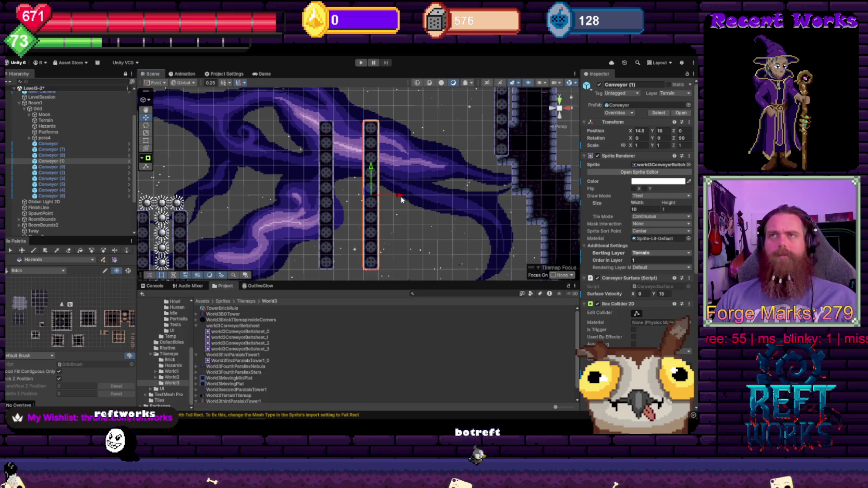
{"action": "left_click", "coordinate": [329, 199]}
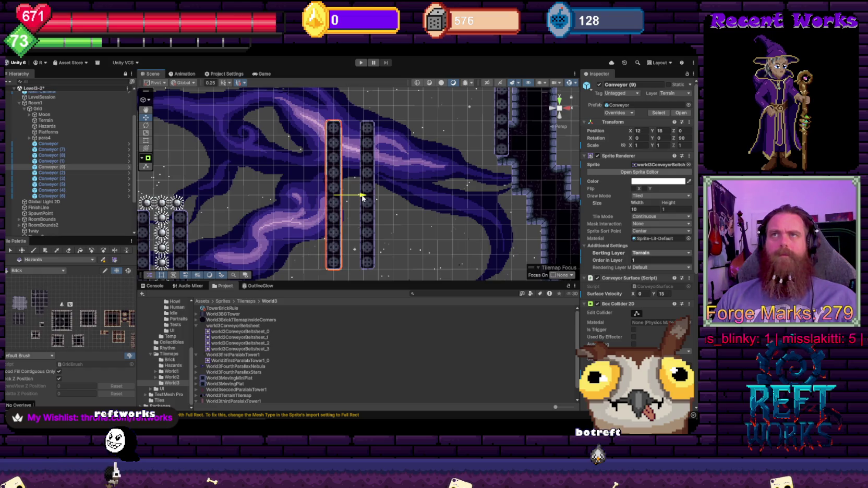
{"action": "left_click_drag", "start_coordinate": [362, 197], "coordinate": [365, 197]}
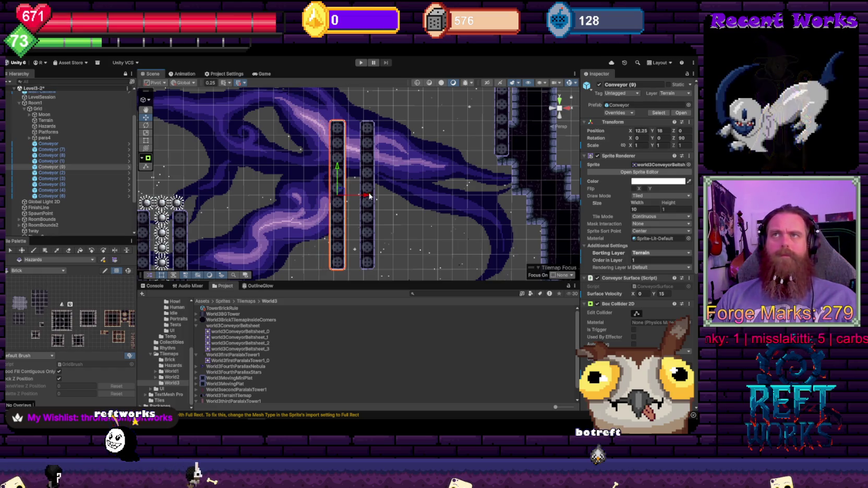
- Set Conveyor (1) to X 14, undoing an overshoot, and make Hazards the active tilemap
{"action": "left_click", "coordinate": [368, 199]}
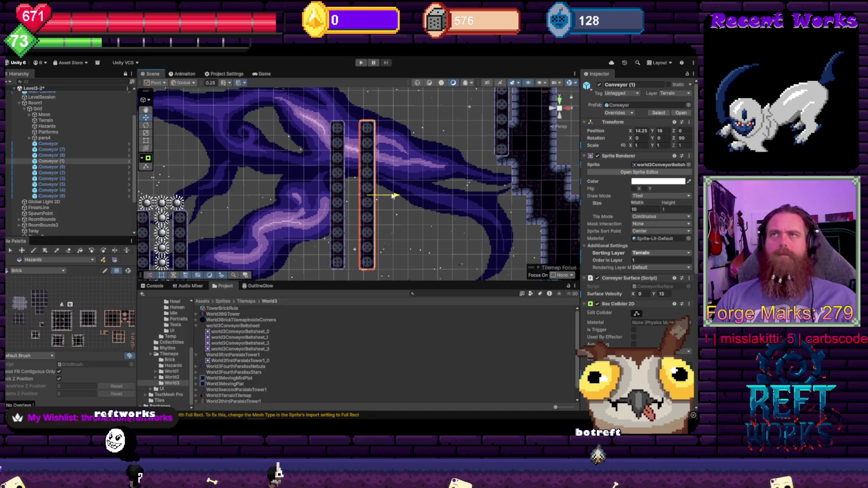
{"action": "left_click_drag", "start_coordinate": [392, 195], "coordinate": [395, 196]}
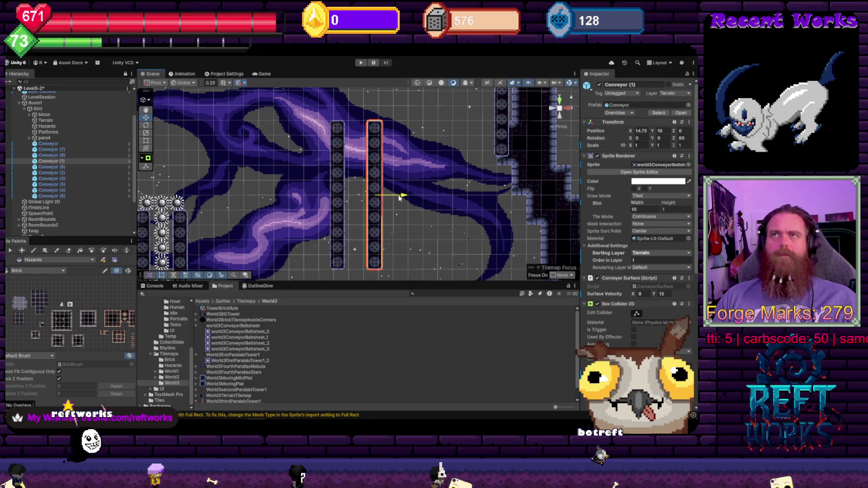
{"action": "key", "text": "ctrl+z"}
{"action": "key", "text": "Down"}
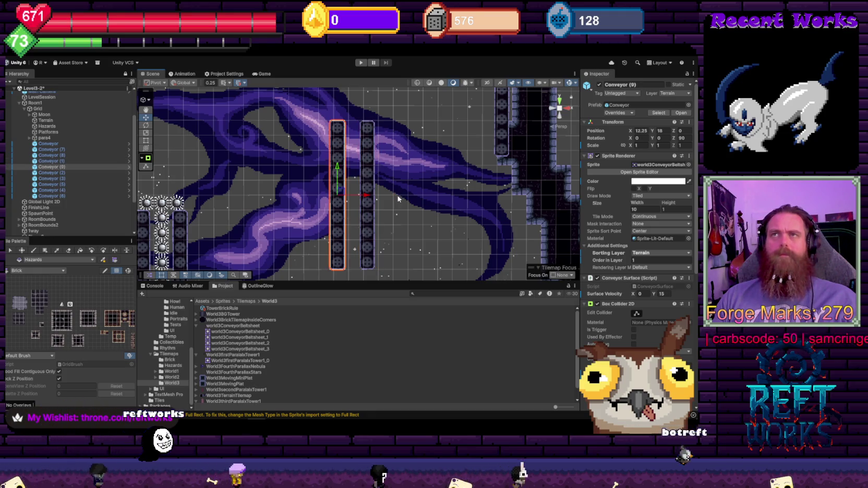
{"action": "key", "text": "Up"}
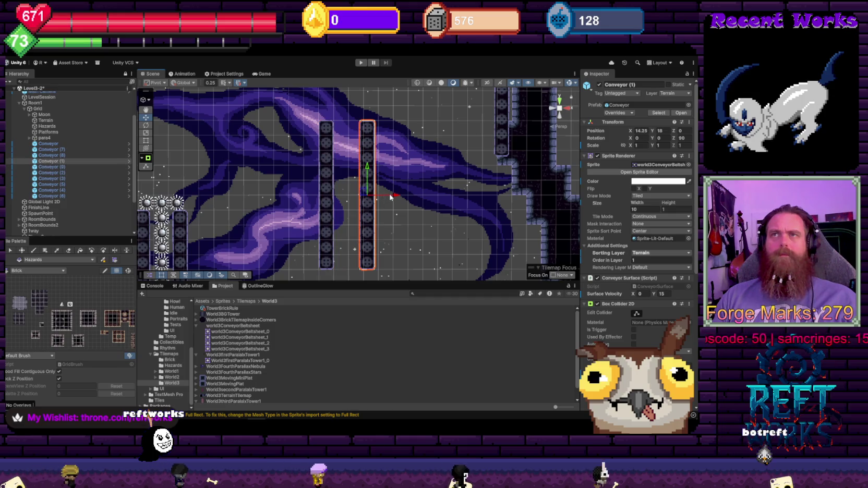
{"action": "left_click_drag", "start_coordinate": [390, 197], "coordinate": [349, 198]}
{"action": "left_click", "coordinate": [330, 196]}
{"action": "scroll", "coordinate": [350, 193], "scroll_direction": "down", "scroll_amount": 3}
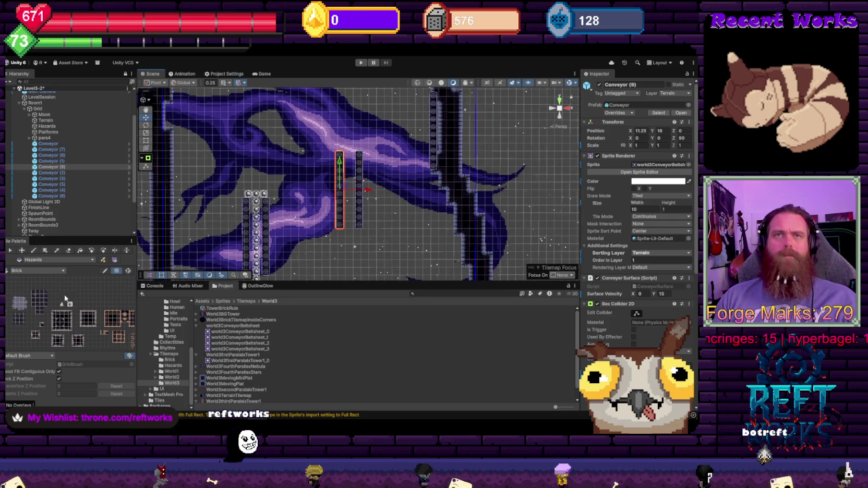
{"action": "left_click", "coordinate": [47, 126]}
- Paint a full-height spike column between Conveyor (9) and Conveyor (1) on the Hazards tilemap
{"action": "scroll", "coordinate": [370, 182], "scroll_direction": "up", "scroll_amount": 1}
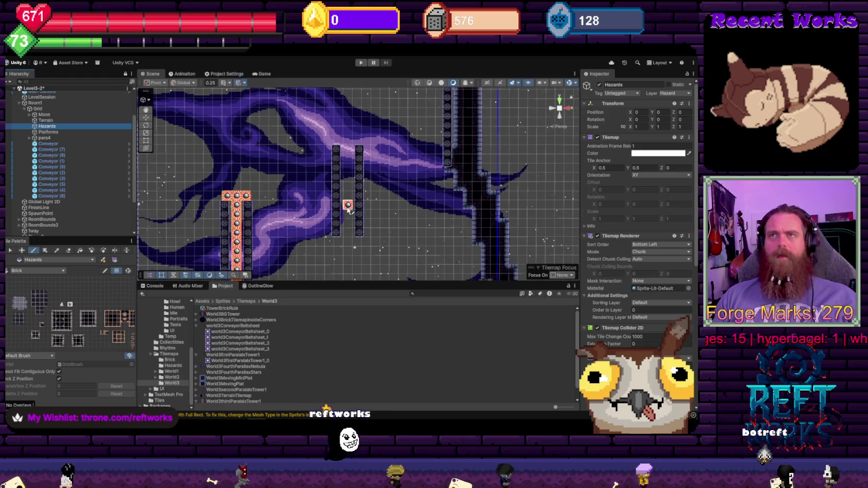
{"action": "left_click_drag", "start_coordinate": [346, 141], "coordinate": [348, 245]}
{"action": "scroll", "coordinate": [354, 233], "scroll_direction": "down", "scroll_amount": 2}
{"action": "scroll", "coordinate": [354, 234], "scroll_direction": "up", "scroll_amount": 2}
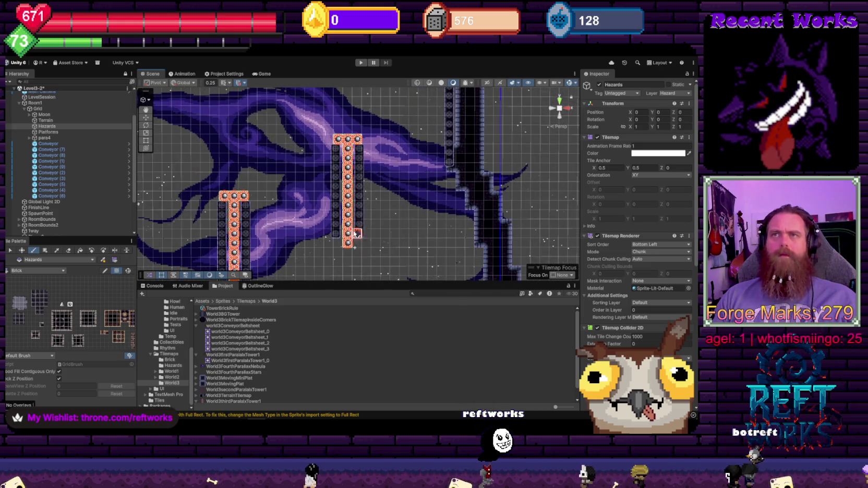
{"action": "key", "text": "Up"}
{"action": "key", "text": "Up"}
{"action": "key", "text": "Up"}
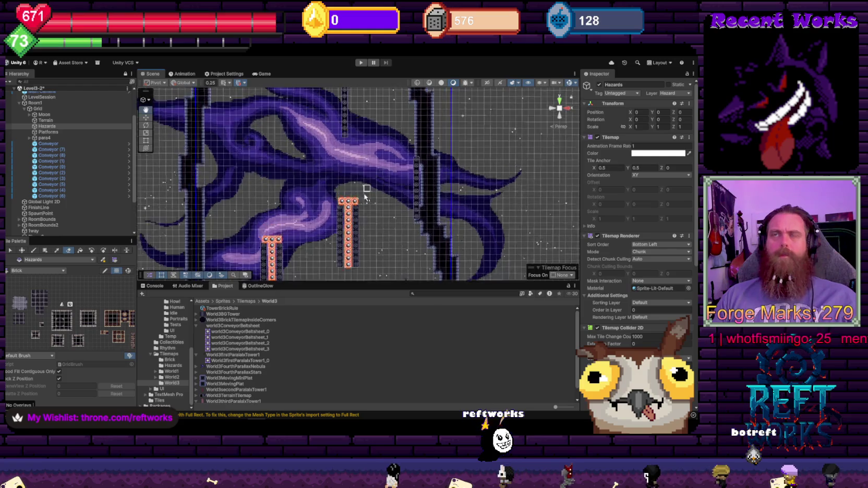
{"action": "key", "text": "Down"}
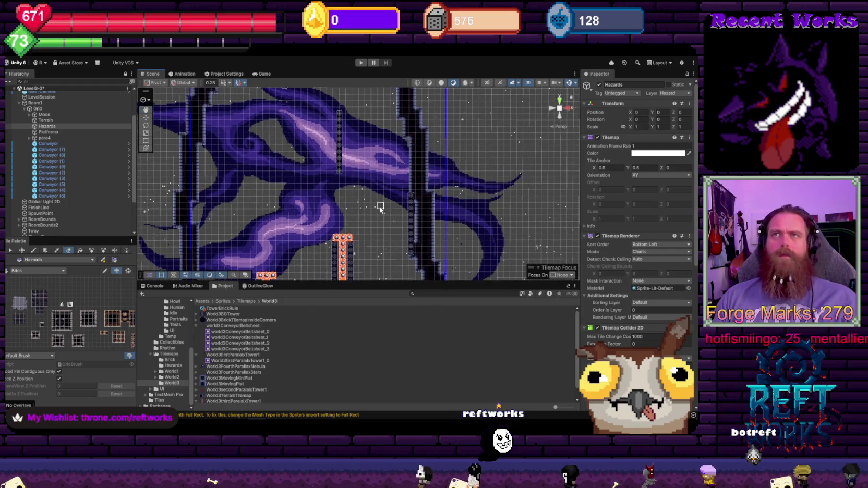
{"action": "scroll", "coordinate": [418, 213], "scroll_direction": "up", "scroll_amount": 2}
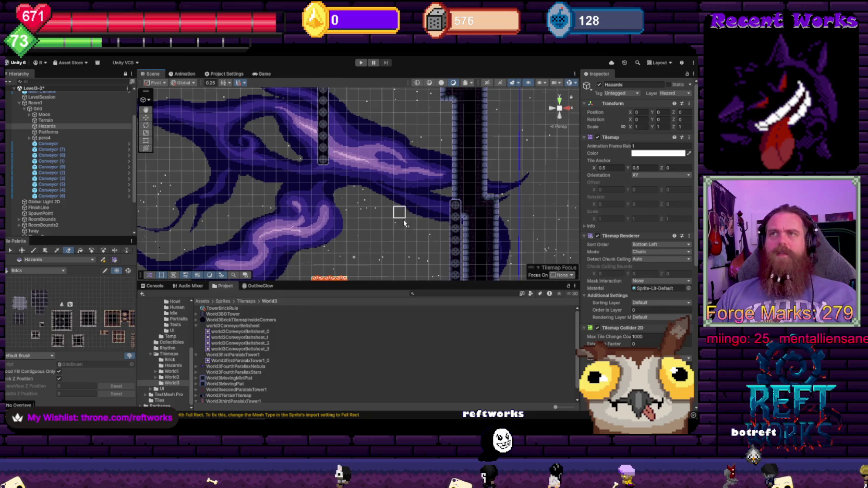
{"action": "key", "text": "Right"}
{"action": "key", "text": "Right"}
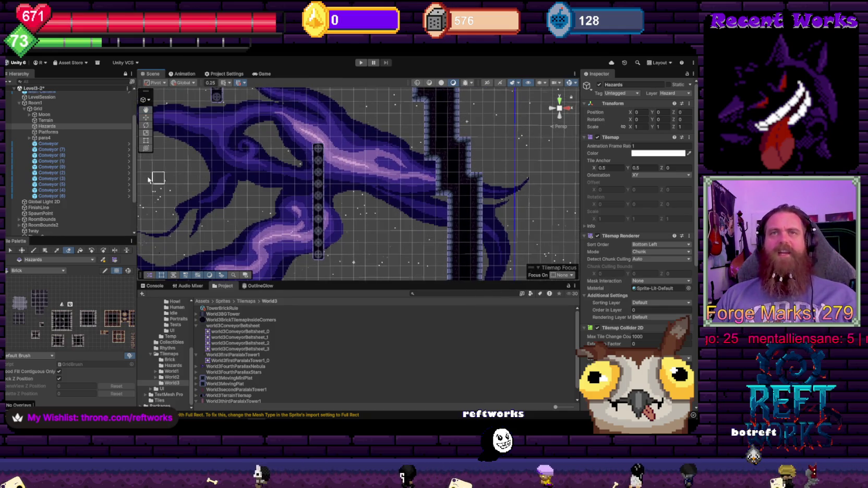
- Move Conveyor (3) right to X 12.75, Y 30, ready for painting spikes
{"action": "left_click", "coordinate": [316, 178]}
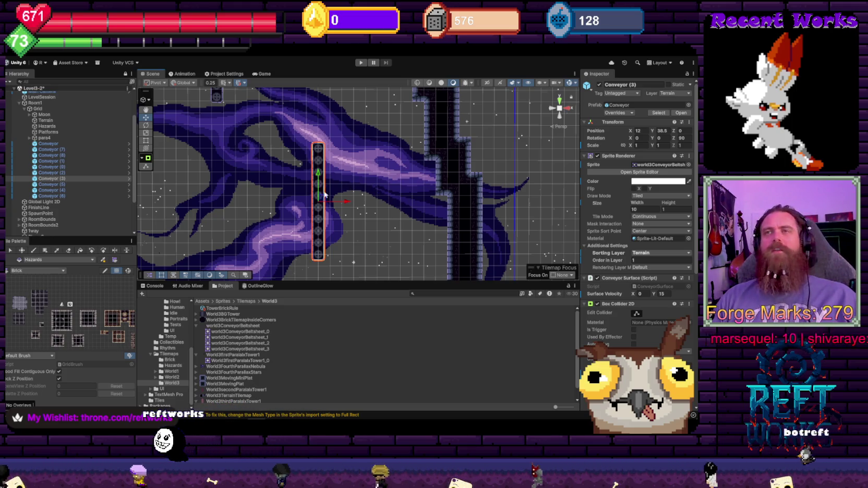
{"action": "left_click_drag", "start_coordinate": [344, 200], "coordinate": [349, 202]}
{"action": "scroll", "coordinate": [354, 225], "scroll_direction": "down", "scroll_amount": 2}
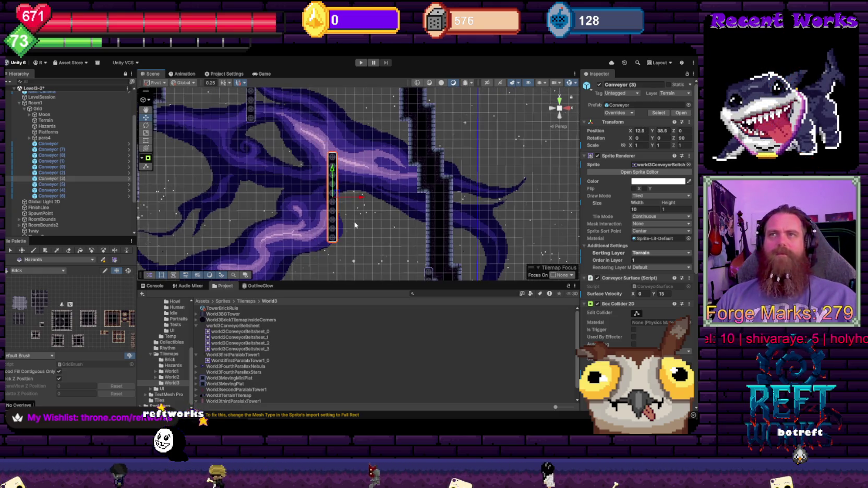
{"action": "scroll", "coordinate": [336, 141], "scroll_direction": "up", "scroll_amount": 2}
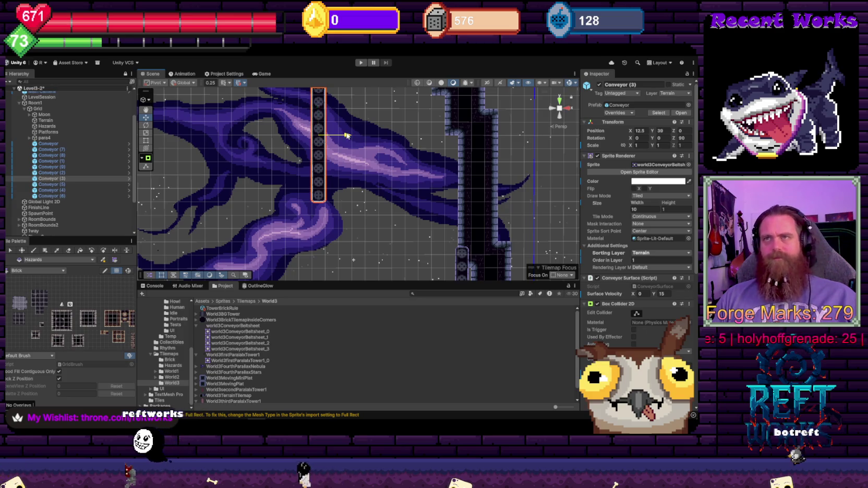
{"action": "left_click_drag", "start_coordinate": [346, 135], "coordinate": [350, 136]}
{"action": "scroll", "coordinate": [284, 197], "scroll_direction": "down", "scroll_amount": 2}
{"action": "scroll", "coordinate": [297, 188], "scroll_direction": "up", "scroll_amount": 3}
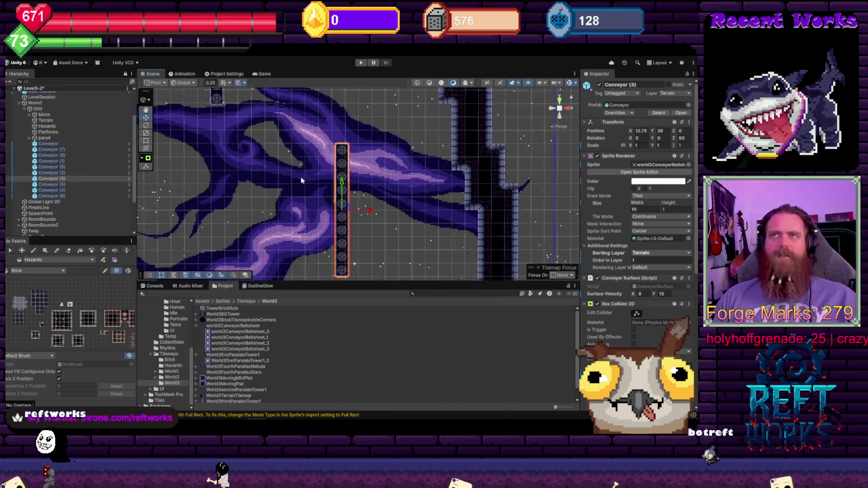
{"action": "key", "text": "b"}
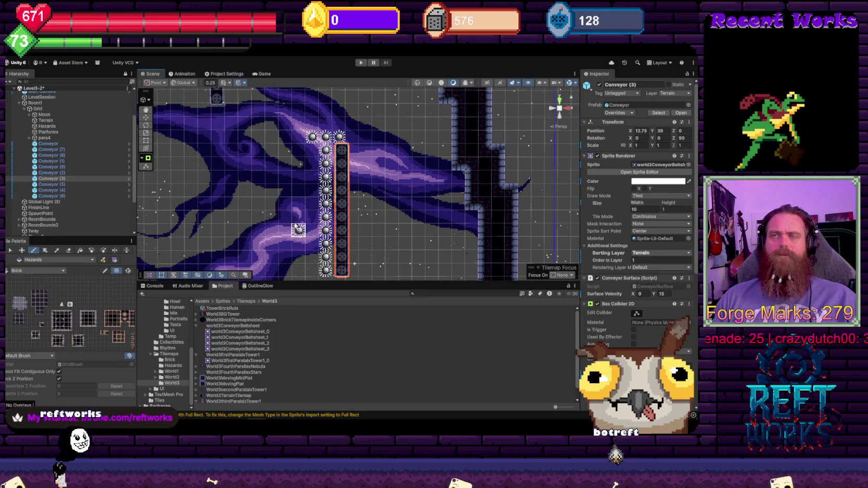
- Duplicate Conveyor (3) as Conveyor (10) and move the copy left to X 10.25
{"action": "scroll", "coordinate": [292, 214], "scroll_direction": "down", "scroll_amount": 2}
{"action": "scroll", "coordinate": [283, 194], "scroll_direction": "up", "scroll_amount": 2}
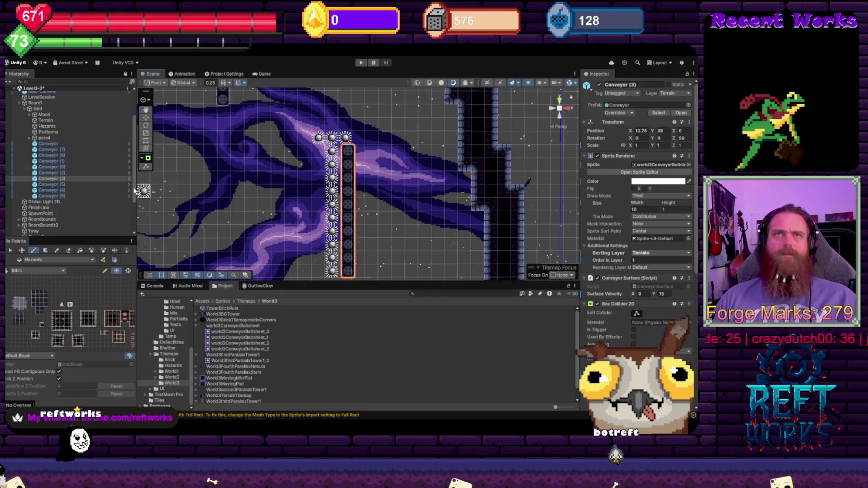
{"action": "left_click", "coordinate": [46, 127]}
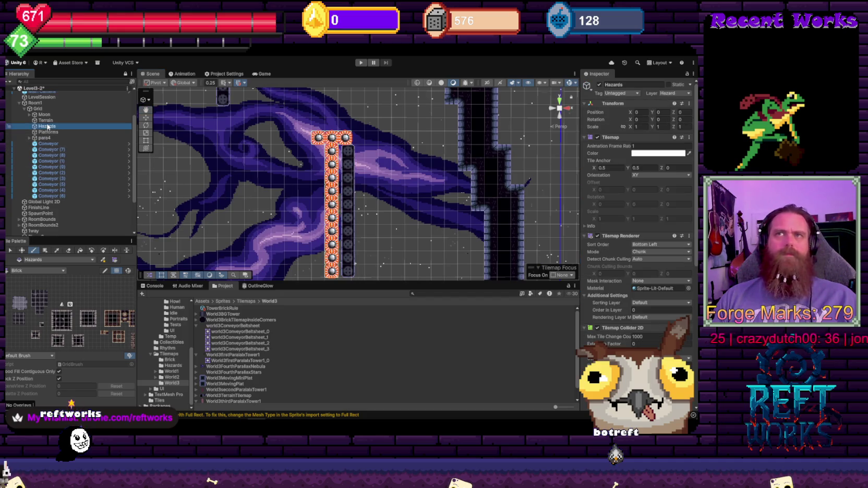
{"action": "left_click", "coordinate": [57, 191]}
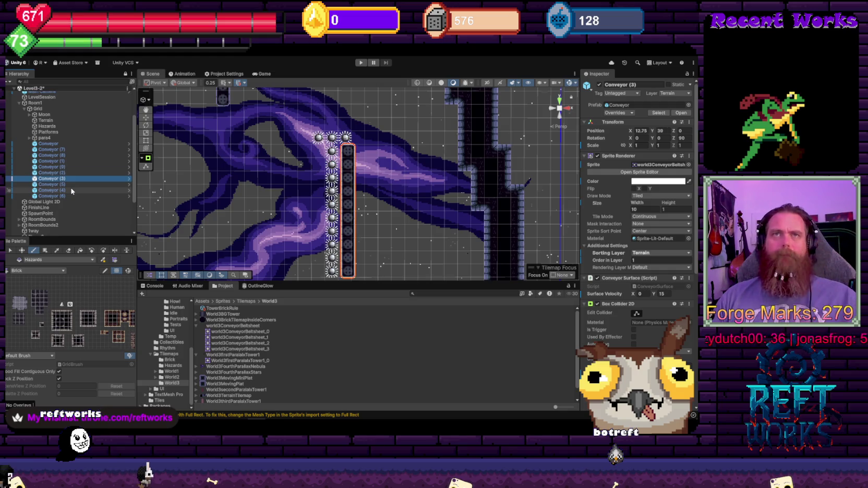
{"action": "key", "text": "ctrl+d"}
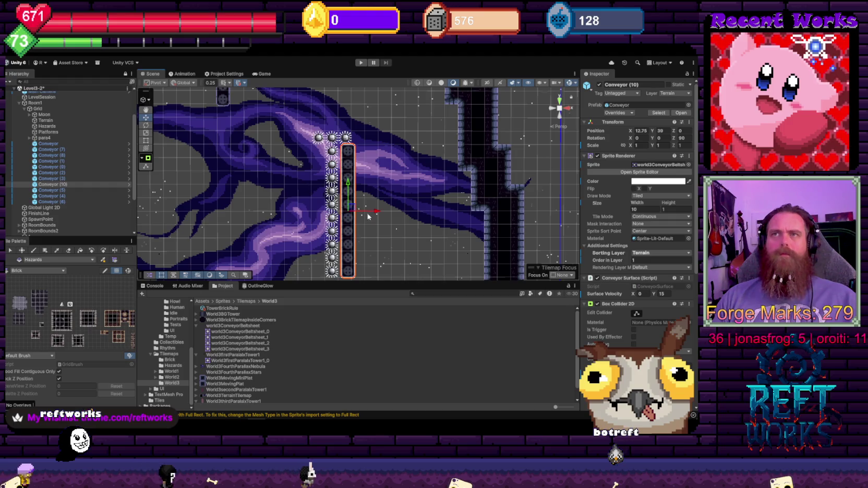
{"action": "left_click_drag", "start_coordinate": [369, 216], "coordinate": [344, 212]}
{"action": "scroll", "coordinate": [363, 188], "scroll_direction": "down", "scroll_amount": 4}
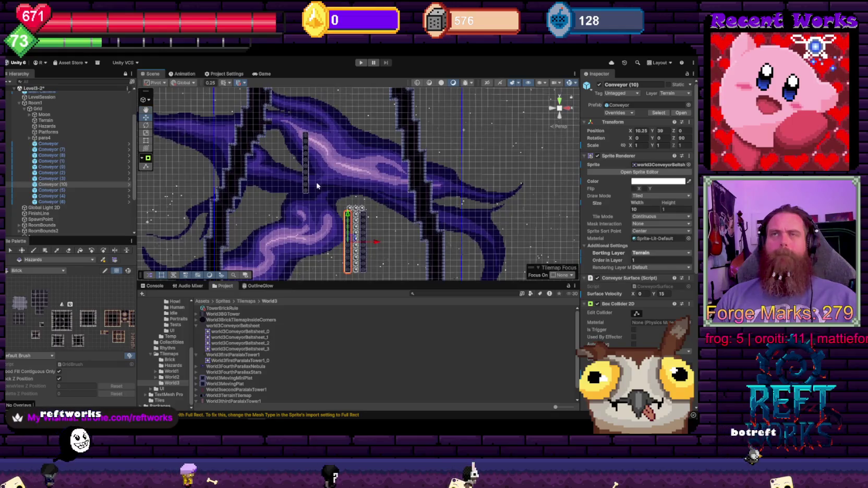
{"action": "scroll", "coordinate": [310, 190], "scroll_direction": "up", "scroll_amount": 3}
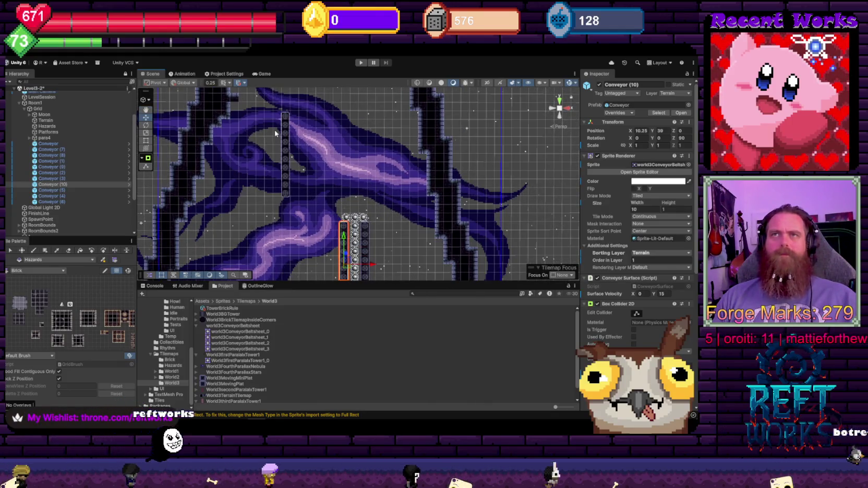
- Nudge Conveyor (5) into grid alignment at X 3.5, Y 52
{"action": "scroll", "coordinate": [276, 133], "scroll_direction": "up", "scroll_amount": 3}
{"action": "left_click", "coordinate": [253, 167]}
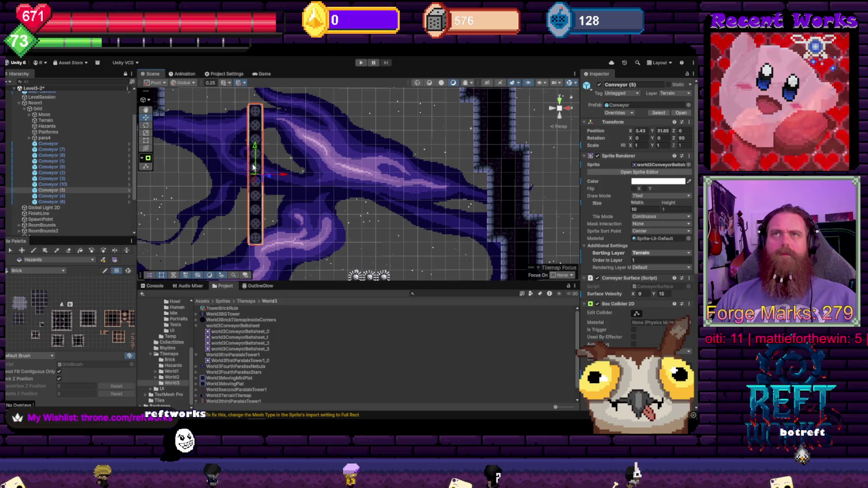
{"action": "left_click_drag", "start_coordinate": [253, 167], "coordinate": [284, 177]}
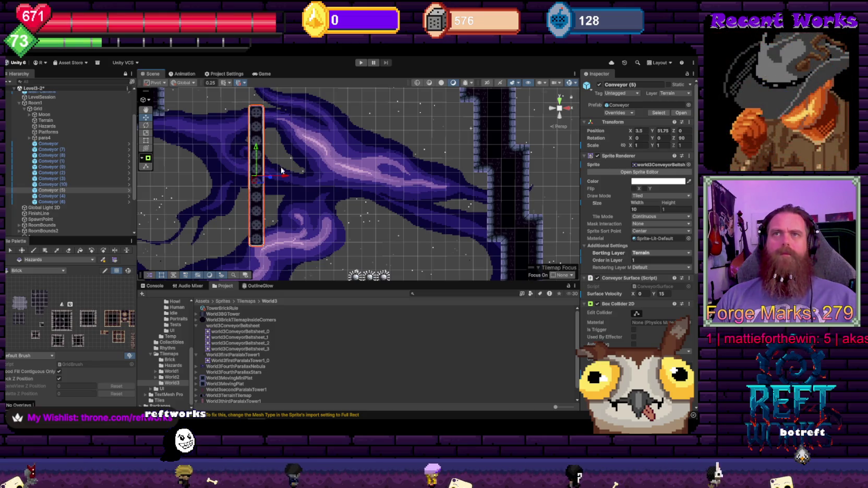
{"action": "scroll", "coordinate": [258, 146], "scroll_direction": "down", "scroll_amount": 3}
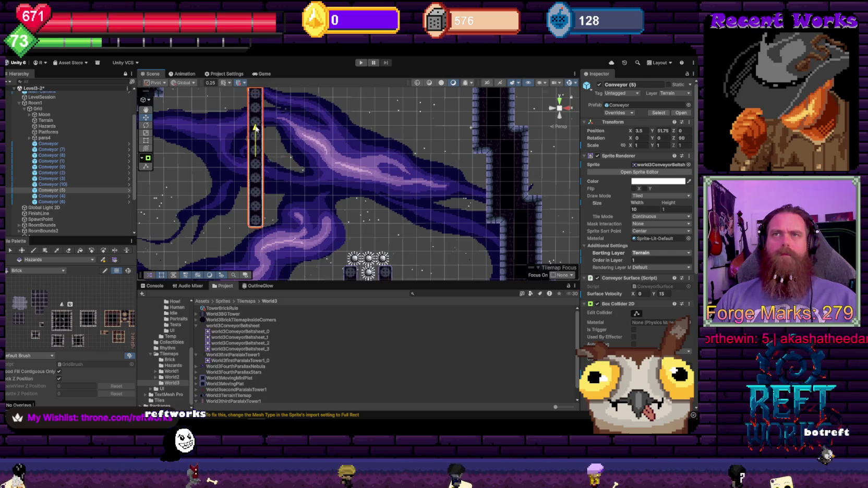
{"action": "scroll", "coordinate": [348, 191], "scroll_direction": "down", "scroll_amount": 10}
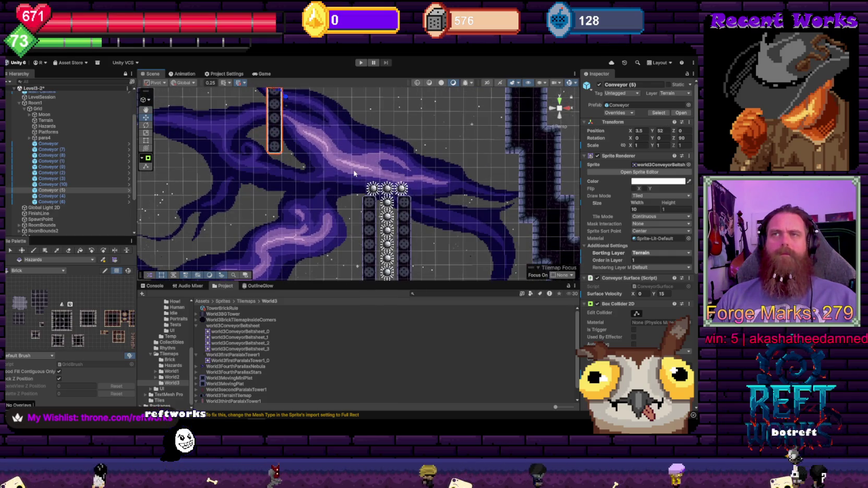
{"action": "scroll", "coordinate": [337, 131], "scroll_direction": "down", "scroll_amount": 5}
{"action": "scroll", "coordinate": [350, 176], "scroll_direction": "up", "scroll_amount": 4}
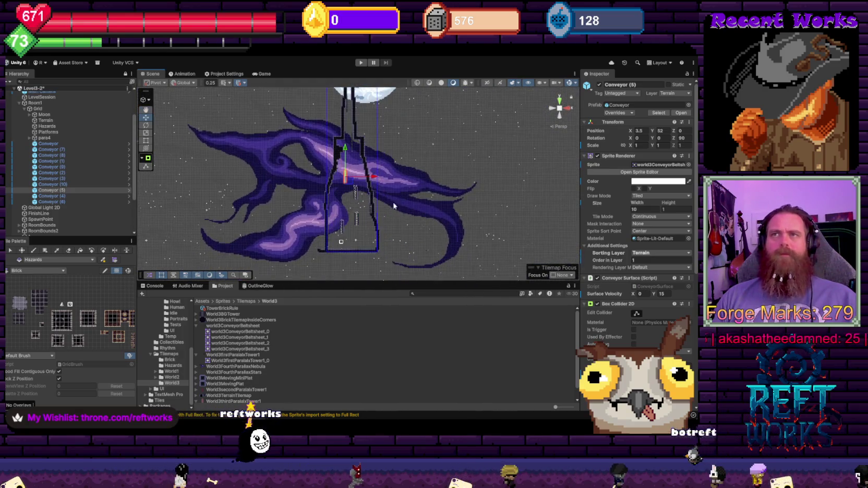
{"action": "scroll", "coordinate": [349, 175], "scroll_direction": "up", "scroll_amount": 6}
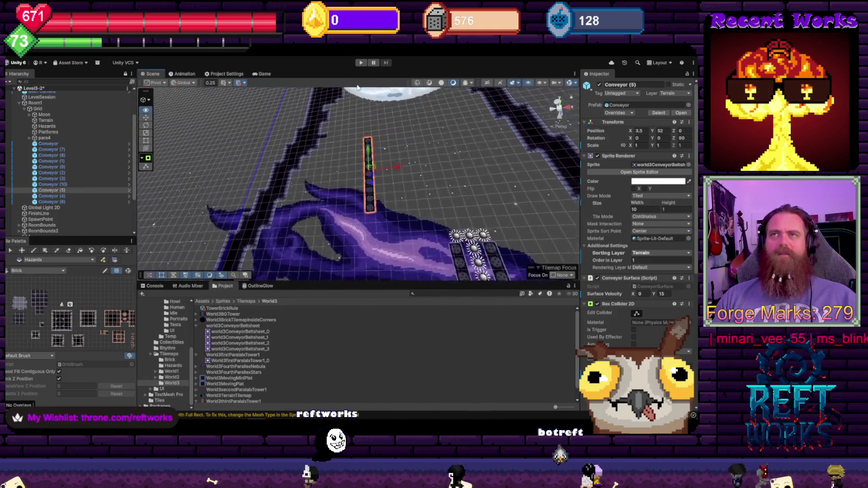
{"action": "left_click_drag", "start_coordinate": [383, 198], "coordinate": [388, 156]}
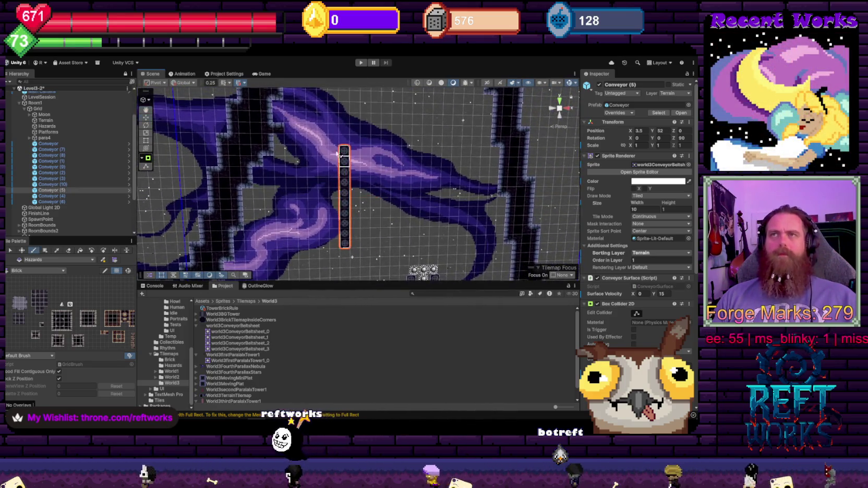
- Paint a column of spike tiles left of Conveyor (5)
{"action": "key", "text": "b"}
{"action": "mouse_move", "coordinate": [334, 138]}
{"action": "left_mouse_down"}
{"action": "mouse_move", "coordinate": [332, 204]}
{"action": "mouse_move", "coordinate": [356, 179]}
{"action": "mouse_move", "coordinate": [368, 184]}
{"action": "mouse_move", "coordinate": [374, 165]}
{"action": "mouse_move", "coordinate": [336, 180]}
{"action": "mouse_move", "coordinate": [328, 244]}
{"action": "mouse_move", "coordinate": [323, 214]}
{"action": "left_mouse_up"}
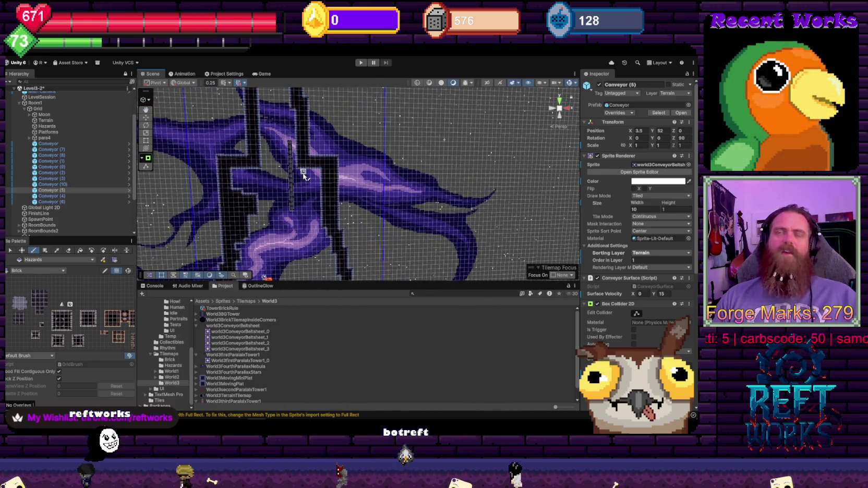
{"action": "left_click_drag", "start_coordinate": [299, 172], "coordinate": [301, 151]}
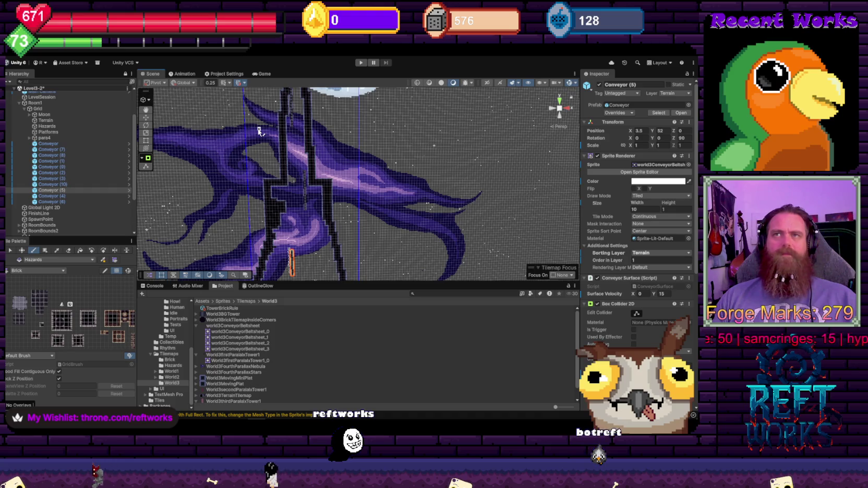
{"action": "mouse_move", "coordinate": [254, 129]}
{"action": "left_mouse_down"}
{"action": "mouse_move", "coordinate": [252, 150]}
{"action": "mouse_move", "coordinate": [222, 189]}
{"action": "mouse_move", "coordinate": [199, 178]}
{"action": "left_mouse_up"}
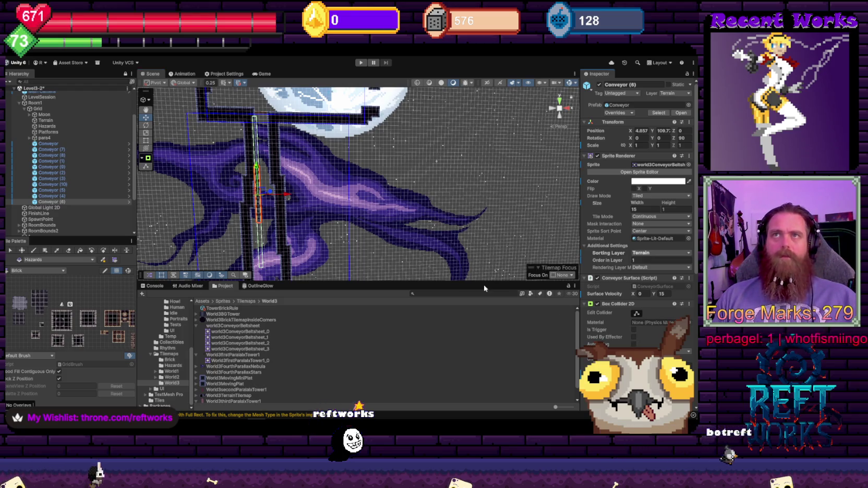
- Orbit the view straight onto the tower and select Conveyor (4)
{"action": "left_click_drag", "start_coordinate": [305, 218], "coordinate": [304, 178]}
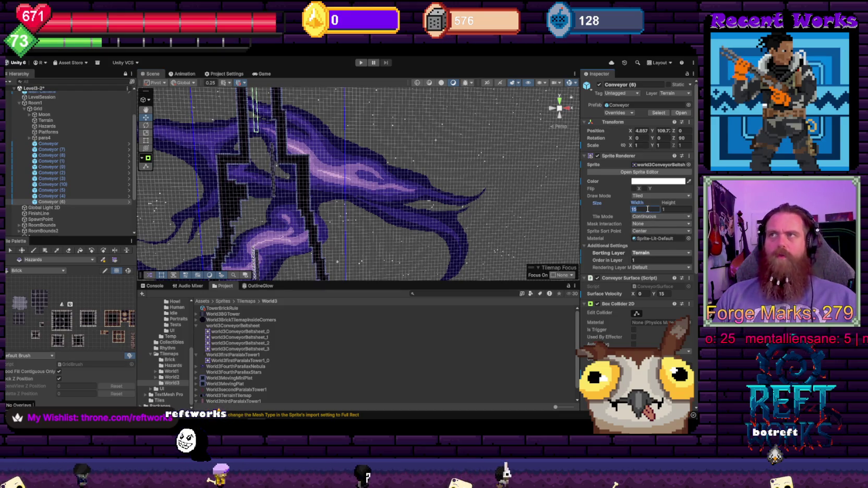
{"action": "left_click_drag", "start_coordinate": [480, 129], "coordinate": [358, 127]}
{"action": "mouse_move", "coordinate": [333, 210]}
{"action": "left_mouse_down"}
{"action": "mouse_move", "coordinate": [339, 203]}
{"action": "mouse_move", "coordinate": [323, 199]}
{"action": "left_mouse_up"}
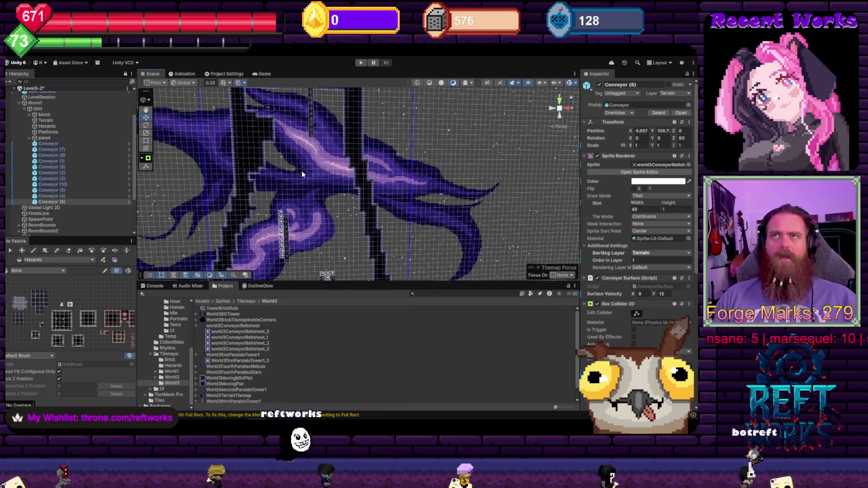
{"action": "mouse_move", "coordinate": [302, 171]}
{"action": "left_mouse_down"}
{"action": "mouse_move", "coordinate": [301, 180]}
{"action": "mouse_move", "coordinate": [286, 174]}
{"action": "mouse_move", "coordinate": [312, 175]}
{"action": "left_mouse_up"}
{"action": "left_click", "coordinate": [284, 178]}
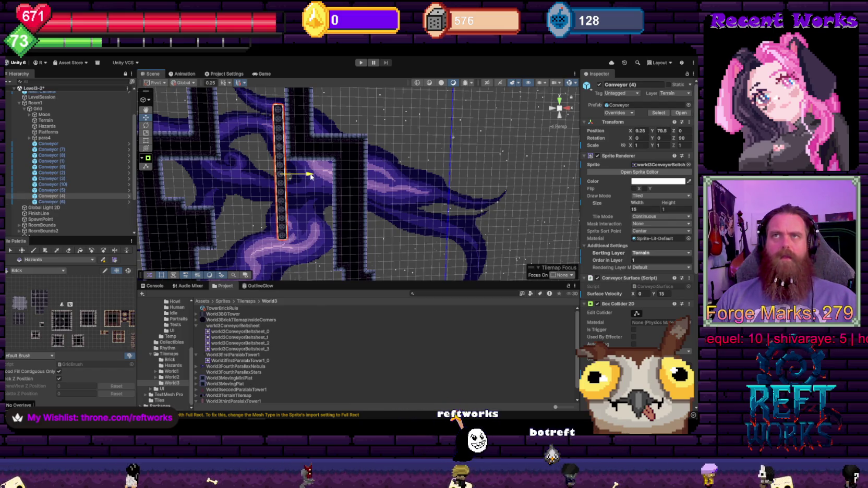
- Shift Conveyor (6) left and down to X 4.75, Y 109.5
{"action": "scroll", "coordinate": [284, 156], "scroll_direction": "down", "scroll_amount": 5}
{"action": "scroll", "coordinate": [285, 156], "scroll_direction": "up", "scroll_amount": 8}
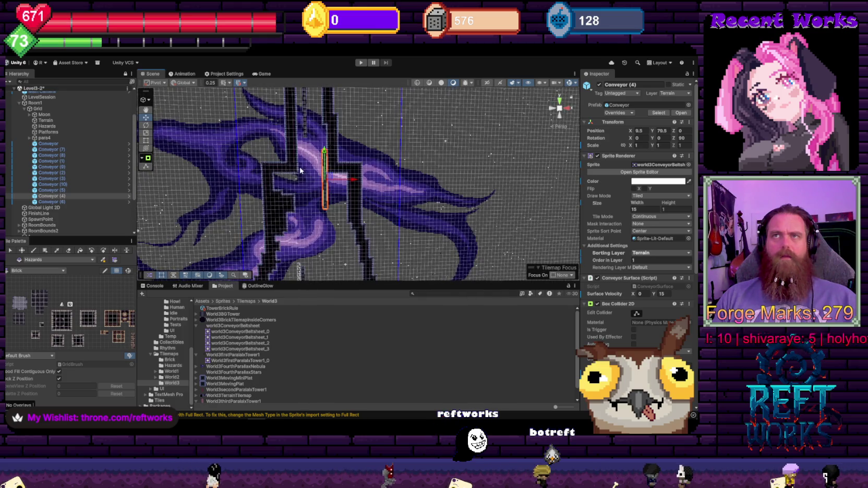
{"action": "scroll", "coordinate": [293, 152], "scroll_direction": "down", "scroll_amount": 3}
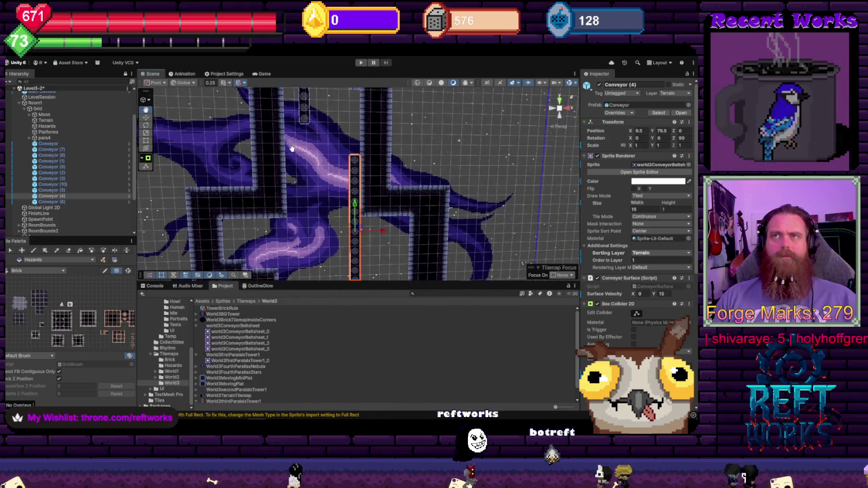
{"action": "scroll", "coordinate": [292, 152], "scroll_direction": "down", "scroll_amount": 2}
{"action": "left_click", "coordinate": [336, 199]}
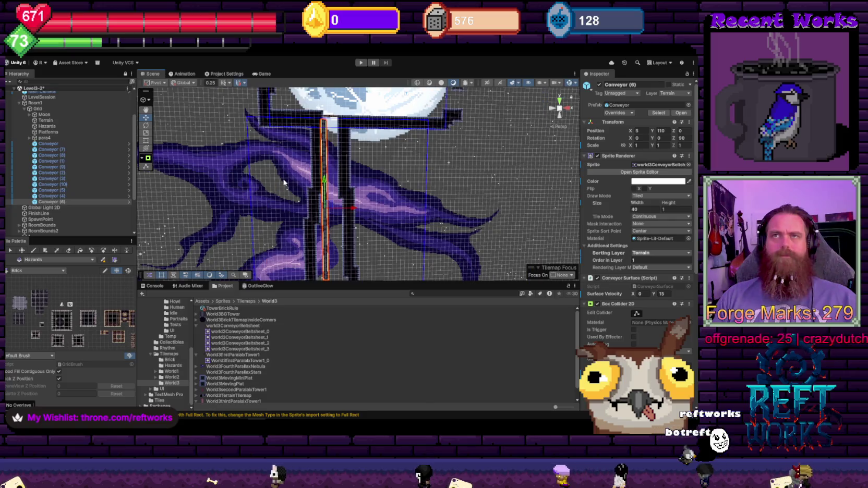
{"action": "scroll", "coordinate": [357, 196], "scroll_direction": "down", "scroll_amount": 2}
{"action": "left_click_drag", "start_coordinate": [326, 172], "coordinate": [324, 169]}
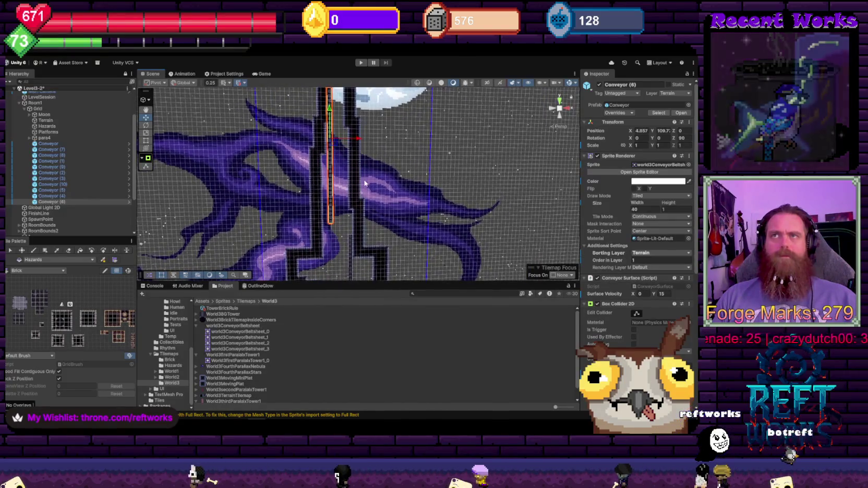
{"action": "scroll", "coordinate": [331, 168], "scroll_direction": "up", "scroll_amount": 5}
{"action": "scroll", "coordinate": [331, 168], "scroll_direction": "down", "scroll_amount": 5}
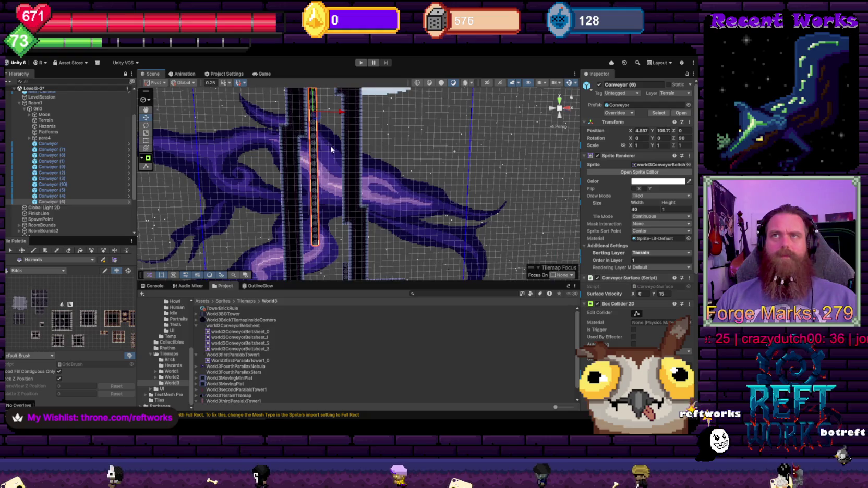
{"action": "left_click_drag", "start_coordinate": [339, 143], "coordinate": [291, 130]}
{"action": "mouse_move", "coordinate": [315, 174]}
{"action": "left_mouse_down"}
{"action": "mouse_move", "coordinate": [305, 173]}
{"action": "mouse_move", "coordinate": [304, 196]}
{"action": "mouse_move", "coordinate": [324, 214]}
{"action": "mouse_move", "coordinate": [317, 238]}
{"action": "mouse_move", "coordinate": [304, 139]}
{"action": "mouse_move", "coordinate": [372, 170]}
{"action": "left_mouse_up"}
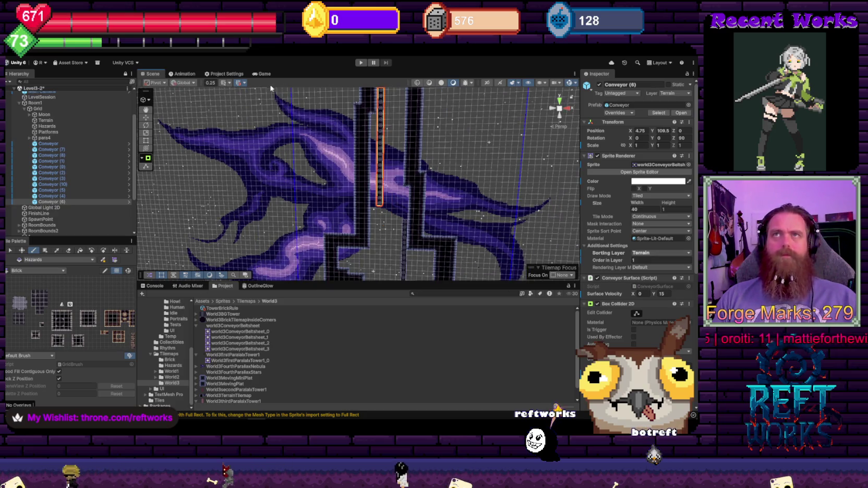
- Switch the scene to 2D and erase stray spike tiles beside the conveyor
{"action": "left_click", "coordinate": [486, 83]}
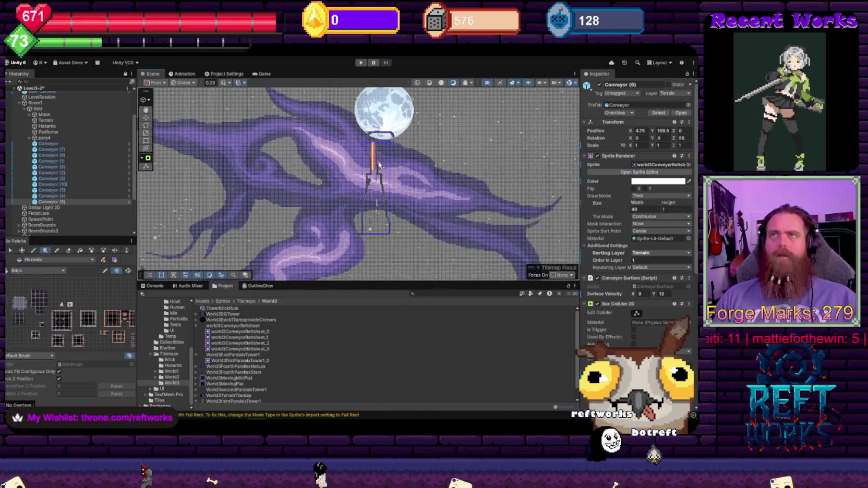
{"action": "scroll", "coordinate": [380, 157], "scroll_direction": "up", "scroll_amount": 5}
{"action": "scroll", "coordinate": [365, 161], "scroll_direction": "up", "scroll_amount": 8}
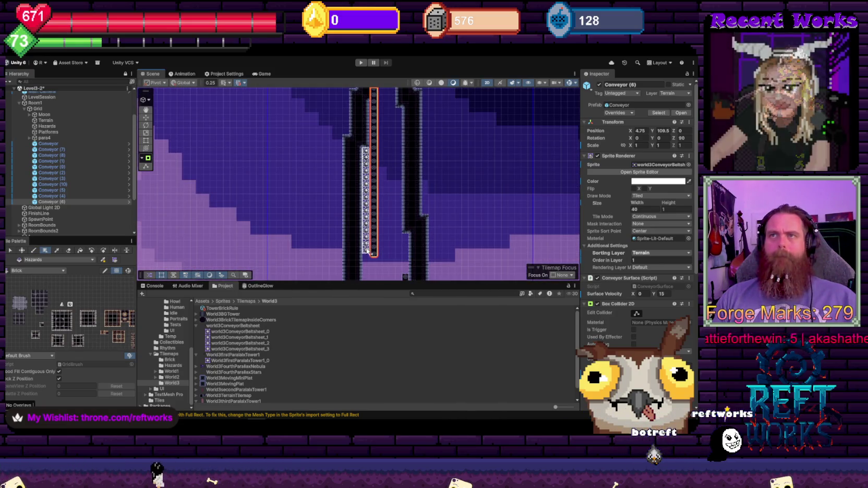
{"action": "scroll", "coordinate": [402, 215], "scroll_direction": "down", "scroll_amount": 1}
{"action": "mouse_move", "coordinate": [404, 214]}
{"action": "left_mouse_down"}
{"action": "mouse_move", "coordinate": [399, 170]}
{"action": "mouse_move", "coordinate": [389, 166]}
{"action": "mouse_move", "coordinate": [396, 182]}
{"action": "left_mouse_up"}
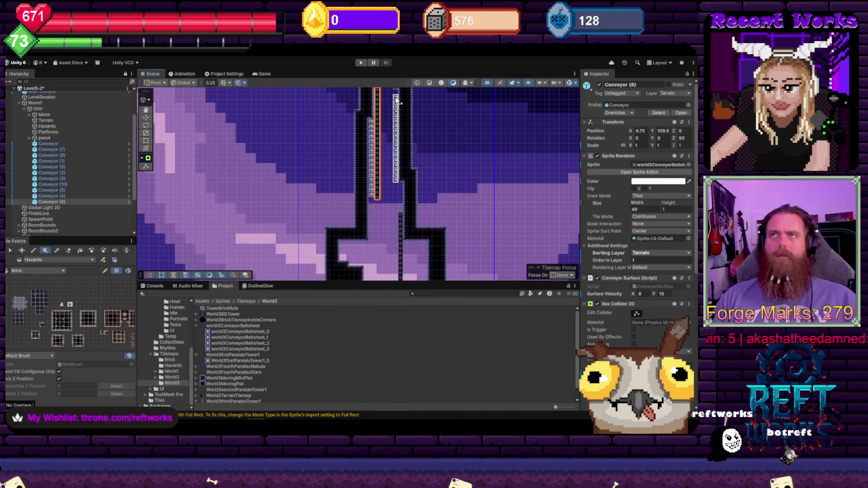
{"action": "scroll", "coordinate": [401, 103], "scroll_direction": "down", "scroll_amount": 2}
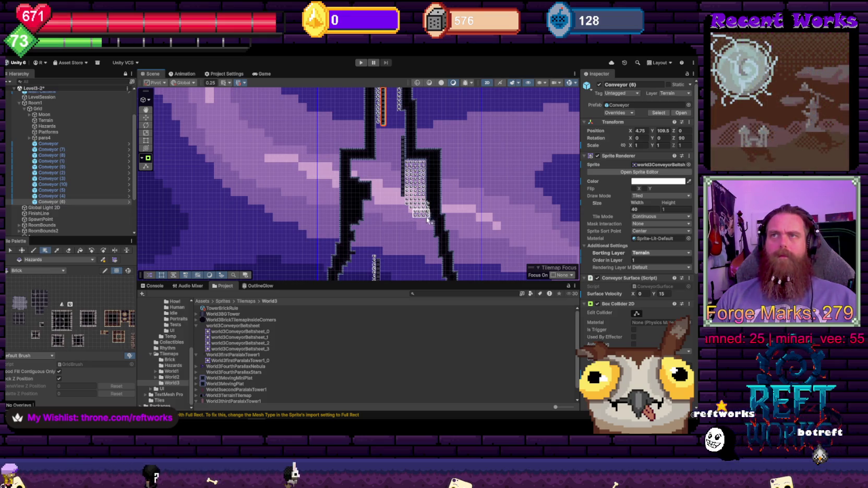
{"action": "scroll", "coordinate": [427, 220], "scroll_direction": "up", "scroll_amount": 6}
{"action": "left_click_drag", "start_coordinate": [419, 206], "coordinate": [419, 230]}
- Paint spike tiles along the left wall of the shaft
{"action": "scroll", "coordinate": [408, 207], "scroll_direction": "down", "scroll_amount": 4}
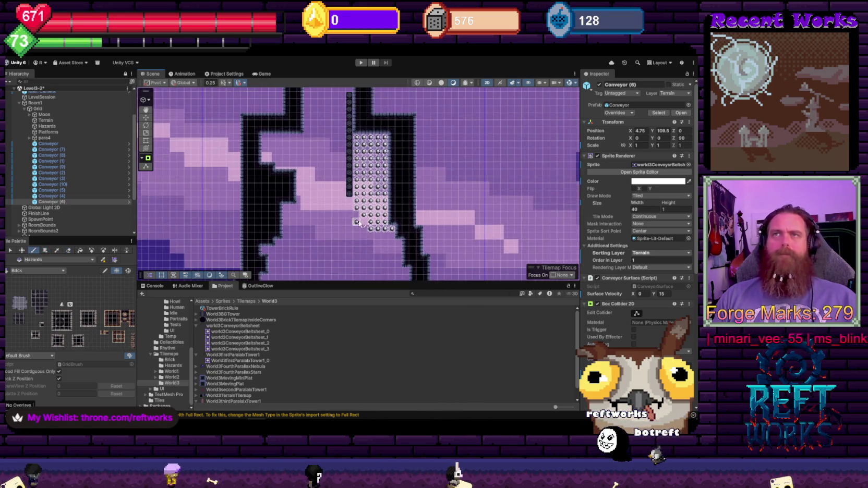
{"action": "scroll", "coordinate": [297, 170], "scroll_direction": "down", "scroll_amount": 1}
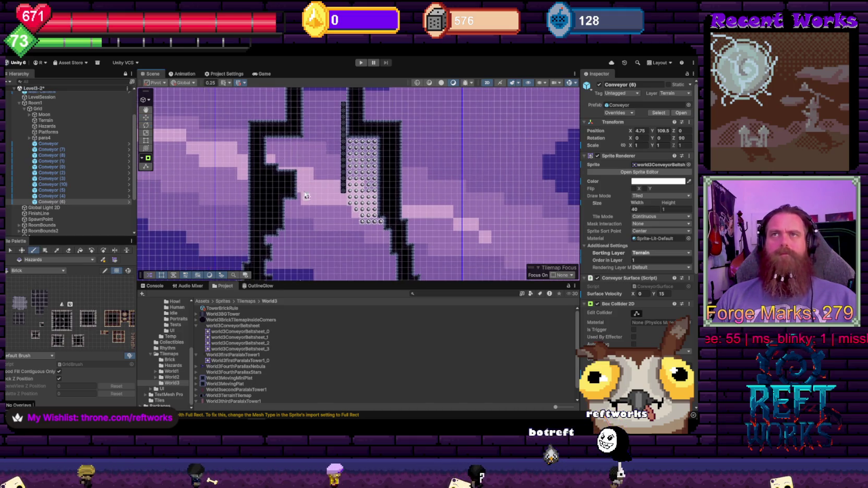
{"action": "scroll", "coordinate": [303, 180], "scroll_direction": "down", "scroll_amount": 3}
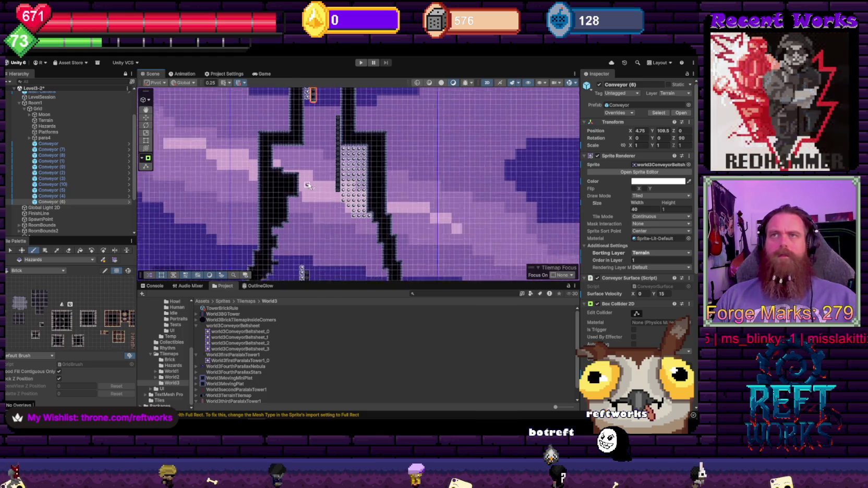
{"action": "scroll", "coordinate": [321, 162], "scroll_direction": "down", "scroll_amount": 2}
{"action": "scroll", "coordinate": [355, 108], "scroll_direction": "up", "scroll_amount": 2}
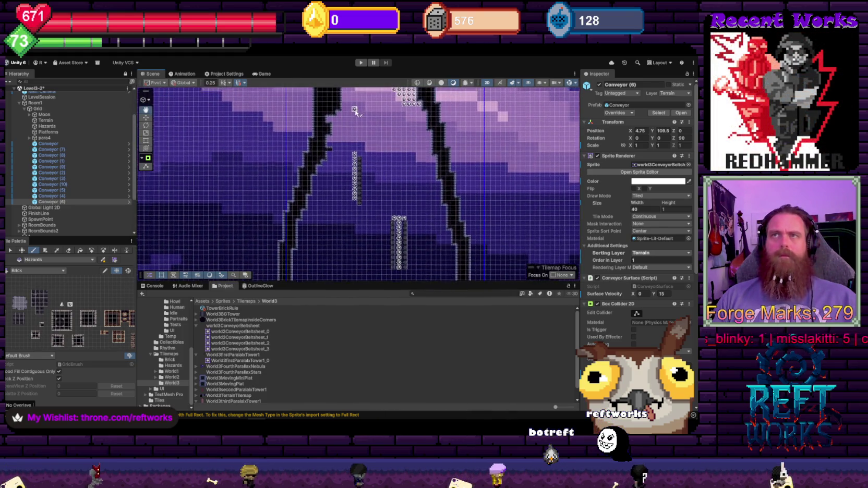
{"action": "scroll", "coordinate": [310, 180], "scroll_direction": "up", "scroll_amount": 3}
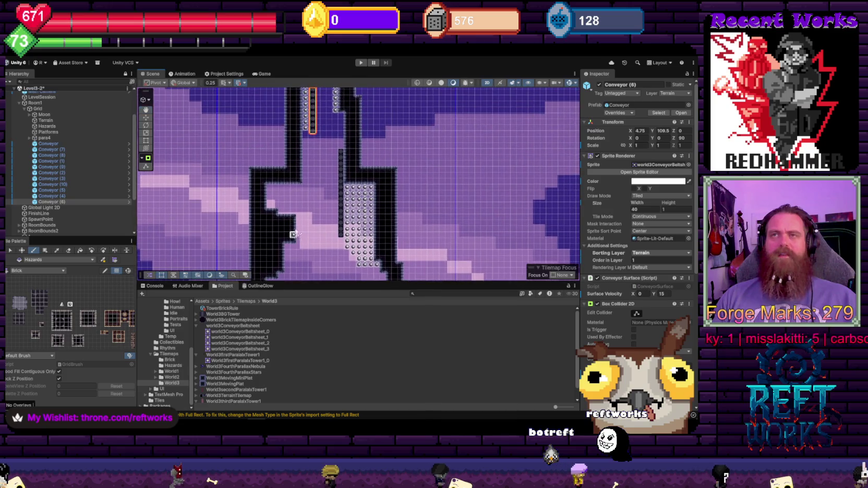
{"action": "left_click_drag", "start_coordinate": [299, 216], "coordinate": [306, 241]}
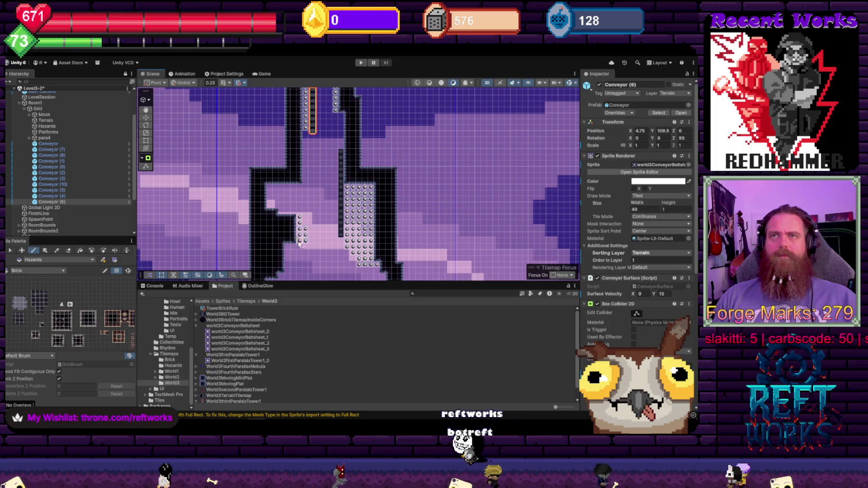
- Paint a row of spike tiles along the ledge
{"action": "scroll", "coordinate": [306, 241], "scroll_direction": "up", "scroll_amount": 2}
{"action": "left_click_drag", "start_coordinate": [337, 168], "coordinate": [343, 164]}
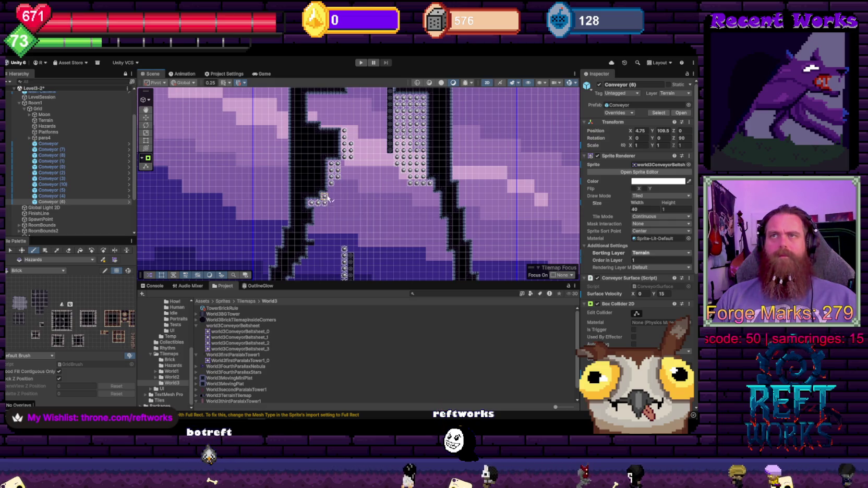
{"action": "scroll", "coordinate": [334, 216], "scroll_direction": "down", "scroll_amount": 5}
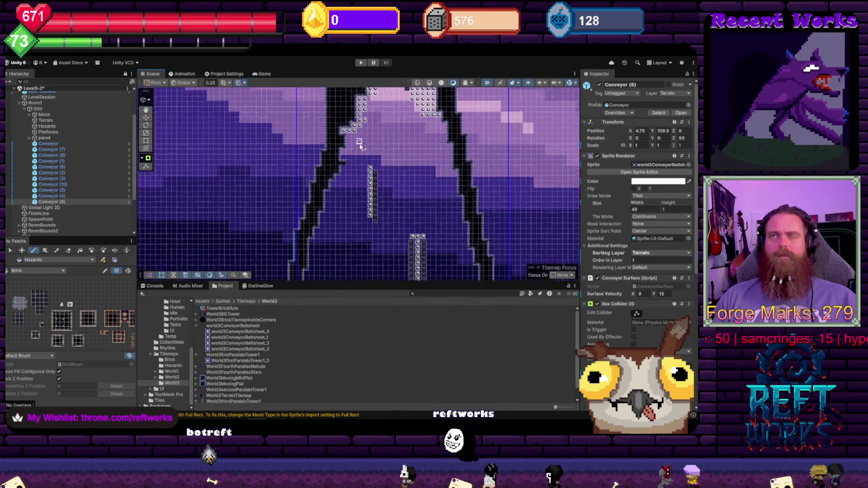
{"action": "scroll", "coordinate": [362, 141], "scroll_direction": "up", "scroll_amount": 5}
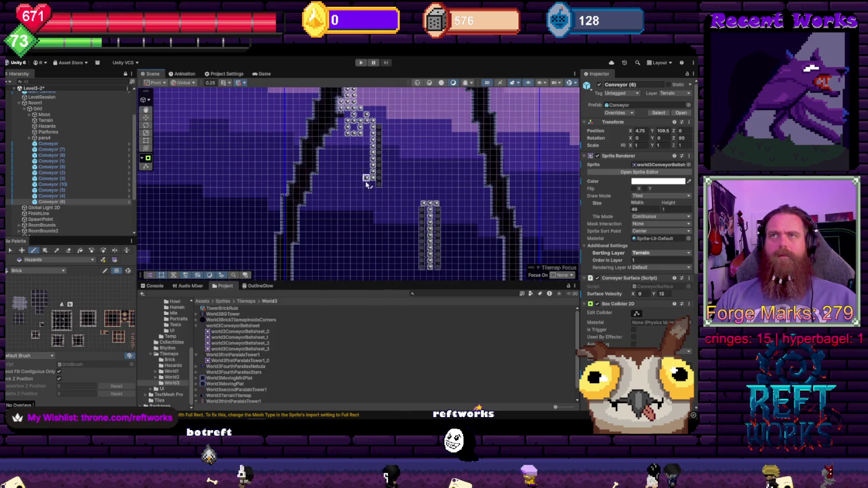
{"action": "mouse_move", "coordinate": [367, 189]}
{"action": "left_mouse_down"}
{"action": "mouse_move", "coordinate": [321, 186]}
{"action": "mouse_move", "coordinate": [312, 206]}
{"action": "left_mouse_up"}
{"action": "scroll", "coordinate": [339, 193], "scroll_direction": "down", "scroll_amount": 1}
{"action": "scroll", "coordinate": [362, 183], "scroll_direction": "down", "scroll_amount": 3}
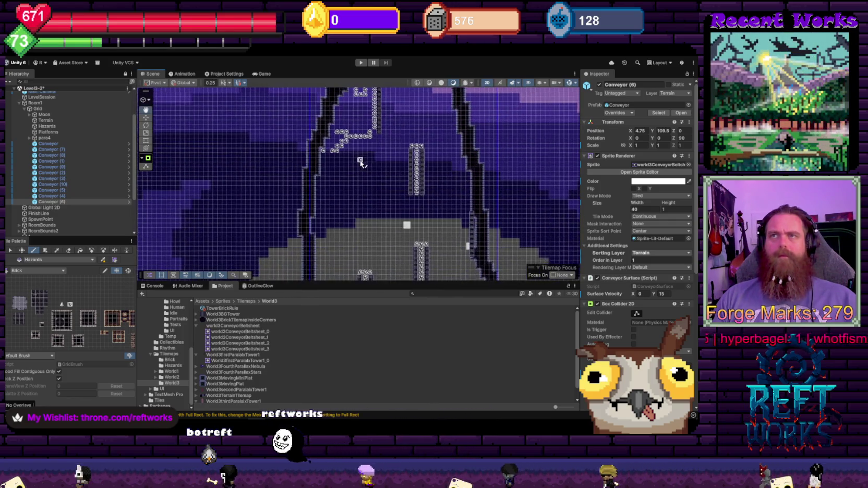
{"action": "scroll", "coordinate": [321, 138], "scroll_direction": "up", "scroll_amount": 1}
{"action": "scroll", "coordinate": [330, 167], "scroll_direction": "up", "scroll_amount": 5}
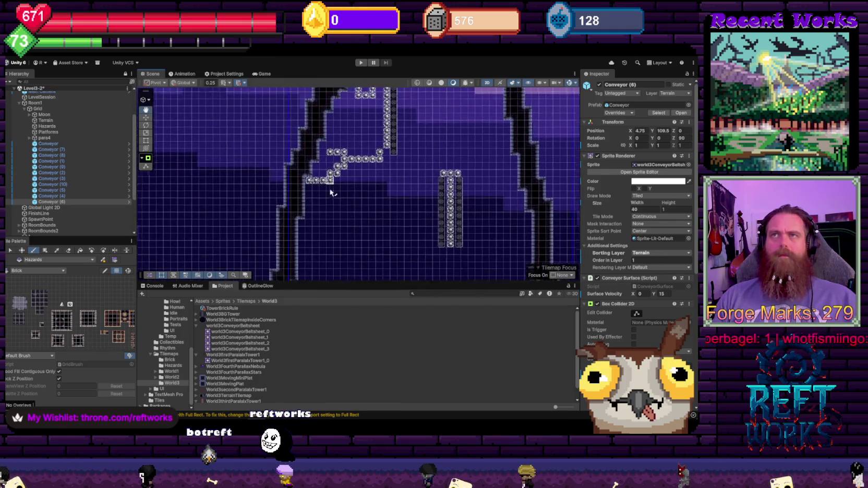
- Flood-fill the empty pocket with spike tiles, then undo the fill
{"action": "left_click", "coordinate": [80, 251]}
{"action": "left_click", "coordinate": [340, 177]}
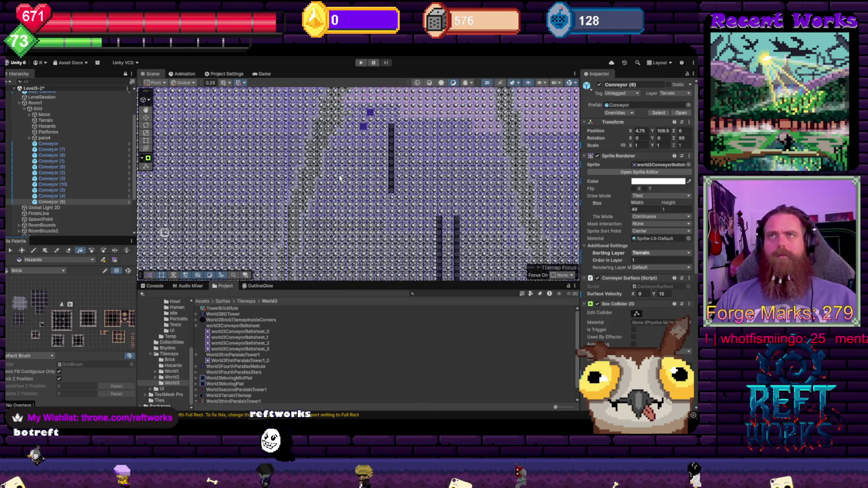
{"action": "left_click", "coordinate": [44, 251]}
{"action": "key", "text": "ctrl+z"}
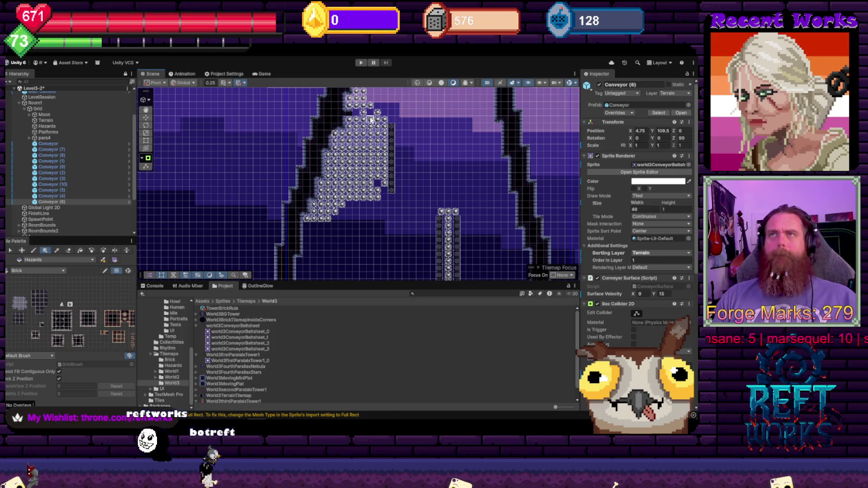
{"action": "scroll", "coordinate": [381, 195], "scroll_direction": "down", "scroll_amount": 5}
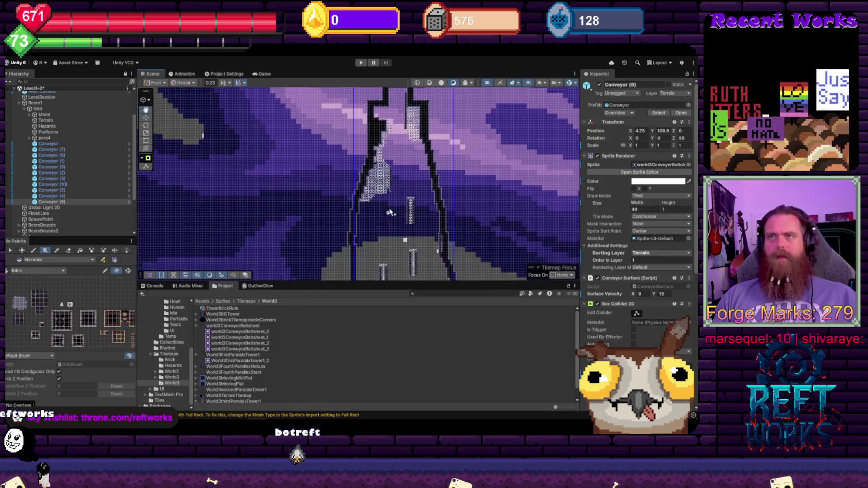
- Select the FourthParallaxStars background object by clicking a grey square in the room at the shaft's base
{"action": "scroll", "coordinate": [345, 196], "scroll_direction": "up", "scroll_amount": 3}
{"action": "scroll", "coordinate": [329, 183], "scroll_direction": "up", "scroll_amount": 3}
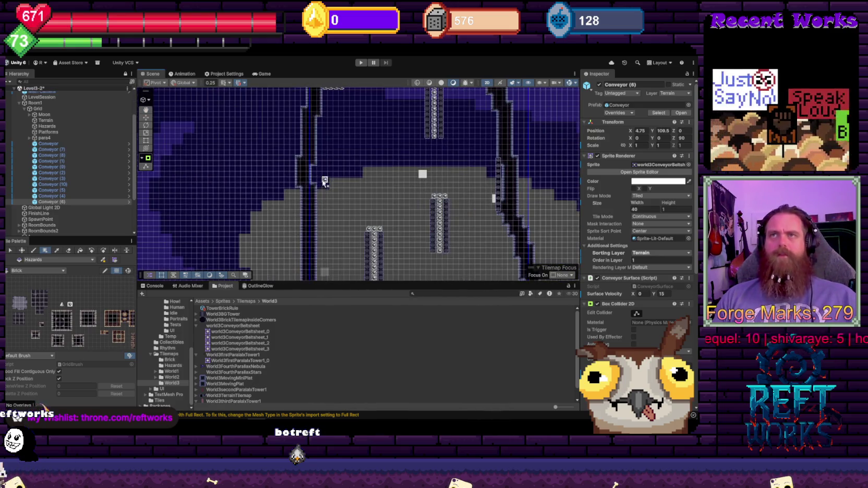
{"action": "scroll", "coordinate": [313, 180], "scroll_direction": "down", "scroll_amount": 3}
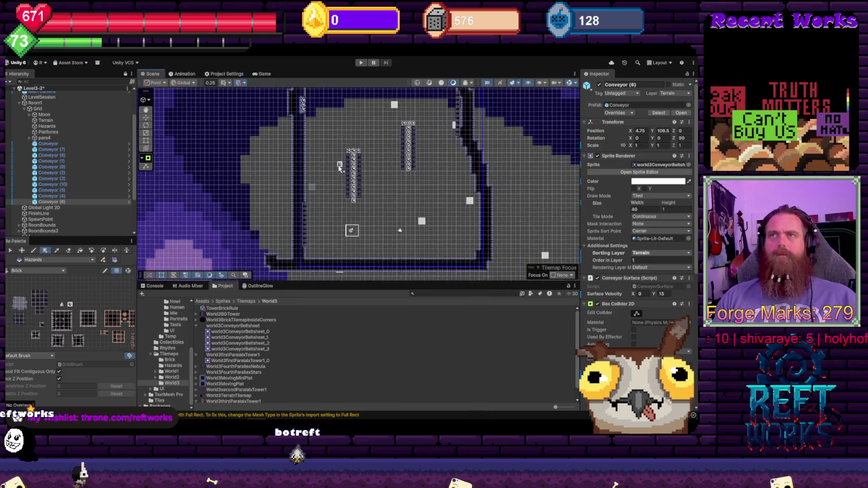
{"action": "scroll", "coordinate": [337, 180], "scroll_direction": "up", "scroll_amount": 2}
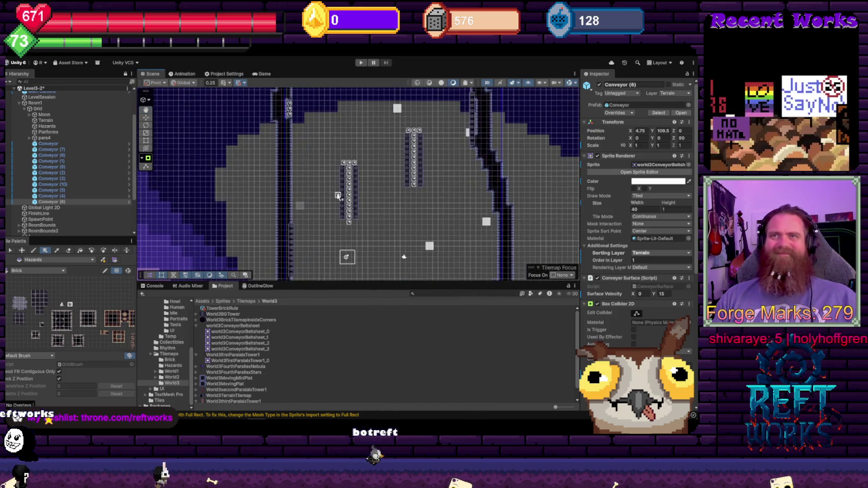
{"action": "scroll", "coordinate": [387, 158], "scroll_direction": "up", "scroll_amount": 1}
{"action": "scroll", "coordinate": [388, 151], "scroll_direction": "right", "scroll_amount": 5}
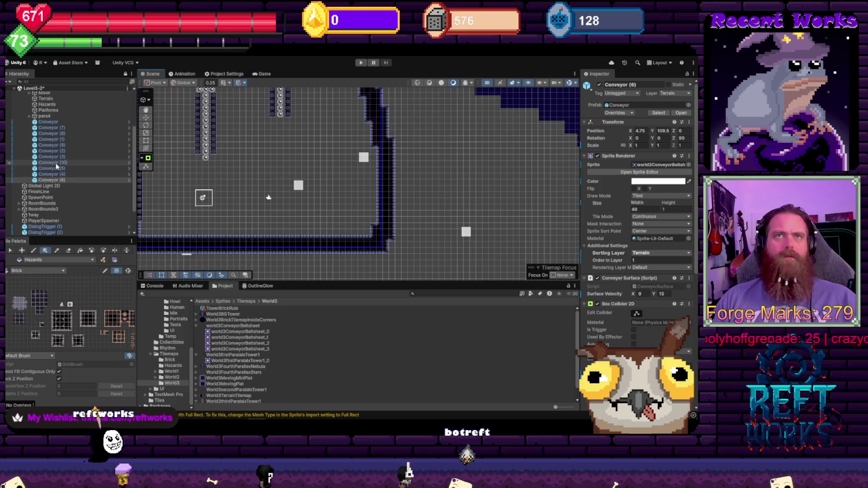
{"action": "scroll", "coordinate": [60, 168], "scroll_direction": "down", "scroll_amount": 3}
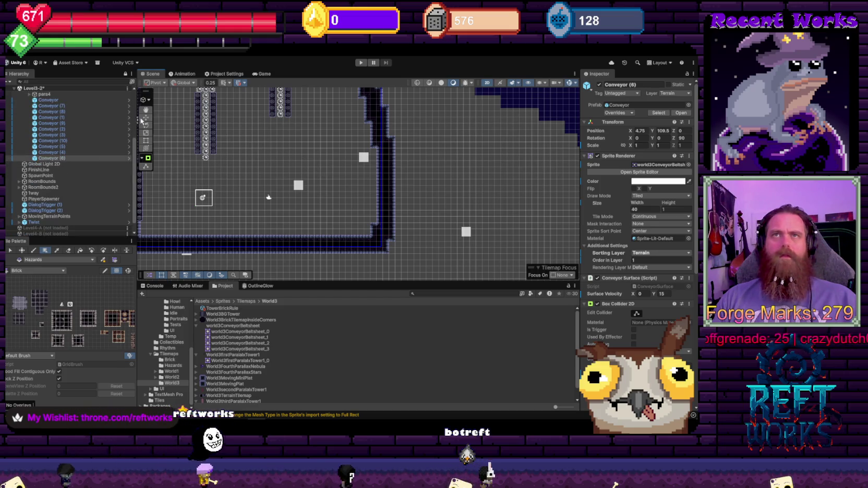
{"action": "left_click", "coordinate": [299, 188]}
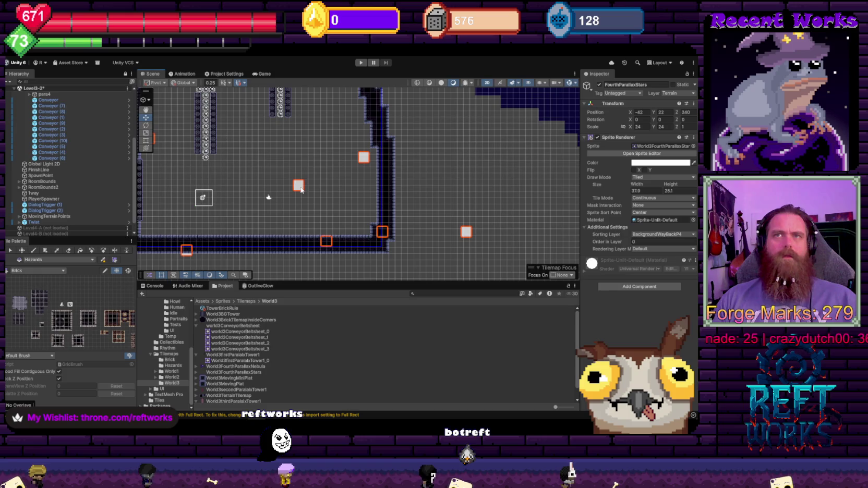
{"action": "scroll", "coordinate": [315, 182], "scroll_direction": "down", "scroll_amount": 2}
{"action": "mouse_move", "coordinate": [260, 171]}
{"action": "left_mouse_down"}
{"action": "mouse_move", "coordinate": [387, 170]}
{"action": "mouse_move", "coordinate": [400, 187]}
{"action": "left_mouse_up"}
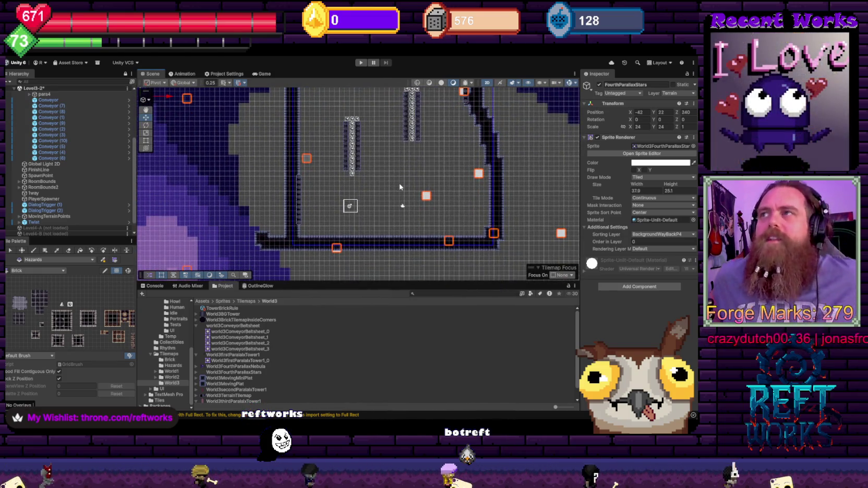
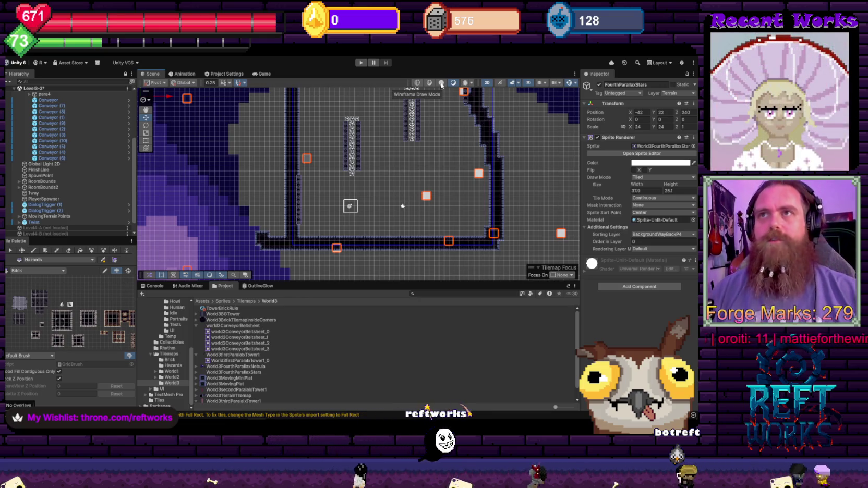
- Load the Level3-1 scene into the Hierarchy alongside Level3-2
{"action": "scroll", "coordinate": [54, 203], "scroll_direction": "down", "scroll_amount": 2}
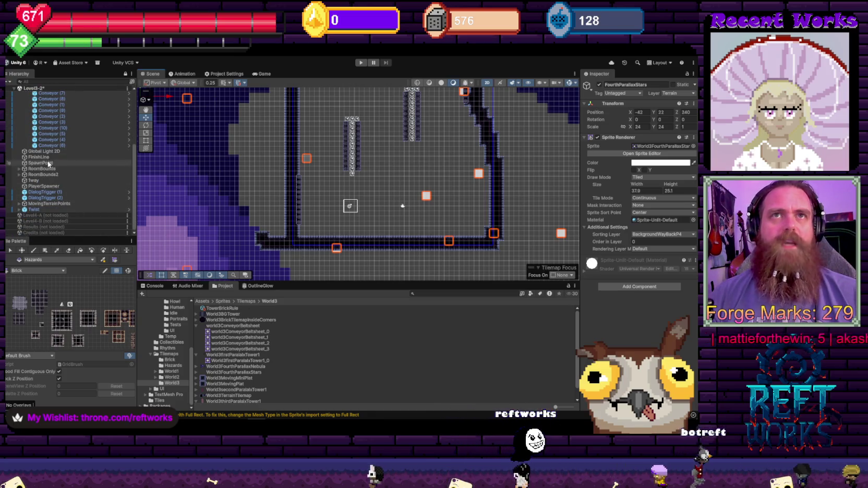
{"action": "scroll", "coordinate": [65, 182], "scroll_direction": "up", "scroll_amount": 5}
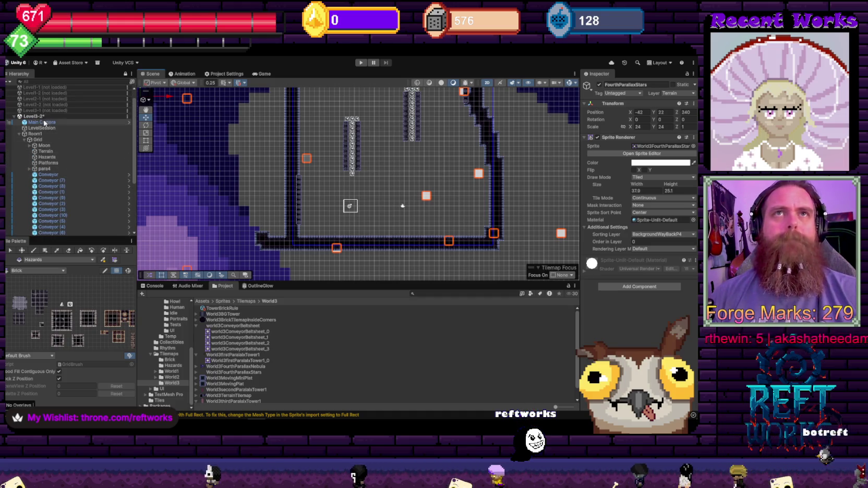
{"action": "double_click", "coordinate": [52, 110]}
{"action": "right_click", "coordinate": [57, 117]}
{"action": "left_click", "coordinate": [70, 156]}
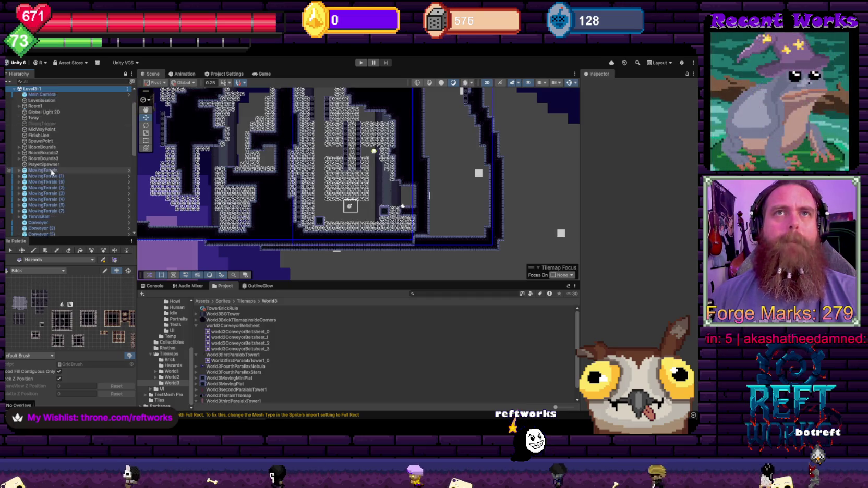
- Expand Room1 > Grid > TerrainBG and select WizTower1, Tower1 and Tower2
{"action": "left_click", "coordinate": [19, 128]}
{"action": "left_click", "coordinate": [24, 134]}
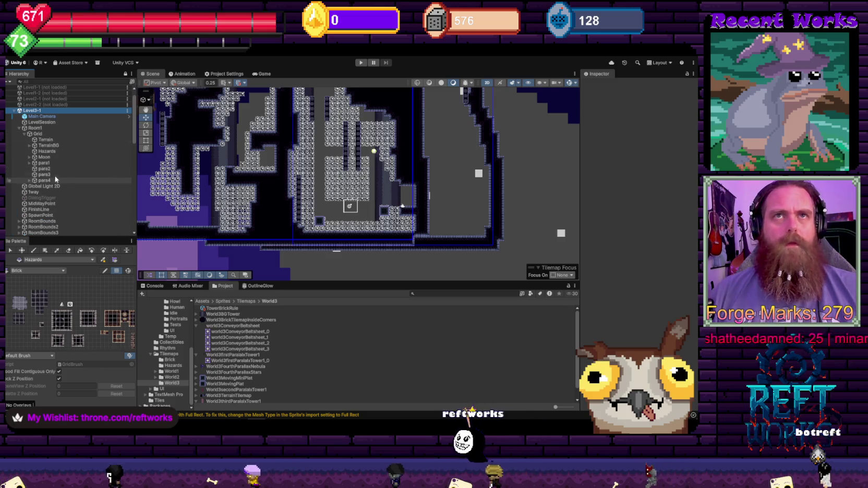
{"action": "left_click", "coordinate": [30, 146]}
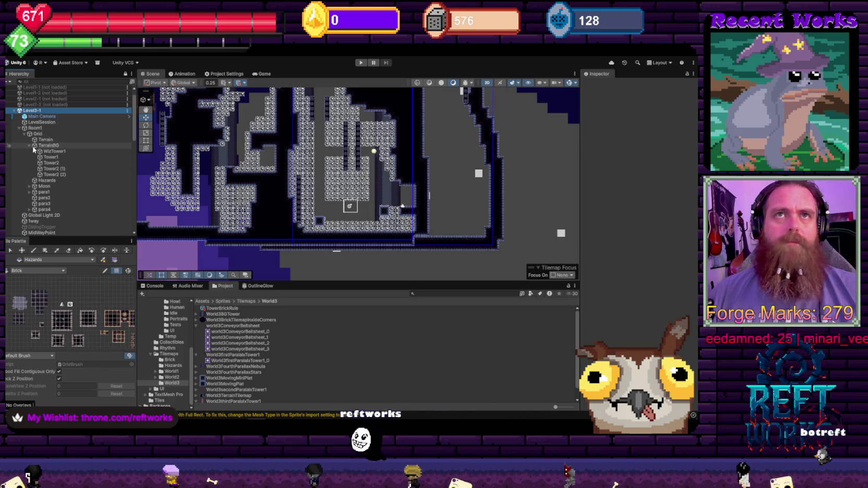
{"action": "left_click", "coordinate": [64, 150]}
{"action": "left_click", "coordinate": [62, 163], "text": "shift"}
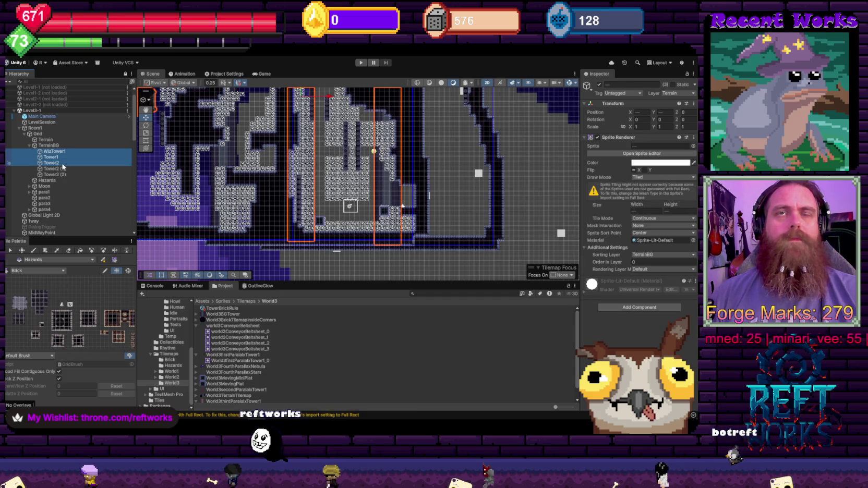
{"action": "right_click", "coordinate": [24, 111]}
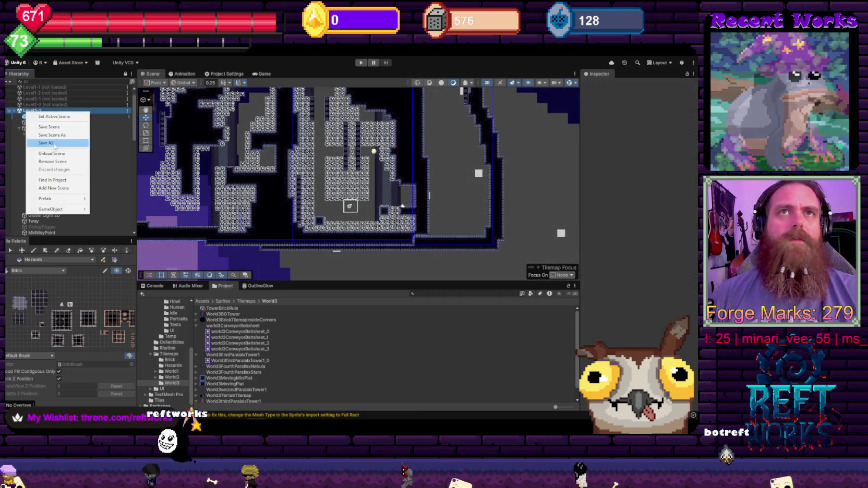
- Unload Level3-1 and paste the three towers under Level3-2's Grid
{"action": "left_click", "coordinate": [52, 141]}
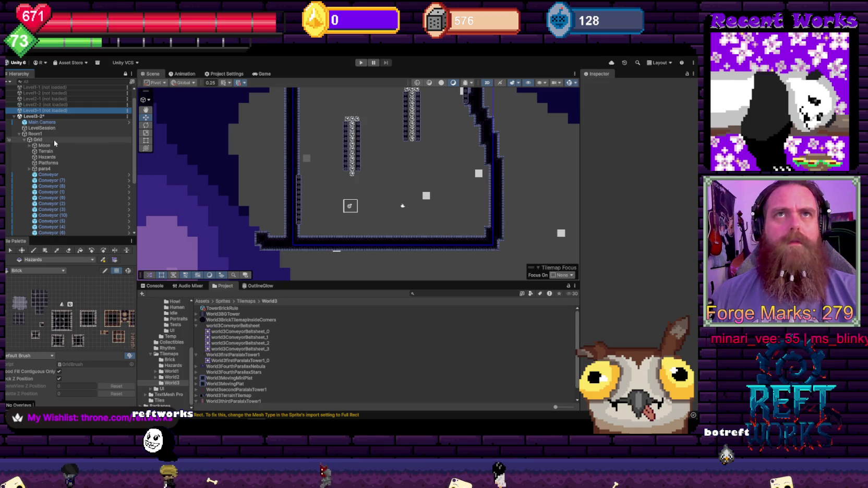
{"action": "left_click", "coordinate": [54, 139]}
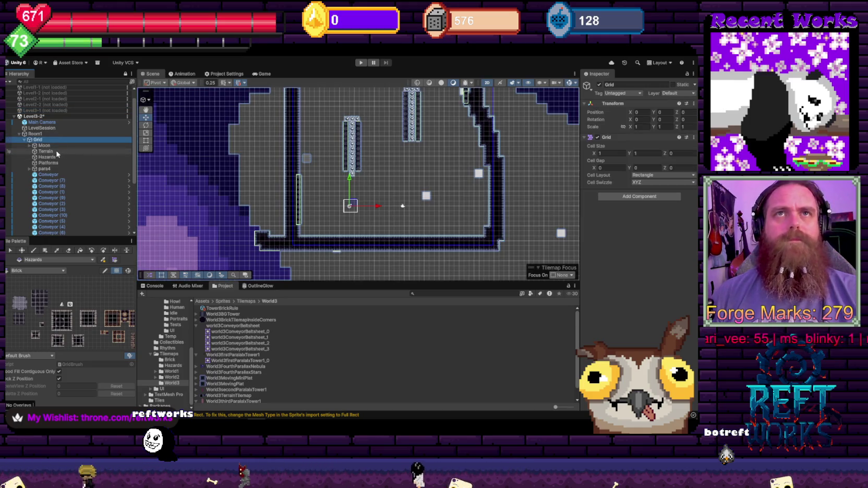
{"action": "key", "text": "ctrl+z"}
- Turn off the scene view's 2D mode to see it in perspective
{"action": "scroll", "coordinate": [334, 183], "scroll_direction": "down", "scroll_amount": 5}
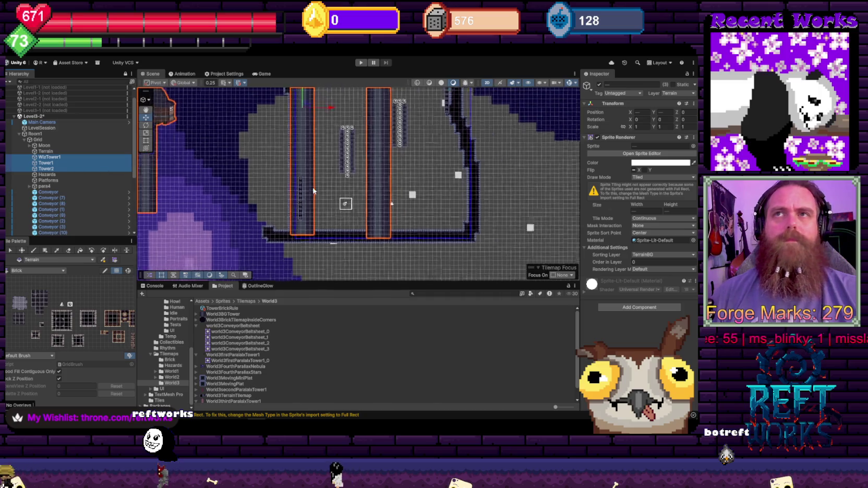
{"action": "scroll", "coordinate": [324, 203], "scroll_direction": "up", "scroll_amount": 8}
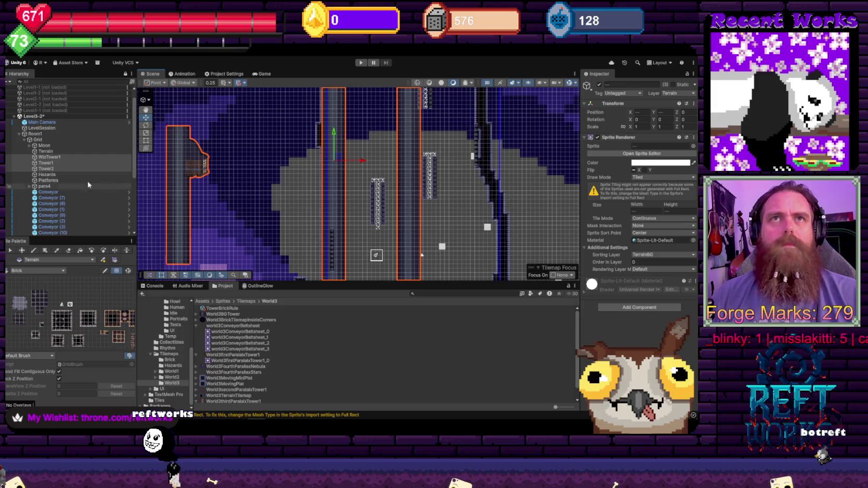
{"action": "scroll", "coordinate": [101, 188], "scroll_direction": "down", "scroll_amount": 5}
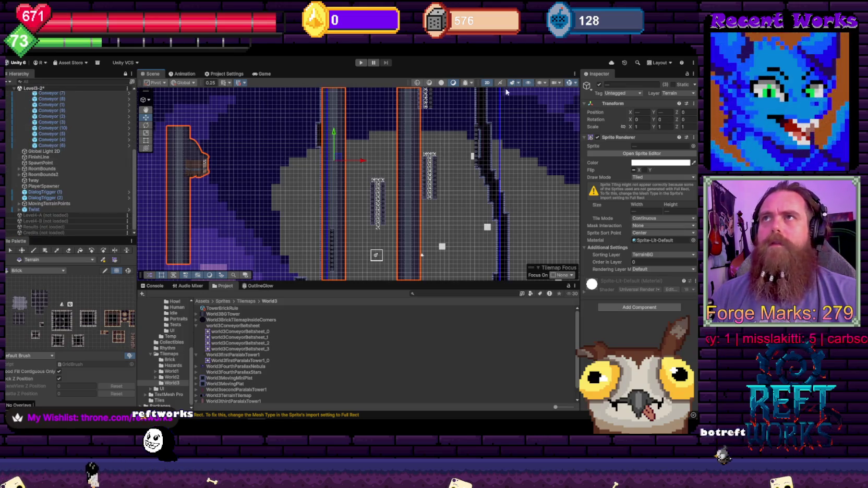
{"action": "left_click", "coordinate": [486, 83]}
- Move WizTower1 up to about Y 68 and X -3.75, and unflip it horizontally
{"action": "mouse_move", "coordinate": [313, 186]}
{"action": "left_mouse_down"}
{"action": "mouse_move", "coordinate": [359, 150]}
{"action": "mouse_move", "coordinate": [476, 158]}
{"action": "left_mouse_up"}
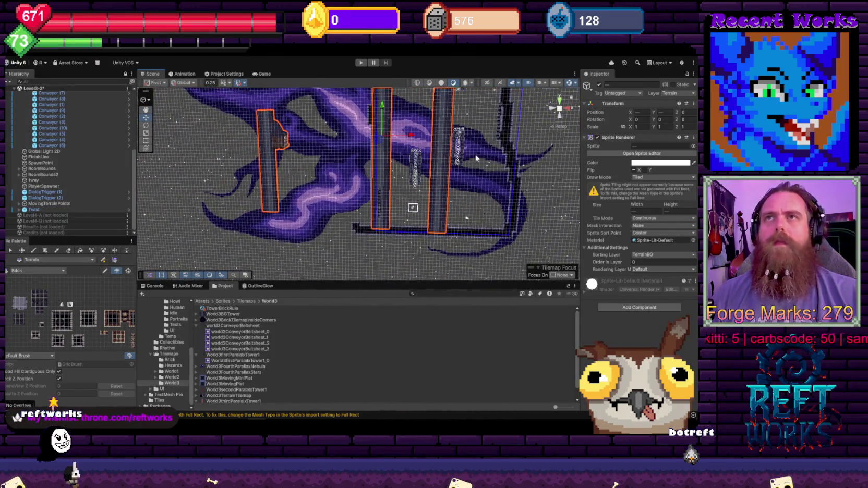
{"action": "left_click", "coordinate": [316, 178]}
{"action": "left_click", "coordinate": [273, 156]}
{"action": "mouse_move", "coordinate": [290, 163]}
{"action": "left_mouse_down"}
{"action": "mouse_move", "coordinate": [406, 167]}
{"action": "mouse_move", "coordinate": [430, 182]}
{"action": "mouse_move", "coordinate": [515, 196]}
{"action": "mouse_move", "coordinate": [417, 202]}
{"action": "left_mouse_up"}
{"action": "scroll", "coordinate": [416, 202], "scroll_direction": "down", "scroll_amount": 6}
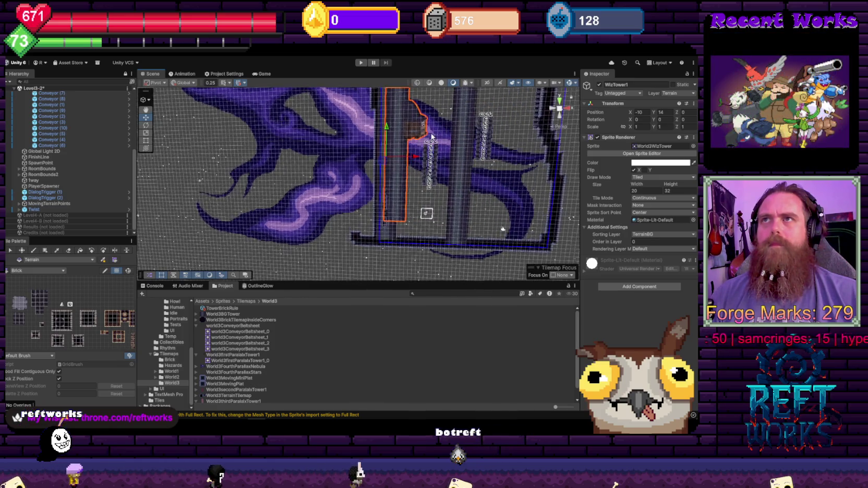
{"action": "left_click_drag", "start_coordinate": [361, 156], "coordinate": [375, 93]}
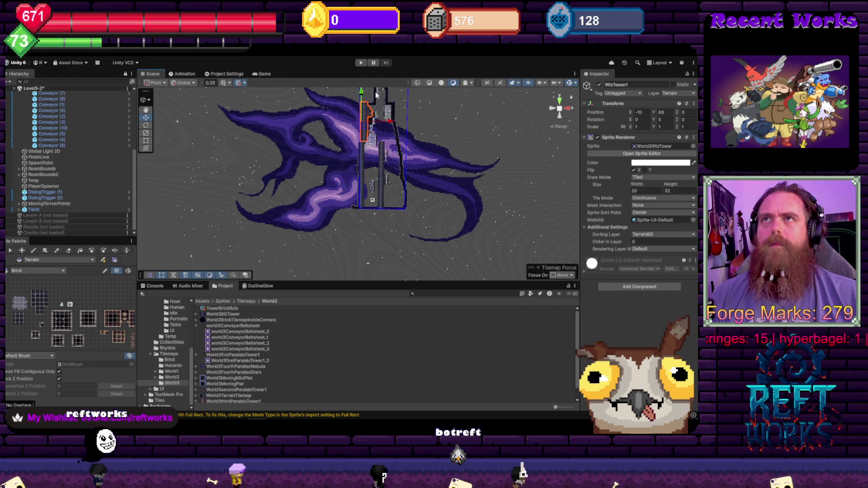
{"action": "left_click", "coordinate": [634, 170]}
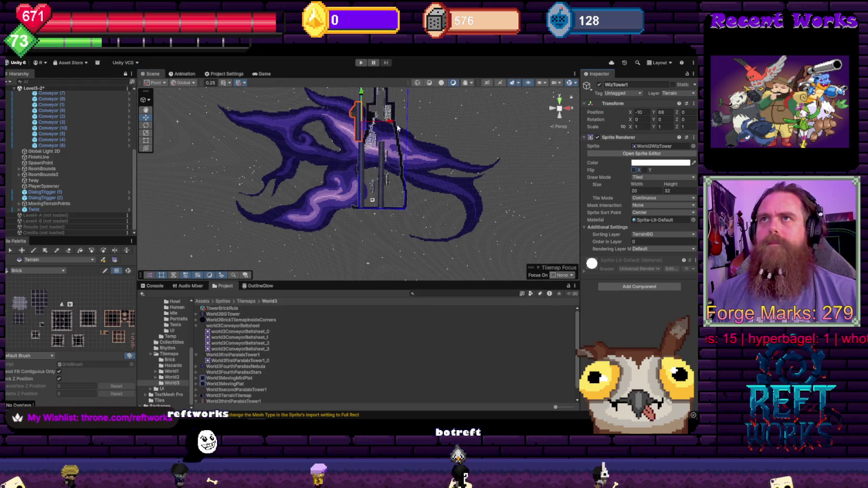
{"action": "left_click_drag", "start_coordinate": [398, 126], "coordinate": [392, 142]}
- Shift Tower2 right to about X 15, then reselect WizTower1
{"action": "scroll", "coordinate": [392, 141], "scroll_direction": "up", "scroll_amount": 2}
{"action": "left_click", "coordinate": [364, 139]}
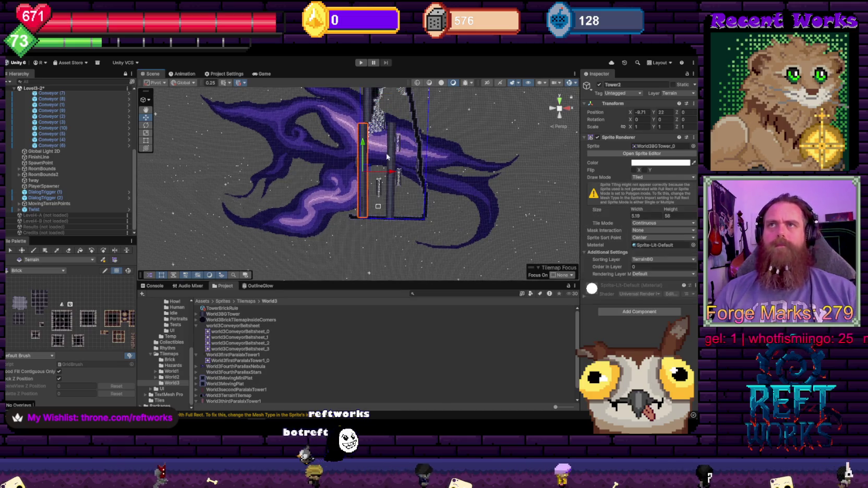
{"action": "mouse_move", "coordinate": [395, 179]}
{"action": "left_mouse_down"}
{"action": "mouse_move", "coordinate": [438, 179]}
{"action": "mouse_move", "coordinate": [435, 220]}
{"action": "mouse_move", "coordinate": [439, 197]}
{"action": "left_mouse_up"}
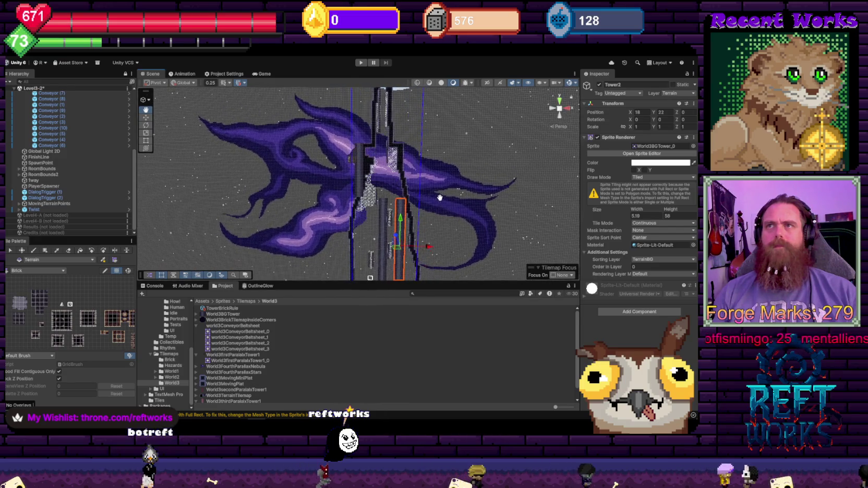
{"action": "left_click_drag", "start_coordinate": [428, 247], "coordinate": [425, 249]}
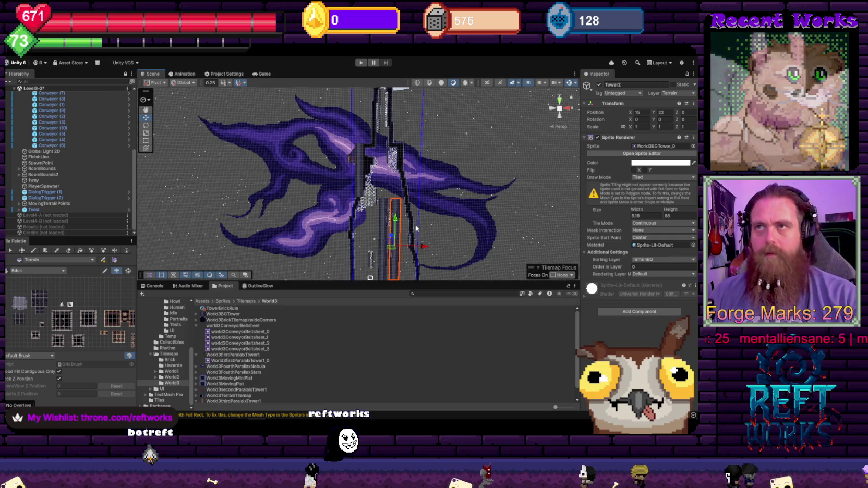
{"action": "left_click", "coordinate": [384, 235]}
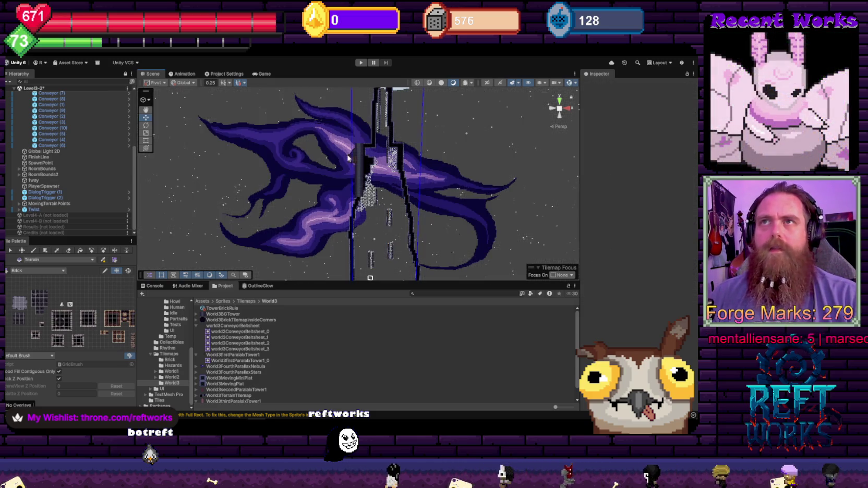
{"action": "left_click", "coordinate": [363, 158]}
{"action": "scroll", "coordinate": [54, 175], "scroll_direction": "up", "scroll_amount": 5}
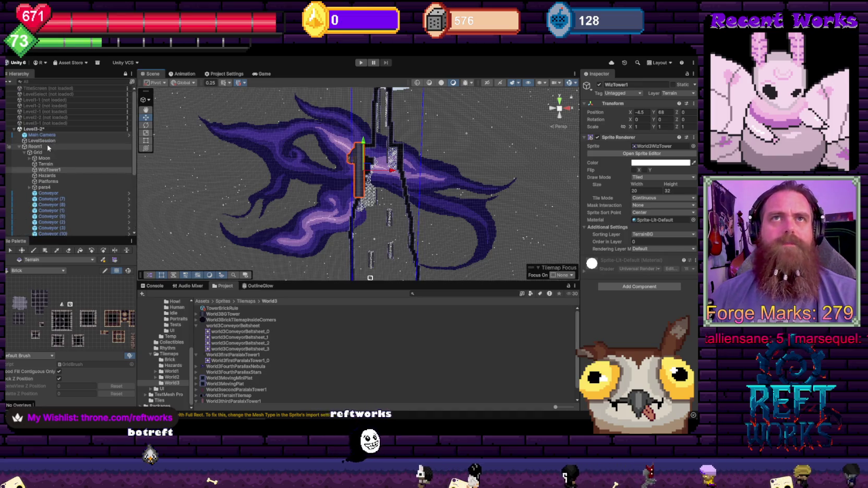
- Duplicate WizTower1 and name the copy WizTower2
{"action": "key", "text": "ctrl+d"}
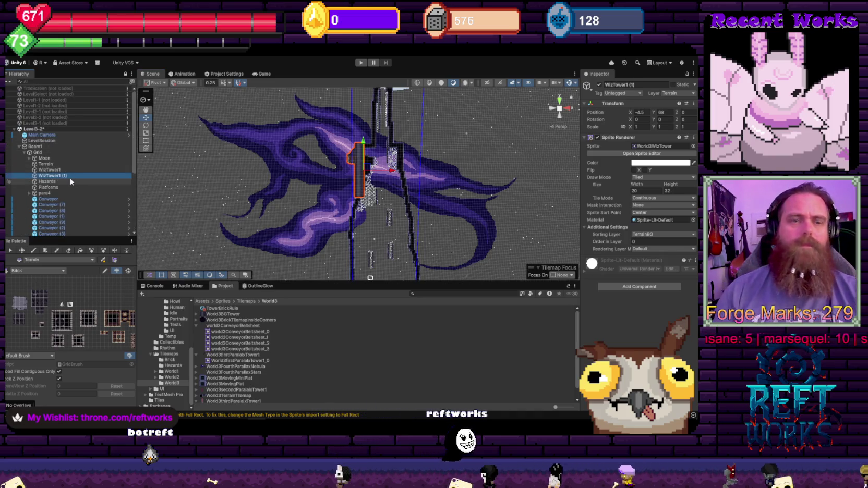
{"action": "key", "text": "F2"}
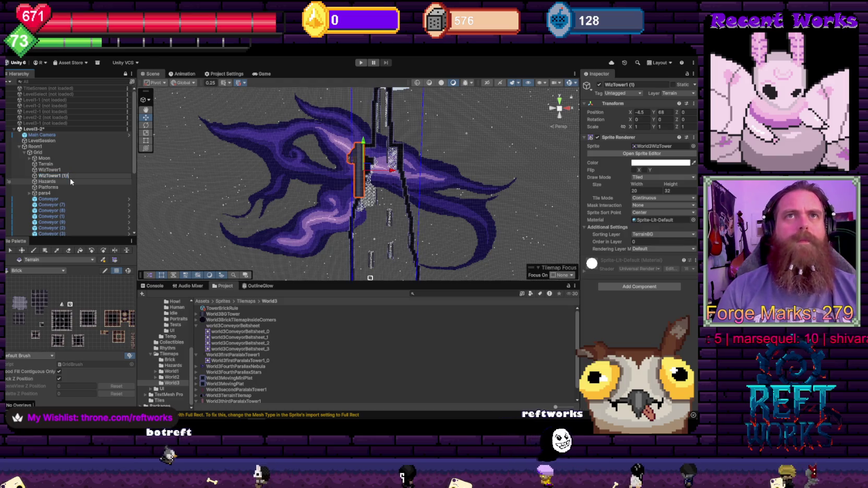
{"action": "key", "text": "BackSpace"}
{"action": "key", "text": "BackSpace"}
{"action": "key", "text": "BackSpace"}
{"action": "key", "text": "Return"}
- Move WizTower2 to X 17.25 and flip it horizontally with Flip X
{"action": "left_click_drag", "start_coordinate": [397, 170], "coordinate": [431, 173]}
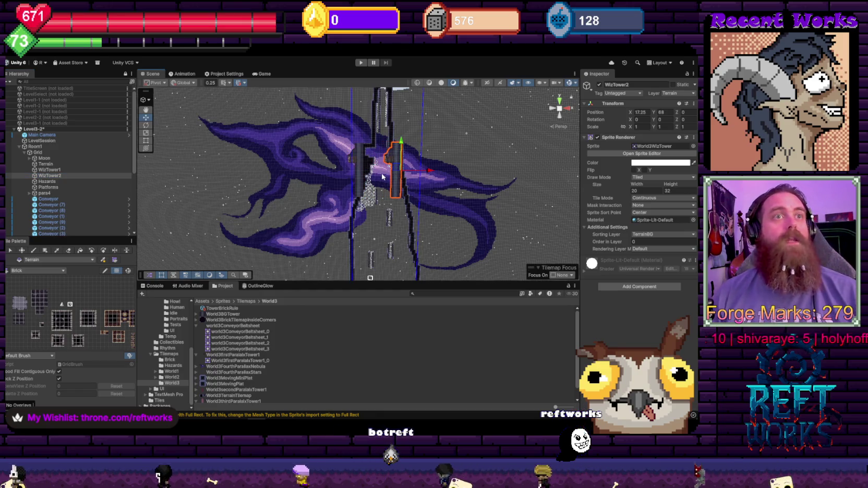
{"action": "left_click", "coordinate": [640, 170]}
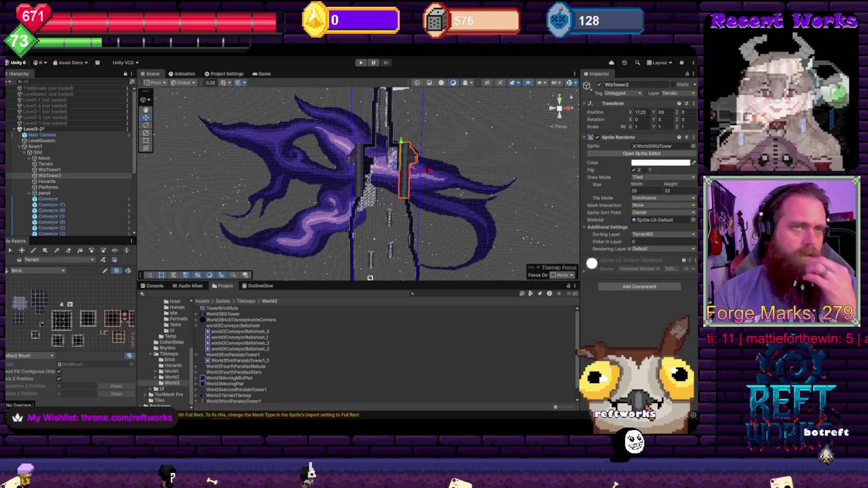
{"action": "left_click_drag", "start_coordinate": [442, 145], "coordinate": [428, 166]}
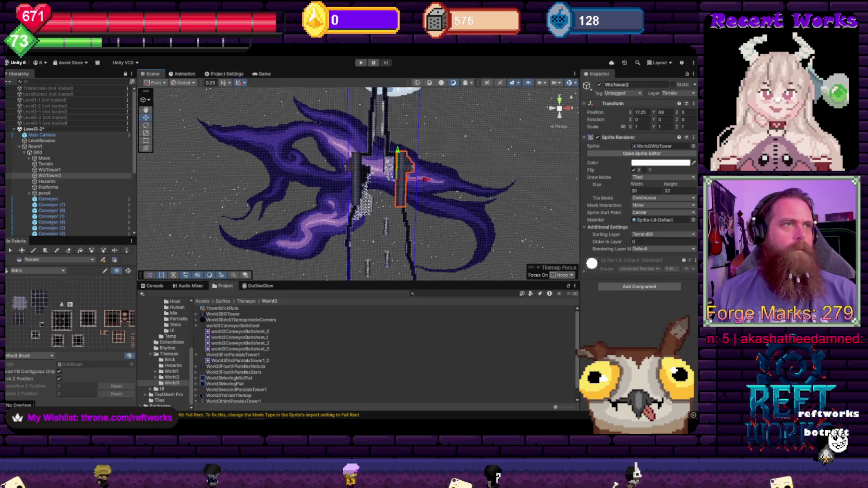
- Stretch WizTower2 taller, position it at X 11.9, Y 34.2, then select the Terrain tilemap
{"action": "mouse_move", "coordinate": [671, 184]}
{"action": "left_mouse_down"}
{"action": "mouse_move", "coordinate": [855, 188]}
{"action": "mouse_move", "coordinate": [61, 201]}
{"action": "left_mouse_up"}
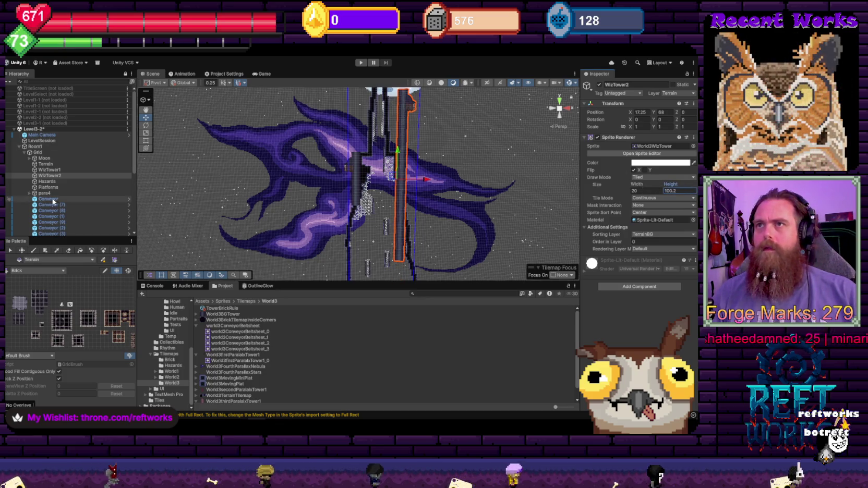
{"action": "left_click", "coordinate": [632, 112]}
{"action": "type", "text": "11.9"}
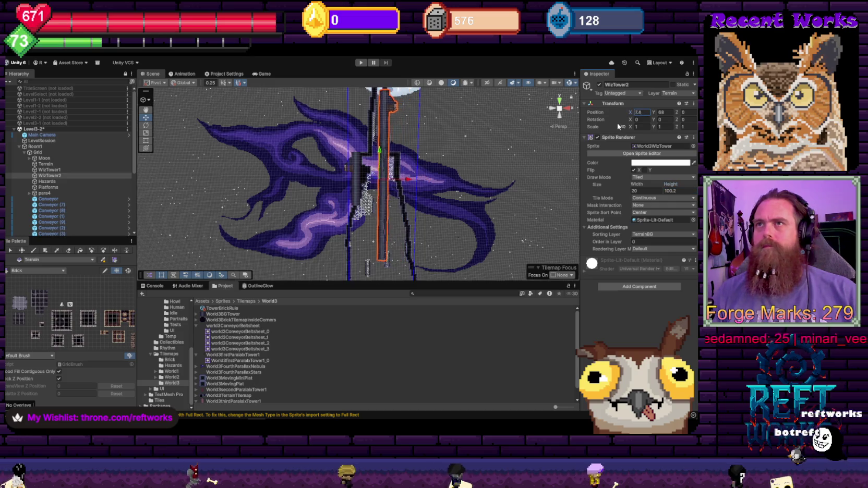
{"action": "key", "text": "Tab"}
{"action": "type", "text": "37.4"}
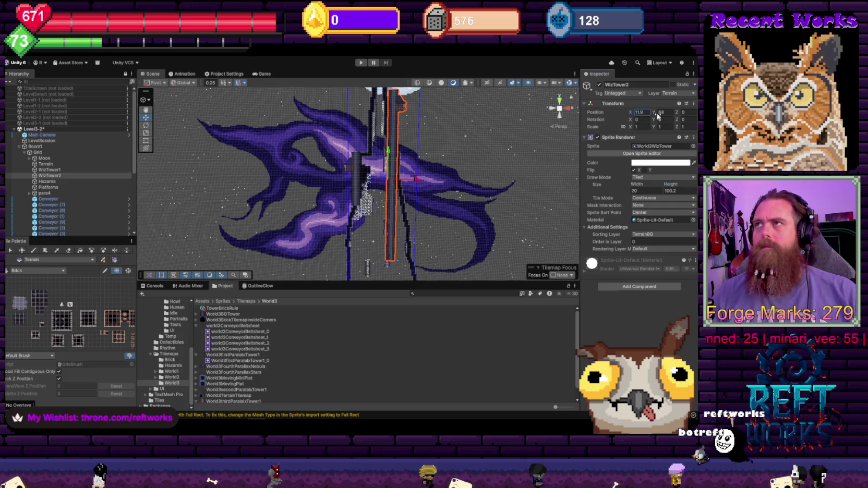
{"action": "key", "text": "BackSpace"}
{"action": "key", "text": "BackSpace"}
{"action": "key", "text": "BackSpace"}
{"action": "type", "text": "6.2"}
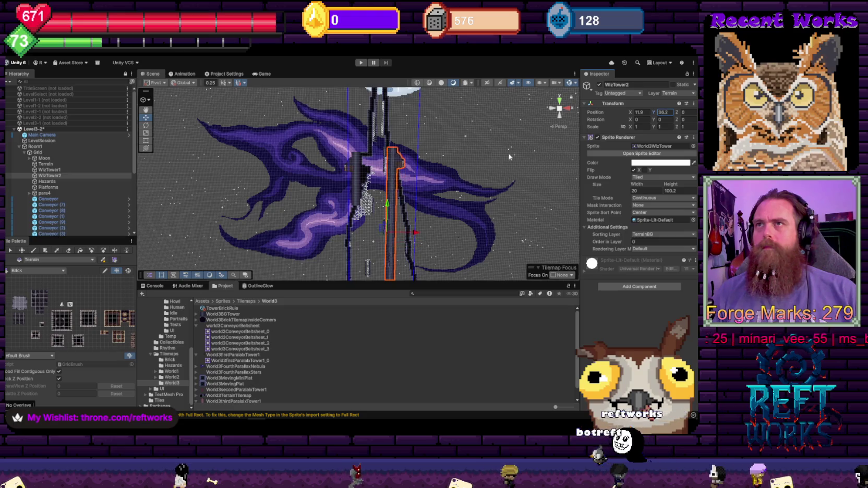
{"action": "scroll", "coordinate": [433, 177], "scroll_direction": "up", "scroll_amount": 3}
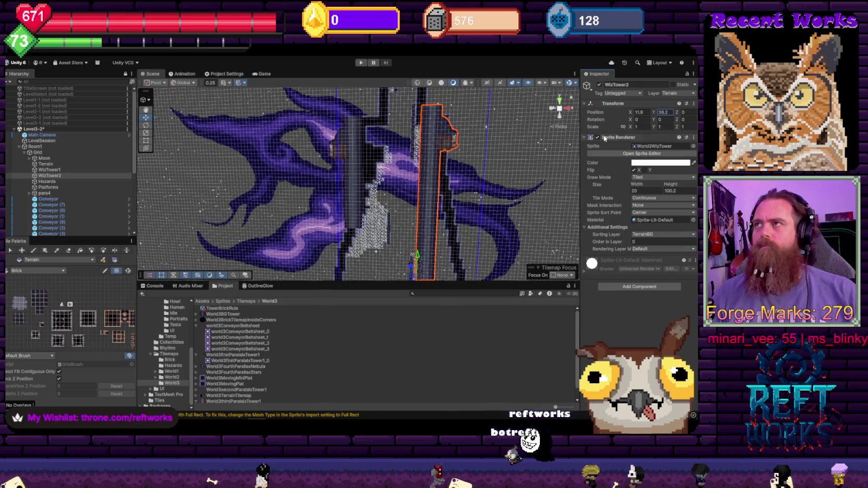
{"action": "left_click", "coordinate": [39, 164]}
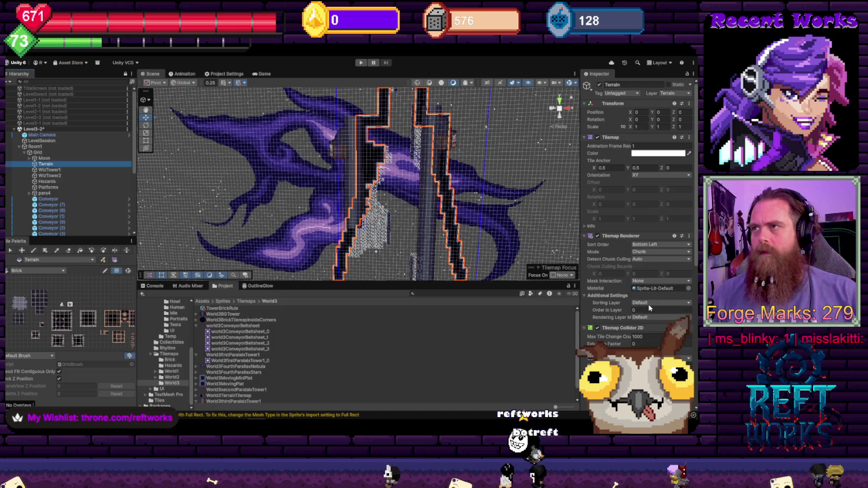
- Put both the Terrain and Hazards tilemaps on the Terrain sorting layer
{"action": "left_click", "coordinate": [650, 307]}
{"action": "left_click", "coordinate": [652, 358]}
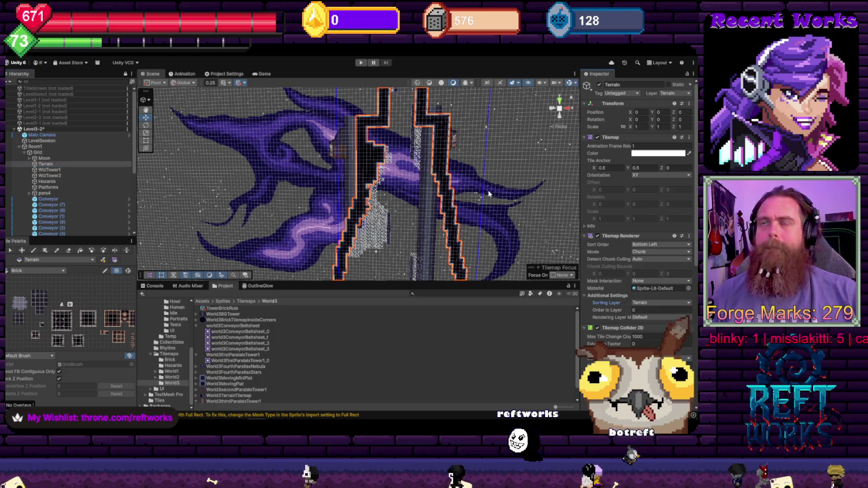
{"action": "key", "text": "f"}
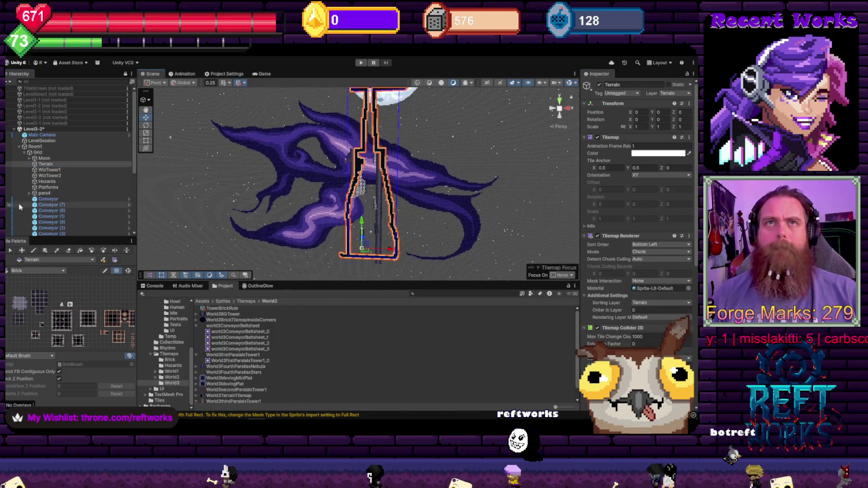
{"action": "left_click", "coordinate": [47, 180]}
{"action": "left_click", "coordinate": [636, 303]}
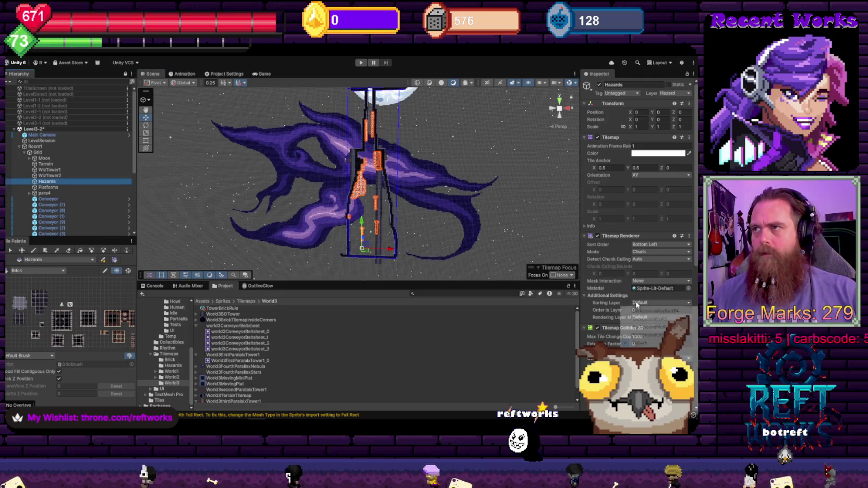
{"action": "left_click", "coordinate": [652, 358]}
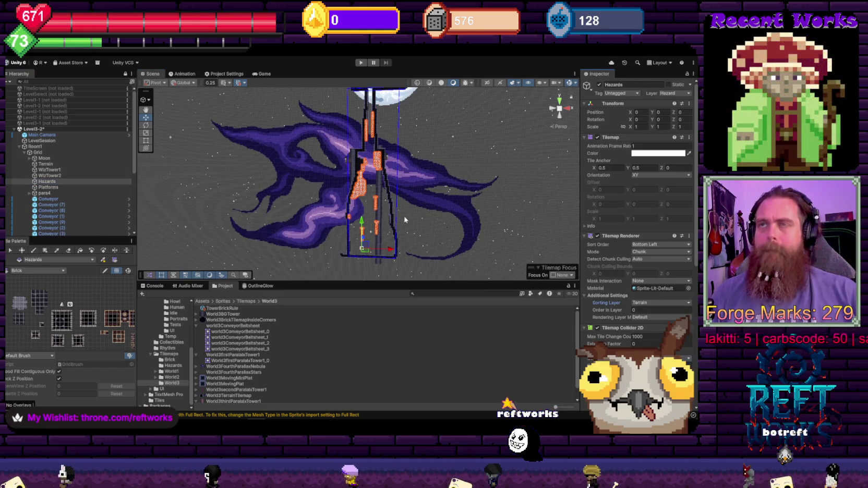
{"action": "scroll", "coordinate": [407, 227], "scroll_direction": "up", "scroll_amount": 5}
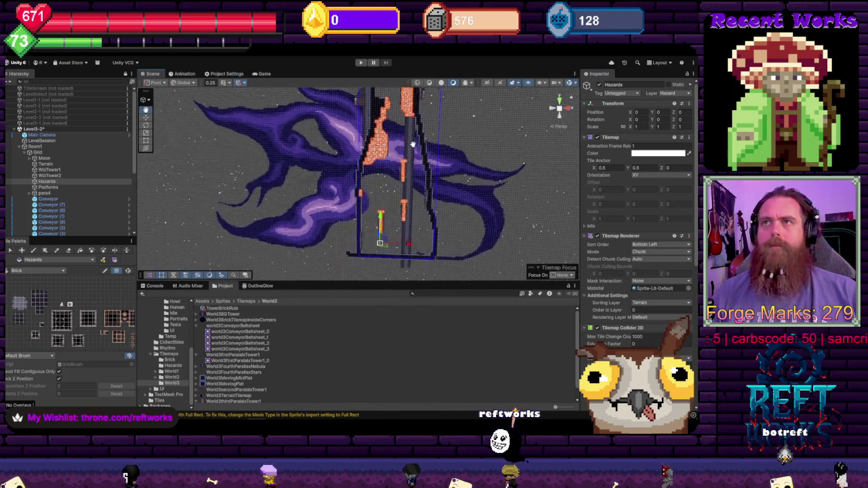
- Set WizTower2's Position Y to 43.2
{"action": "left_click", "coordinate": [50, 175]}
{"action": "left_click", "coordinate": [663, 112]}
{"action": "type", "text": "43.2"}
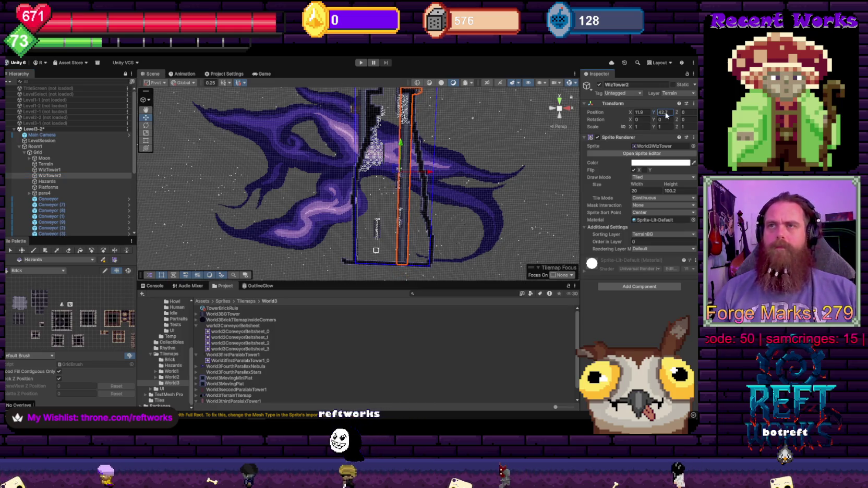
- Reduce WizTower2's tiled height to 130.2 at Y 57.3, undoing an accidental X shift
{"action": "scroll", "coordinate": [481, 170], "scroll_direction": "up", "scroll_amount": 6}
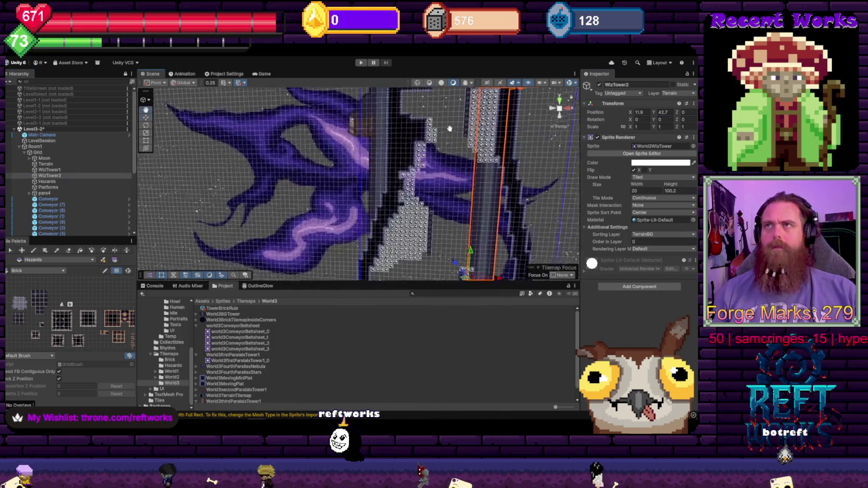
{"action": "scroll", "coordinate": [481, 170], "scroll_direction": "down", "scroll_amount": 3}
{"action": "scroll", "coordinate": [447, 169], "scroll_direction": "down", "scroll_amount": 3}
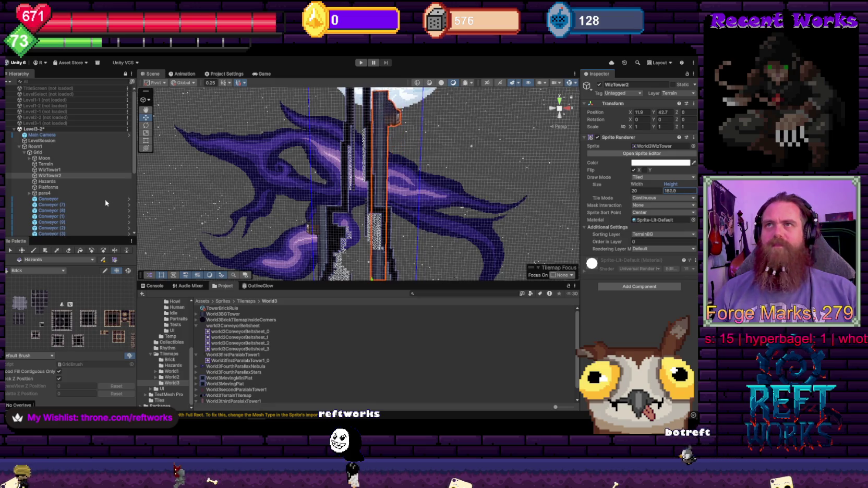
{"action": "left_click_drag", "start_coordinate": [392, 225], "coordinate": [416, 83]}
{"action": "left_click_drag", "start_coordinate": [670, 184], "coordinate": [659, 192]}
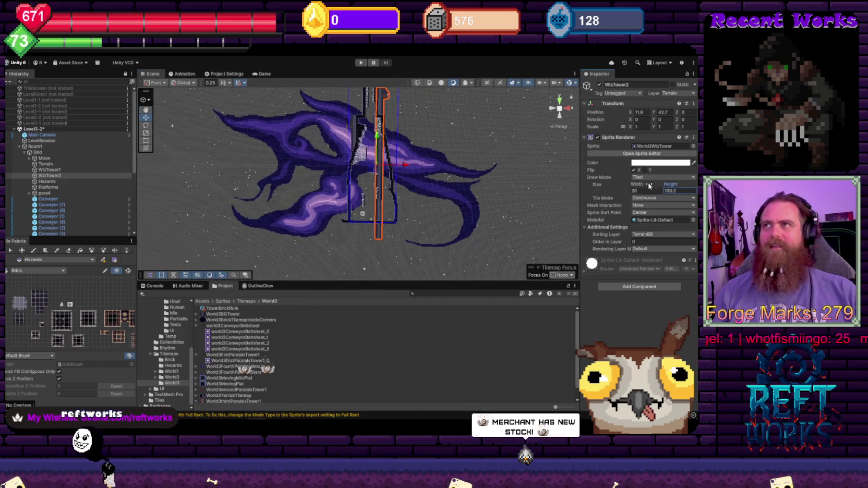
{"action": "left_click_drag", "start_coordinate": [630, 112], "coordinate": [637, 118]}
{"action": "key", "text": "ctrl+z"}
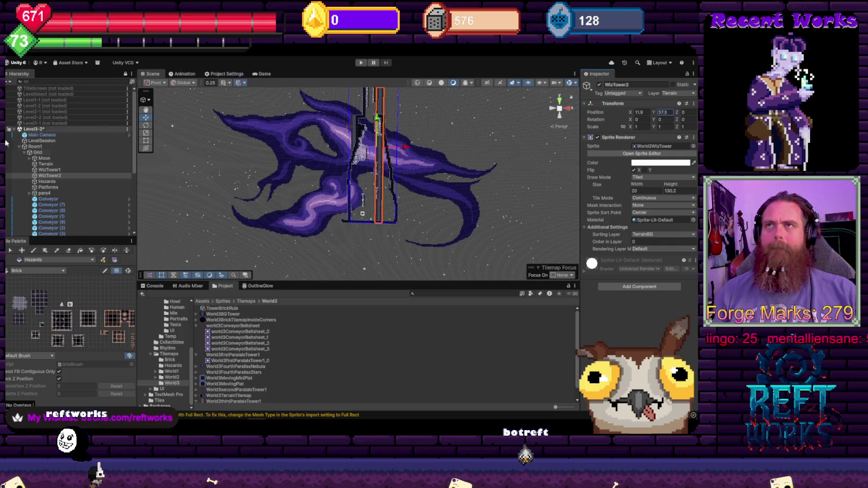
{"action": "scroll", "coordinate": [419, 124], "scroll_direction": "up", "scroll_amount": 5}
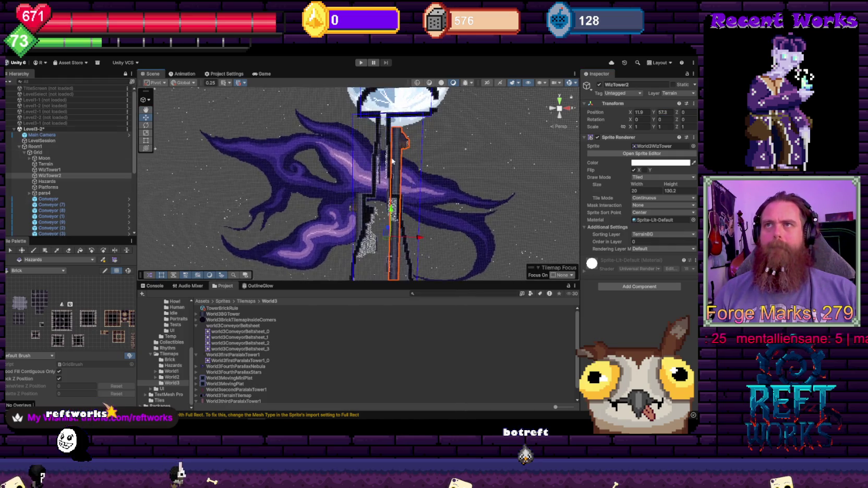
{"action": "scroll", "coordinate": [407, 183], "scroll_direction": "up", "scroll_amount": 3}
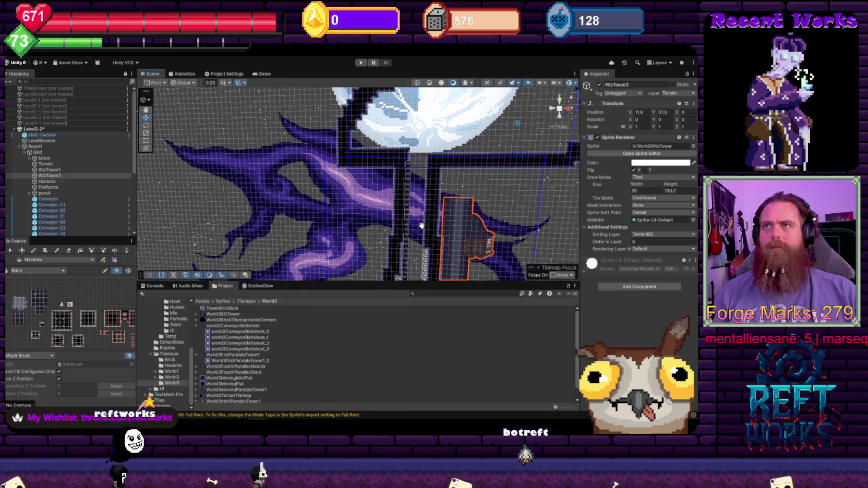
{"action": "left_click_drag", "start_coordinate": [422, 168], "coordinate": [356, 188]}
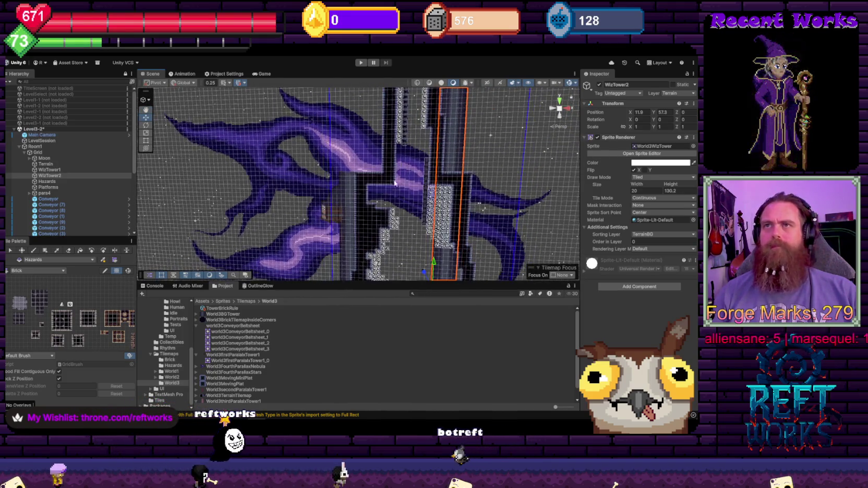
- Lower WizTower1 to about Y 48.2 and set its Sprite Renderer height to 100
{"action": "left_click", "coordinate": [348, 190]}
{"action": "left_click_drag", "start_coordinate": [633, 115], "coordinate": [640, 115]}
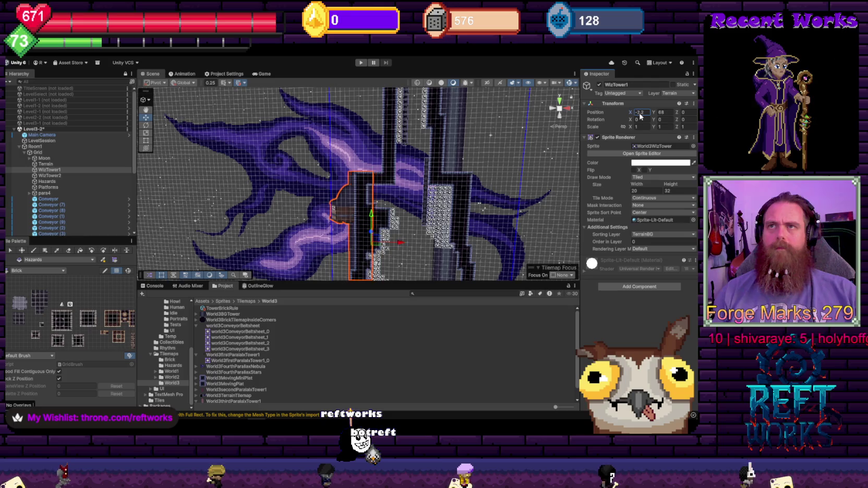
{"action": "scroll", "coordinate": [466, 94], "scroll_direction": "down", "scroll_amount": 2}
{"action": "scroll", "coordinate": [467, 180], "scroll_direction": "down", "scroll_amount": 3}
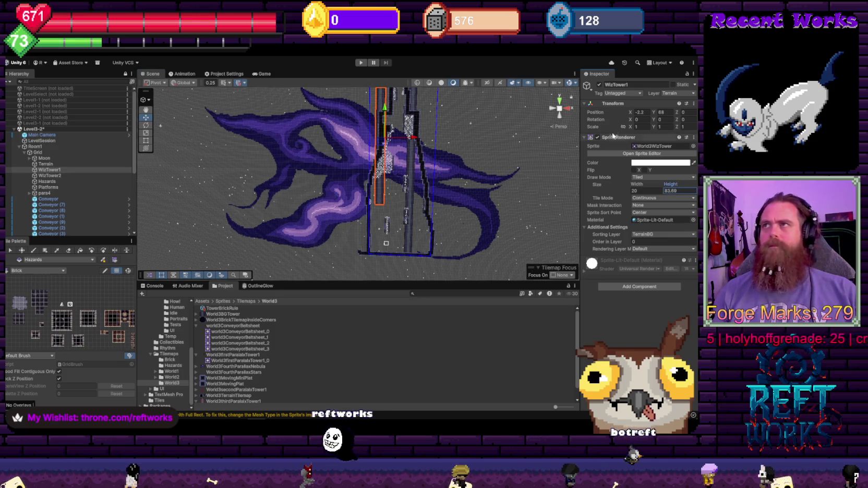
{"action": "left_click_drag", "start_coordinate": [651, 115], "coordinate": [617, 138]}
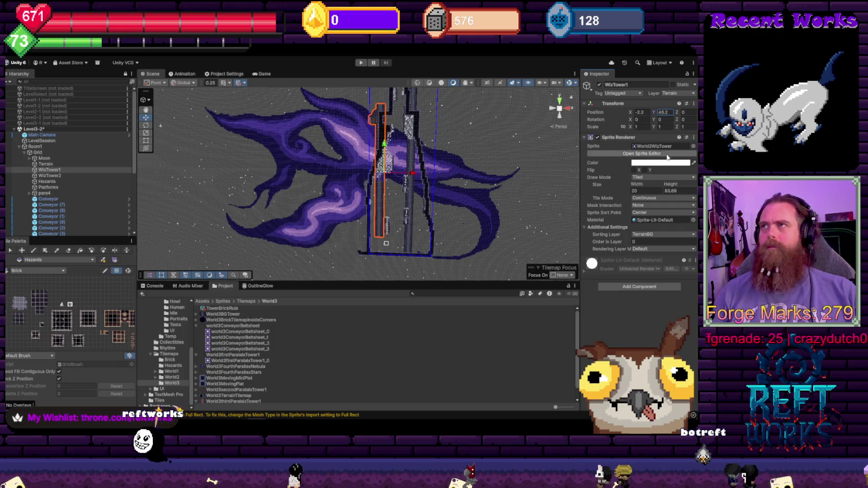
{"action": "left_click_drag", "start_coordinate": [670, 184], "coordinate": [694, 191]}
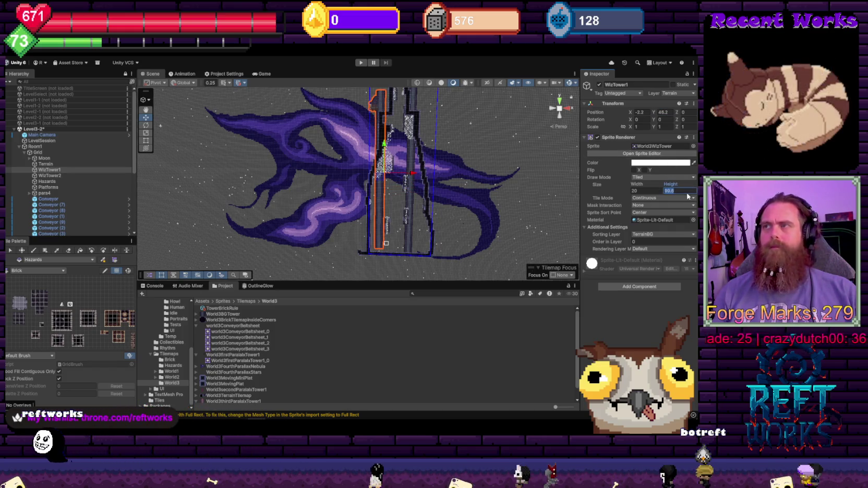
{"action": "type", "text": "100"}
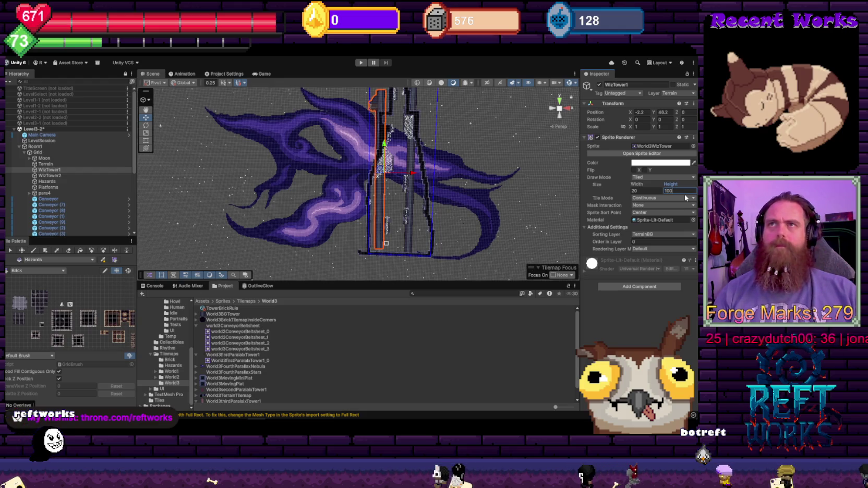
{"action": "left_click_drag", "start_coordinate": [452, 191], "coordinate": [468, 170]}
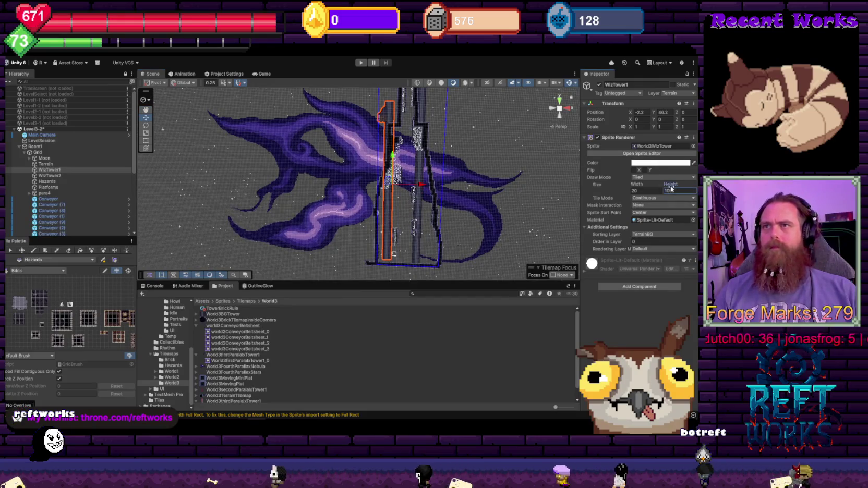
- Undo stray moves and set WizTower1's Position Y to 38
{"action": "left_click_drag", "start_coordinate": [631, 115], "coordinate": [635, 124]}
{"action": "key", "text": "ctrl+z"}
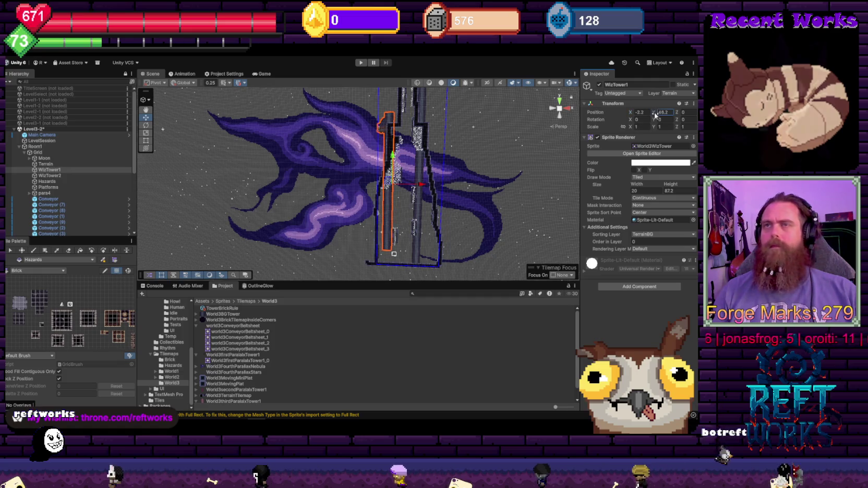
{"action": "key", "text": "ctrl+z"}
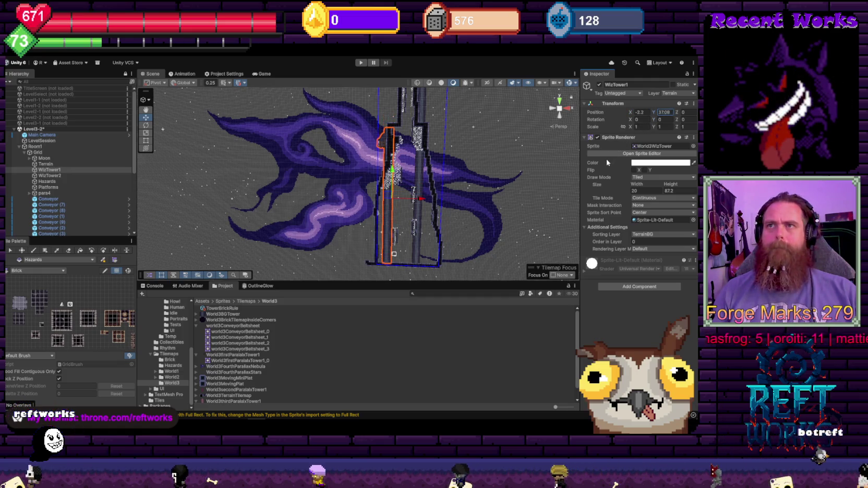
{"action": "type", "text": "38"}
{"action": "key", "text": "Return"}
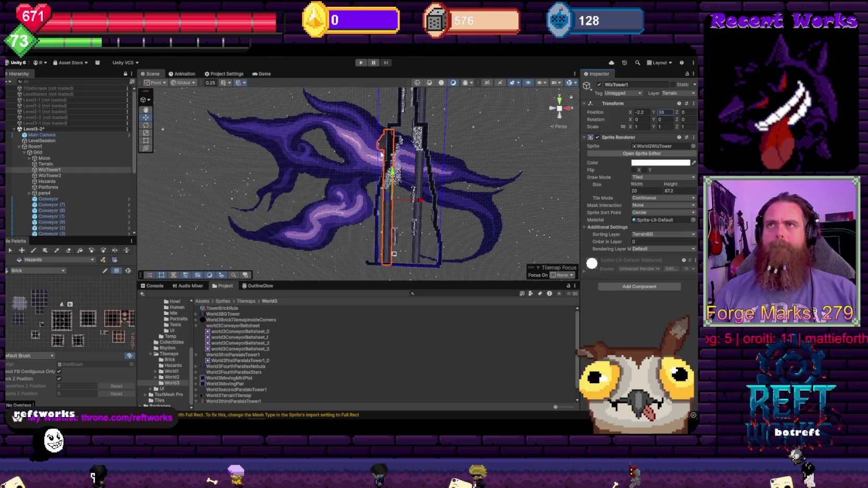
{"action": "scroll", "coordinate": [423, 159], "scroll_direction": "up", "scroll_amount": 3}
{"action": "scroll", "coordinate": [422, 159], "scroll_direction": "up", "scroll_amount": 1}
{"action": "left_click_drag", "start_coordinate": [422, 159], "coordinate": [328, 193]}
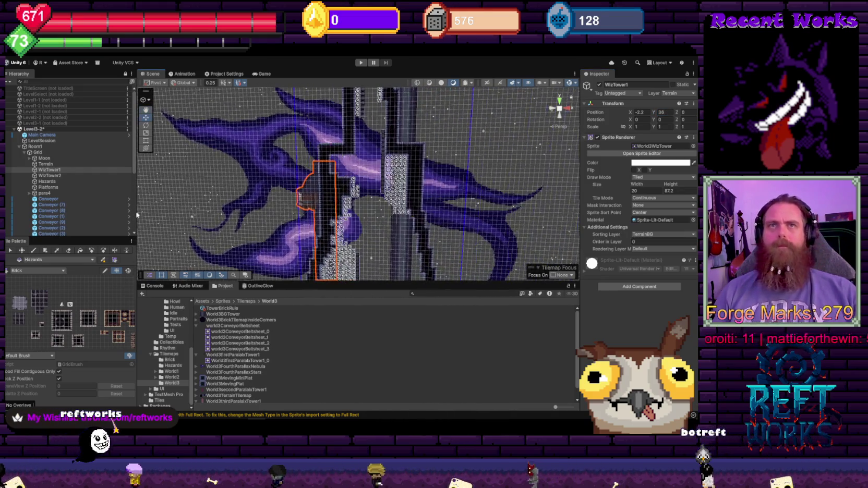
{"action": "left_click", "coordinate": [61, 171]}
- Duplicate WizTower1 and try World3thirdParalaxTower1 and World3secondParalaxTower1 sprites on the copy
{"action": "key", "text": "ctrl+d"}
{"action": "left_click", "coordinate": [693, 146]}
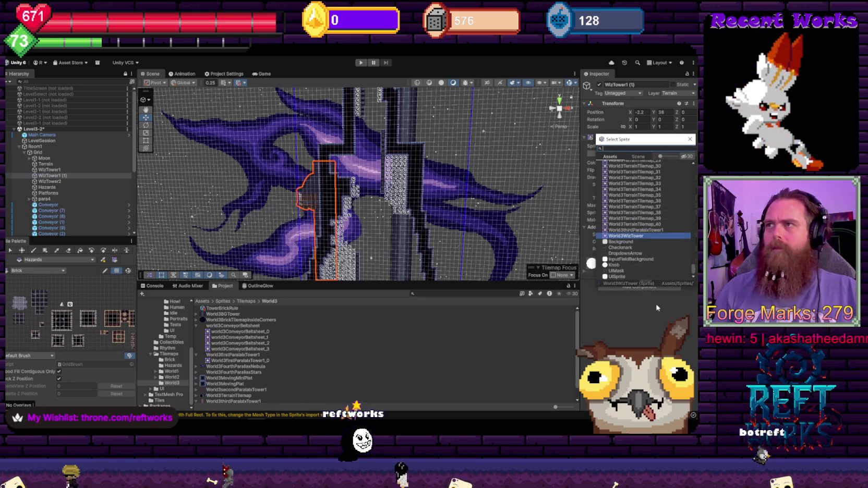
{"action": "left_click", "coordinate": [610, 230]}
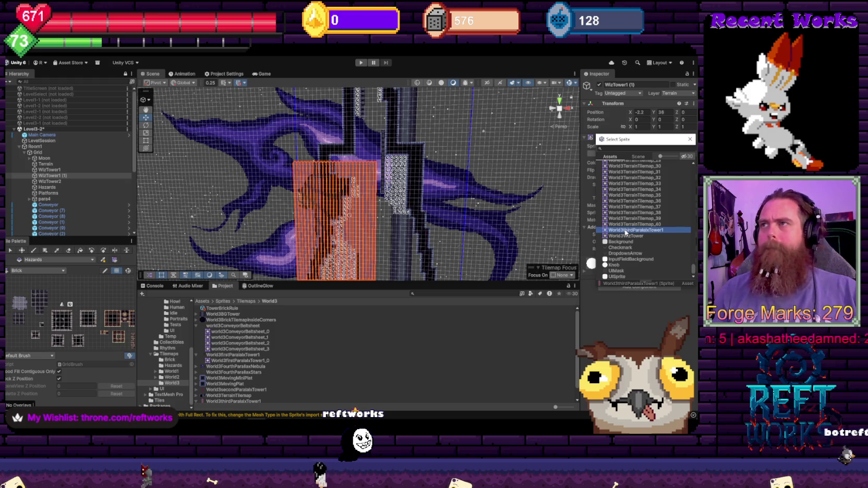
{"action": "scroll", "coordinate": [640, 230], "scroll_direction": "up", "scroll_amount": 3}
{"action": "scroll", "coordinate": [653, 238], "scroll_direction": "up", "scroll_amount": 6}
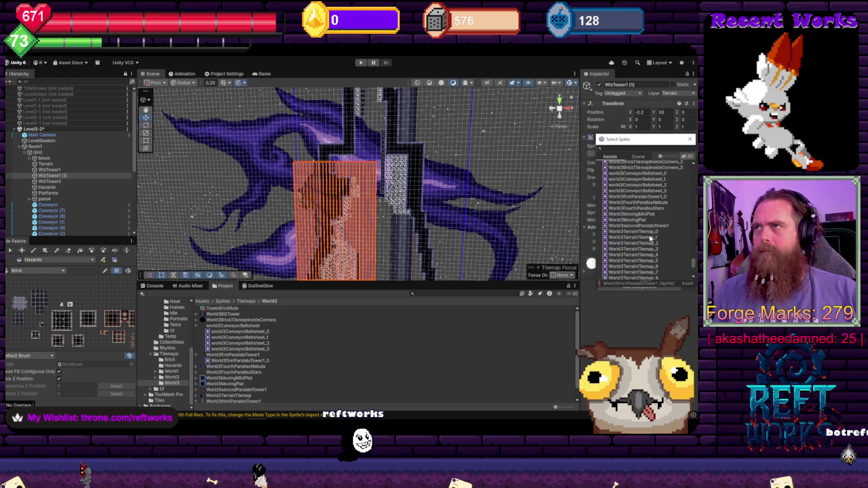
{"action": "left_click", "coordinate": [648, 225]}
{"action": "scroll", "coordinate": [647, 226], "scroll_direction": "down", "scroll_amount": 13}
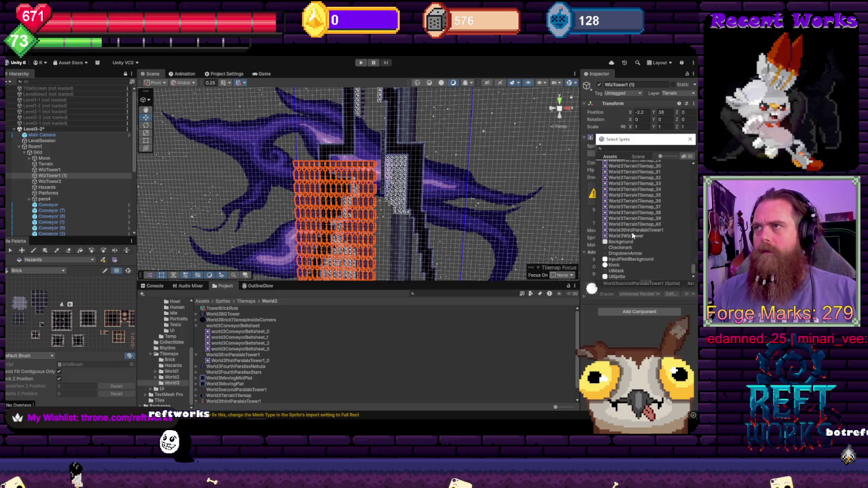
{"action": "left_click", "coordinate": [642, 230]}
{"action": "scroll", "coordinate": [642, 232], "scroll_direction": "up", "scroll_amount": 12}
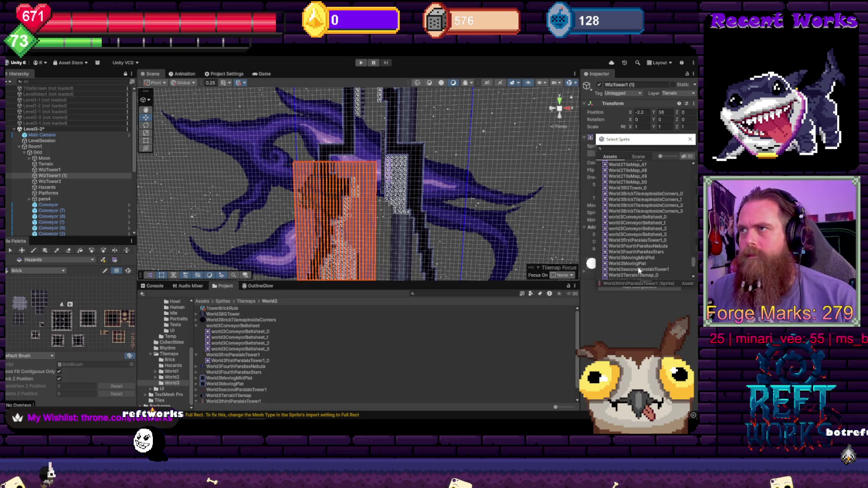
{"action": "left_click", "coordinate": [639, 269]}
- Step through the sprite list to World3BGTower_0 and confirm it
{"action": "key", "text": "Up"}
{"action": "key", "text": "Up"}
{"action": "key", "text": "Up"}
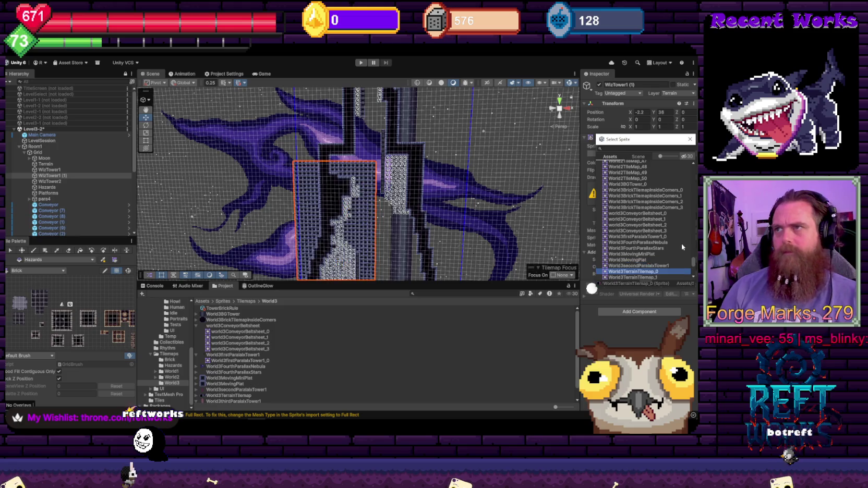
{"action": "key", "text": "Up"}
{"action": "key", "text": "Up"}
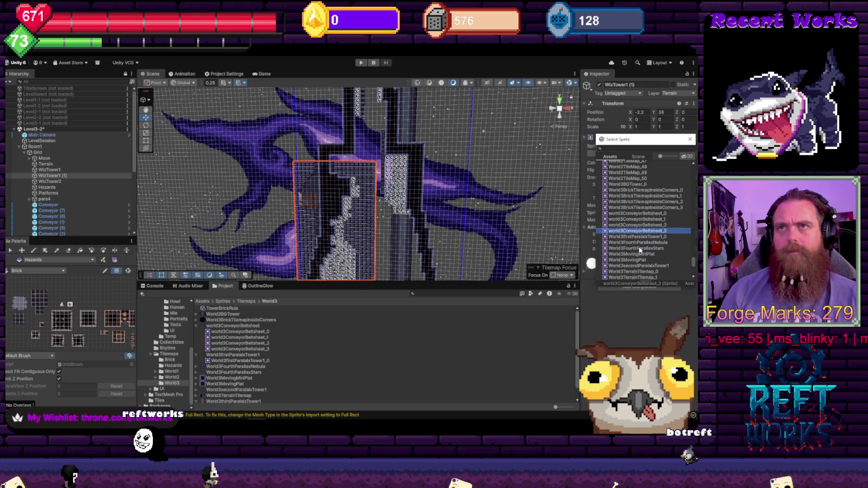
{"action": "key", "text": "Down"}
{"action": "key", "text": "Up"}
{"action": "key", "text": "Up"}
{"action": "key", "text": "Up"}
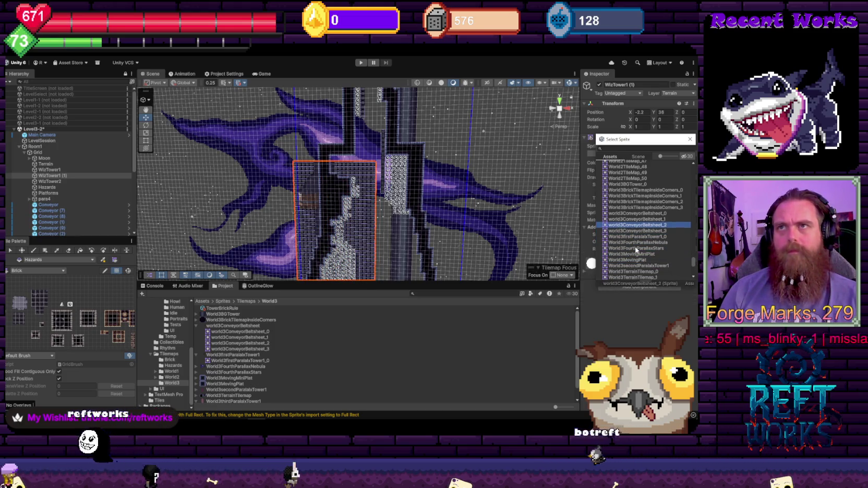
{"action": "key", "text": "Up"}
{"action": "key", "text": "Up"}
{"action": "key", "text": "Up"}
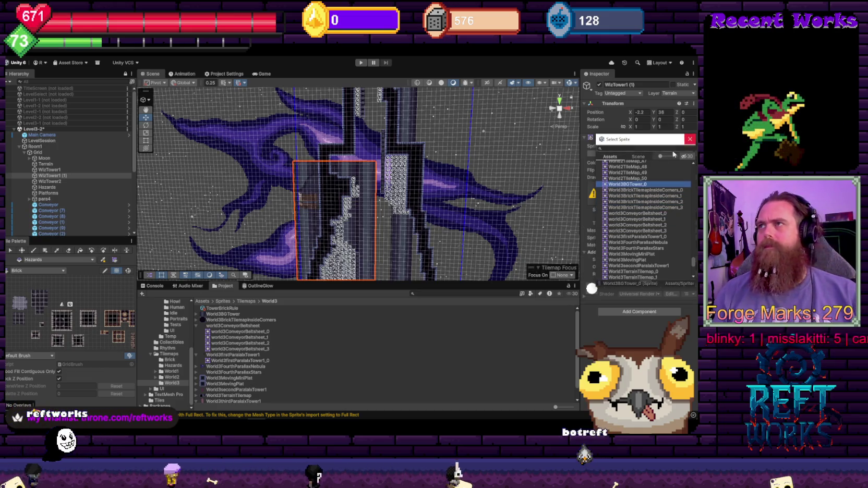
{"action": "key", "text": "Return"}
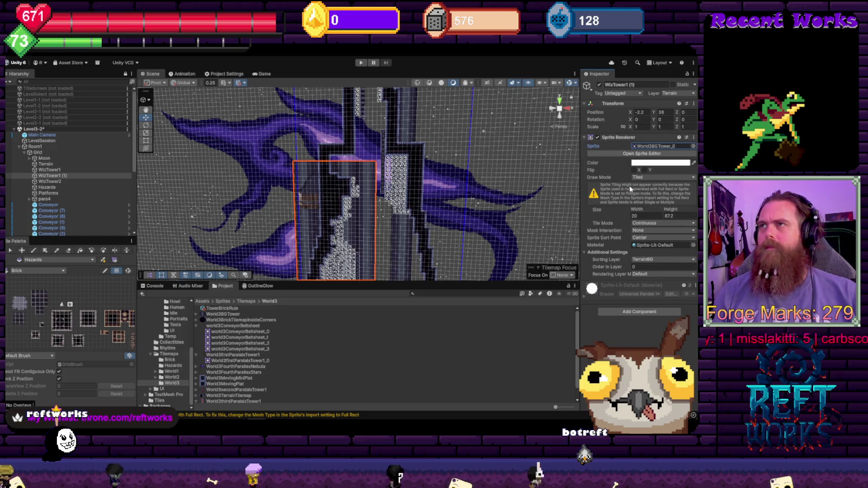
- Narrow the copied tower's sprite and nudge it slightly left to about X -4.5
{"action": "mouse_move", "coordinate": [635, 211]}
{"action": "left_mouse_down"}
{"action": "mouse_move", "coordinate": [612, 211]}
{"action": "mouse_move", "coordinate": [623, 228]}
{"action": "left_mouse_up"}
{"action": "scroll", "coordinate": [377, 190], "scroll_direction": "up", "scroll_amount": 5}
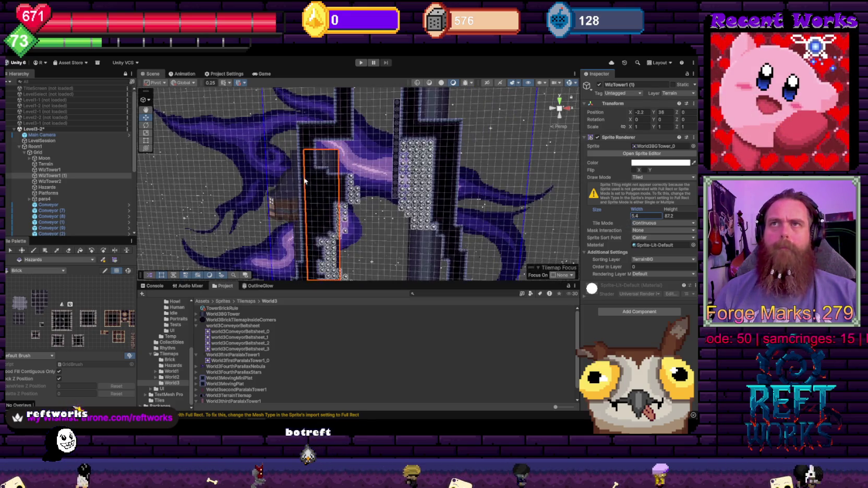
{"action": "left_click_drag", "start_coordinate": [329, 182], "coordinate": [459, 181]}
{"action": "scroll", "coordinate": [459, 181], "scroll_direction": "up", "scroll_amount": 2}
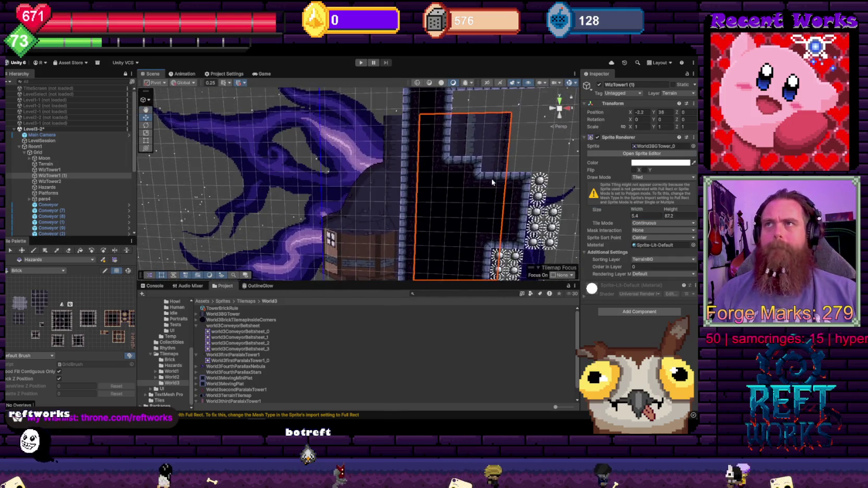
{"action": "mouse_move", "coordinate": [630, 112]}
{"action": "left_mouse_down"}
{"action": "mouse_move", "coordinate": [624, 120]}
{"action": "mouse_move", "coordinate": [636, 128]}
{"action": "left_mouse_up"}
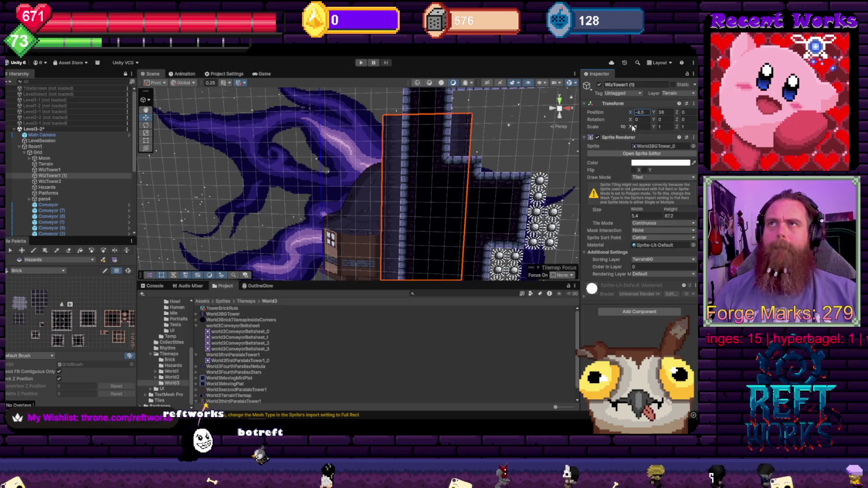
- Set the sprite width to 5.15 and raise the tower to about Y 122.82
{"action": "left_click", "coordinate": [649, 216]}
{"action": "type", "text": "5.1"}
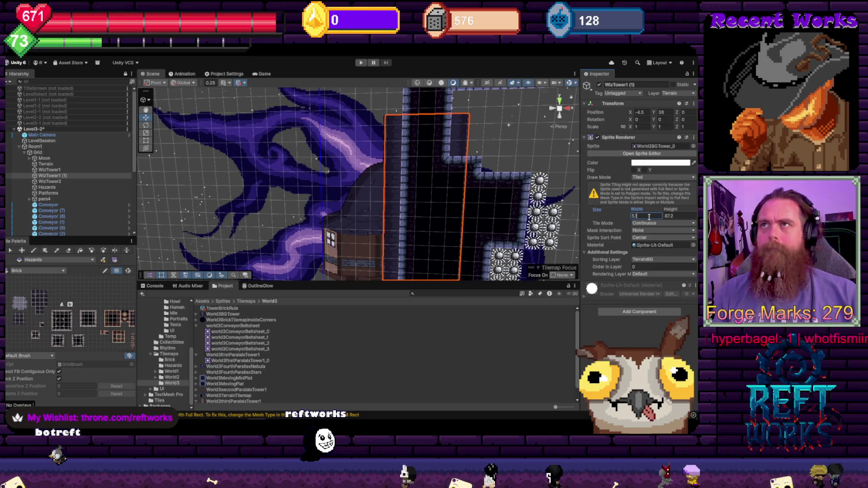
{"action": "type", "text": "5"}
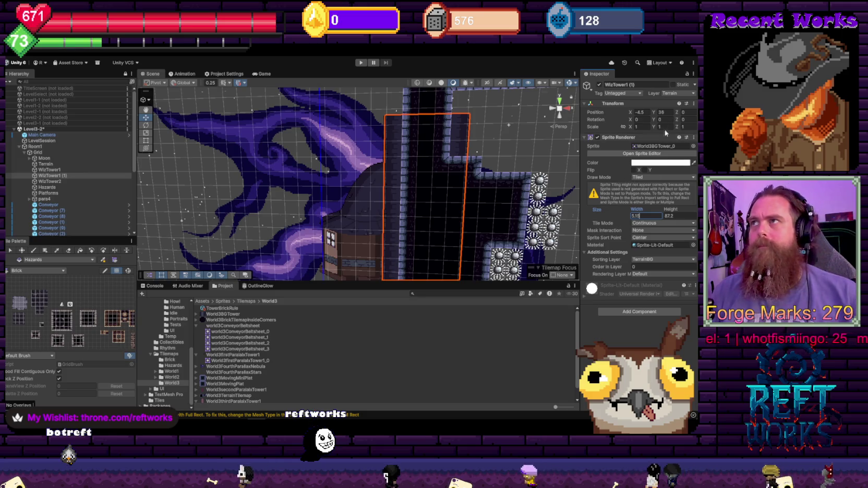
{"action": "scroll", "coordinate": [457, 181], "scroll_direction": "down", "scroll_amount": 5}
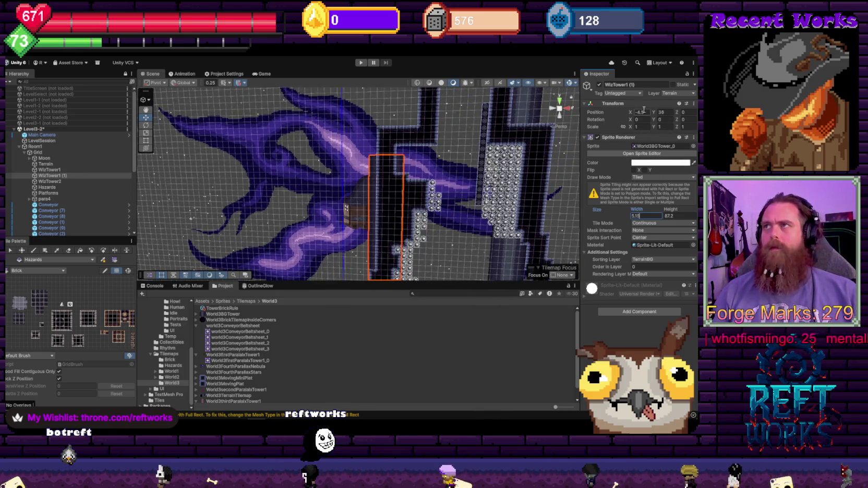
{"action": "left_click_drag", "start_coordinate": [655, 118], "coordinate": [681, 209]}
{"action": "scroll", "coordinate": [424, 221], "scroll_direction": "down", "scroll_amount": 5}
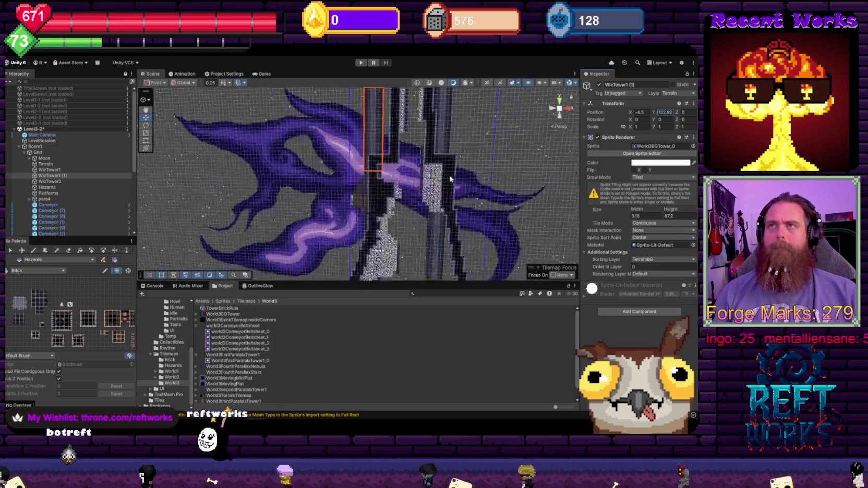
- Change WizTower1 (1)'s Sprite Renderer height to 74.4 and its Position Y to 114.1
{"action": "scroll", "coordinate": [357, 203], "scroll_direction": "up", "scroll_amount": 2}
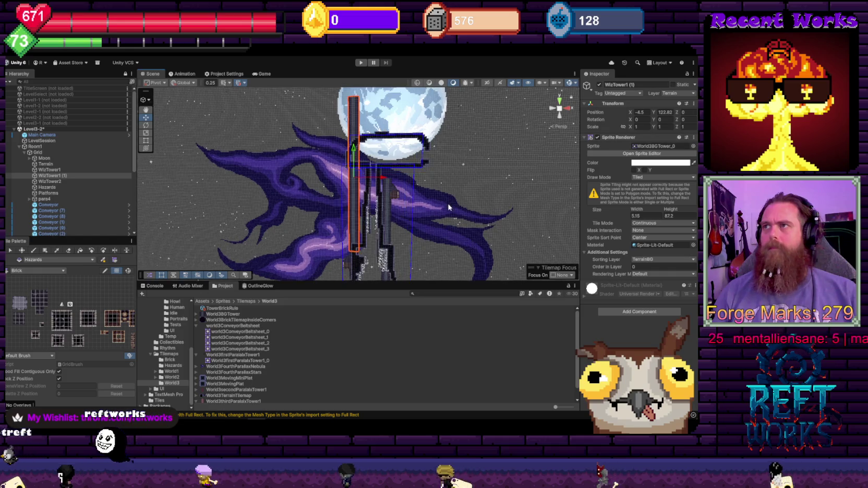
{"action": "double_click", "coordinate": [672, 215]}
{"action": "type", "text": "53.3"}
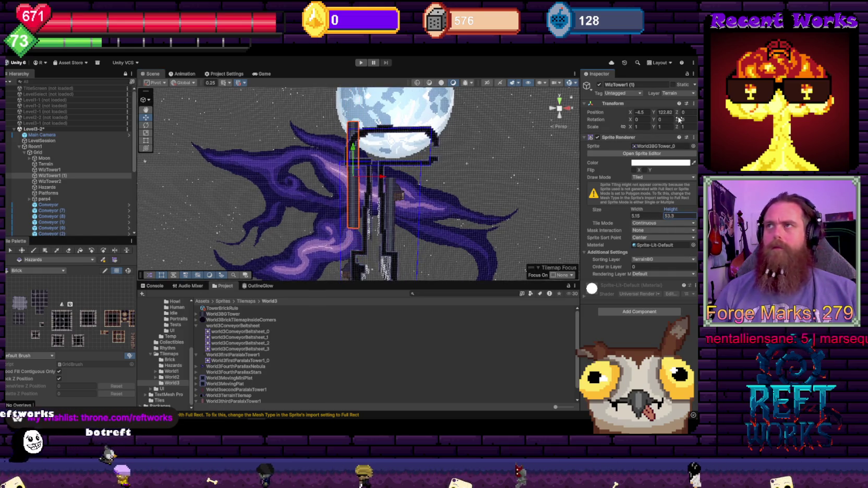
{"action": "left_click_drag", "start_coordinate": [657, 116], "coordinate": [641, 123]}
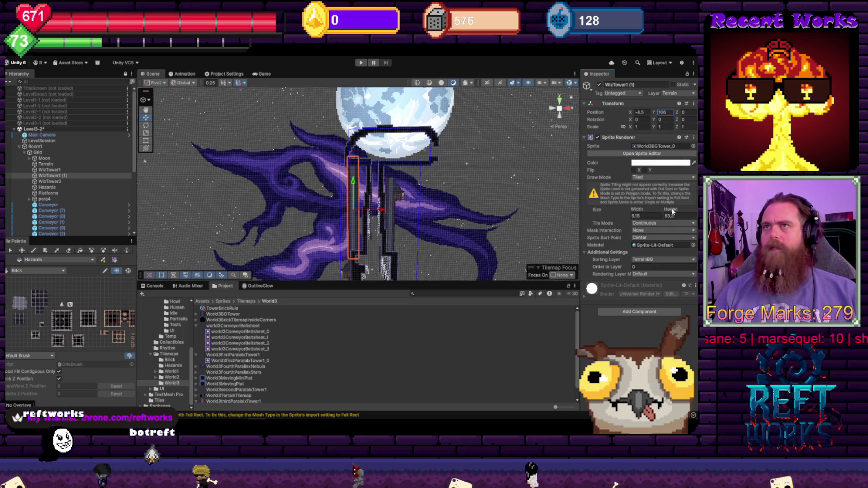
{"action": "left_click", "coordinate": [654, 112]}
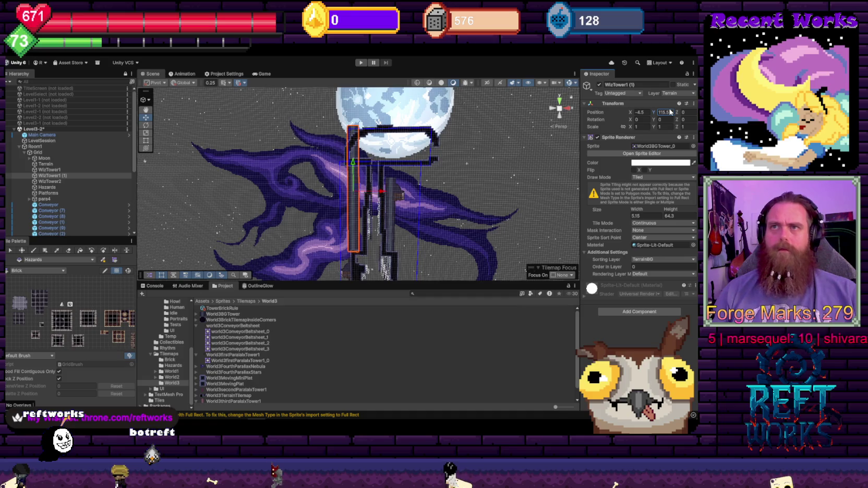
- Frame the tower in the Scene view and switch the view to 2D
{"action": "key", "text": "f"}
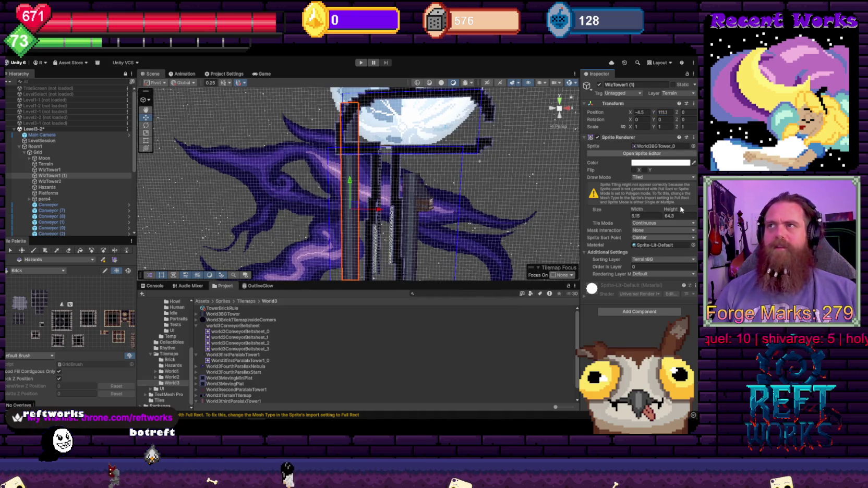
{"action": "mouse_move", "coordinate": [454, 172]}
{"action": "left_mouse_down"}
{"action": "mouse_move", "coordinate": [434, 151]}
{"action": "mouse_move", "coordinate": [496, 172]}
{"action": "mouse_move", "coordinate": [433, 175]}
{"action": "left_mouse_up"}
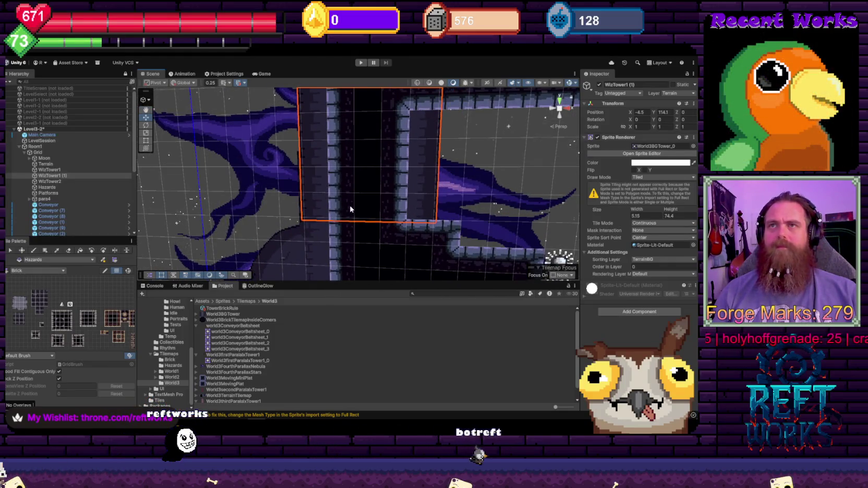
{"action": "left_click_drag", "start_coordinate": [350, 210], "coordinate": [453, 96]}
{"action": "left_click", "coordinate": [486, 83]}
{"action": "scroll", "coordinate": [378, 151], "scroll_direction": "up", "scroll_amount": 3}
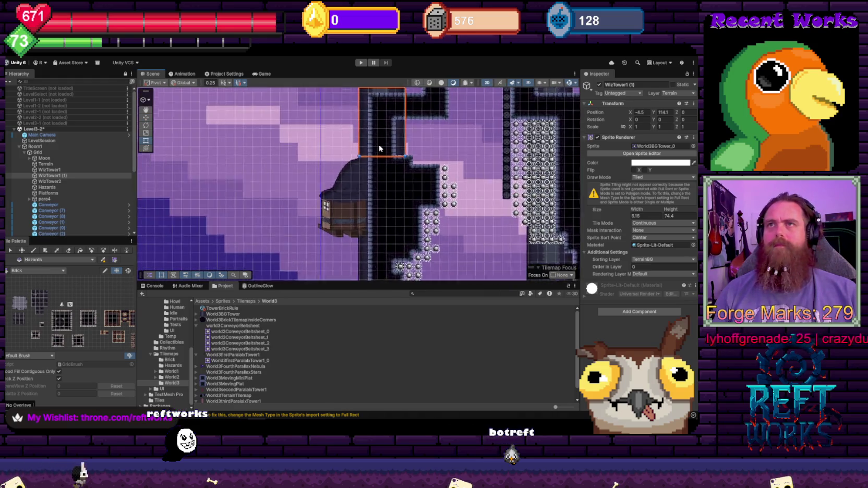
{"action": "scroll", "coordinate": [397, 184], "scroll_direction": "up", "scroll_amount": 2}
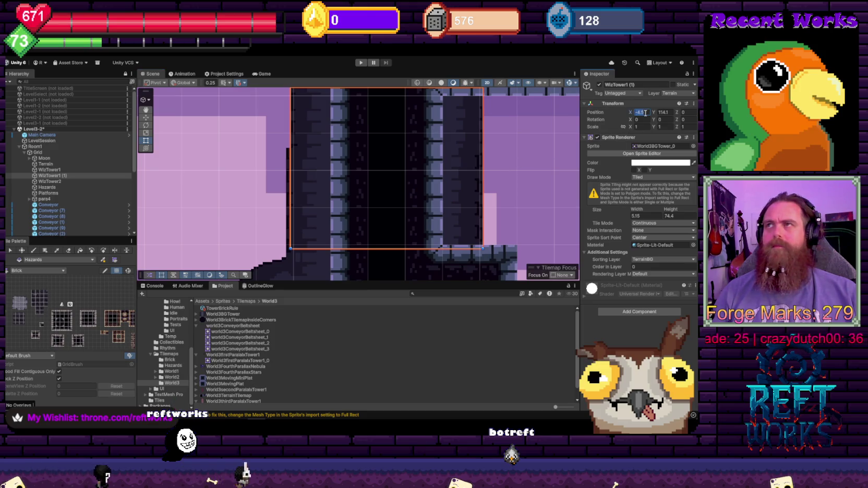
- Set WizTower1's Position X to -2.1, then reselect WizTower1 (1)
{"action": "left_click", "coordinate": [62, 170]}
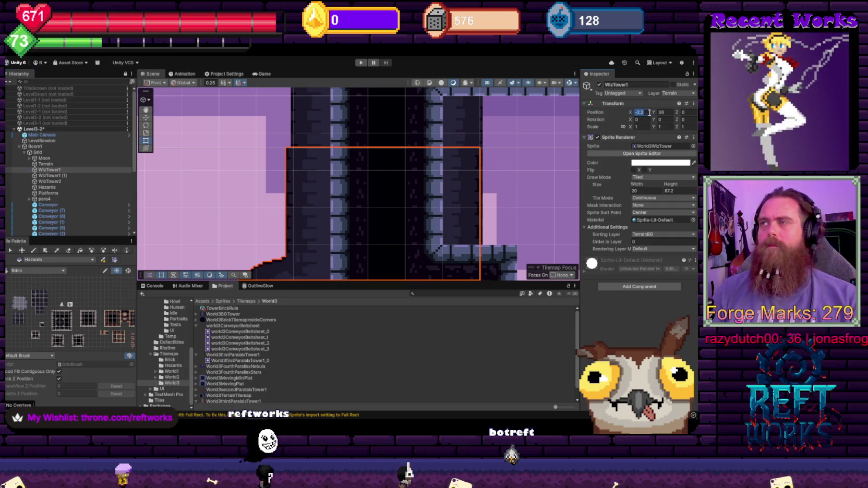
{"action": "key", "text": "BackSpace"}
{"action": "key", "text": "BackSpace"}
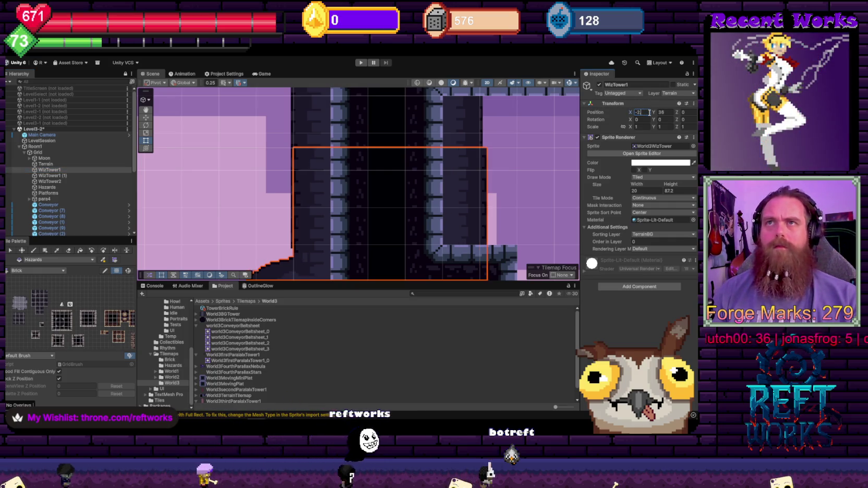
{"action": "type", "text": ".15"}
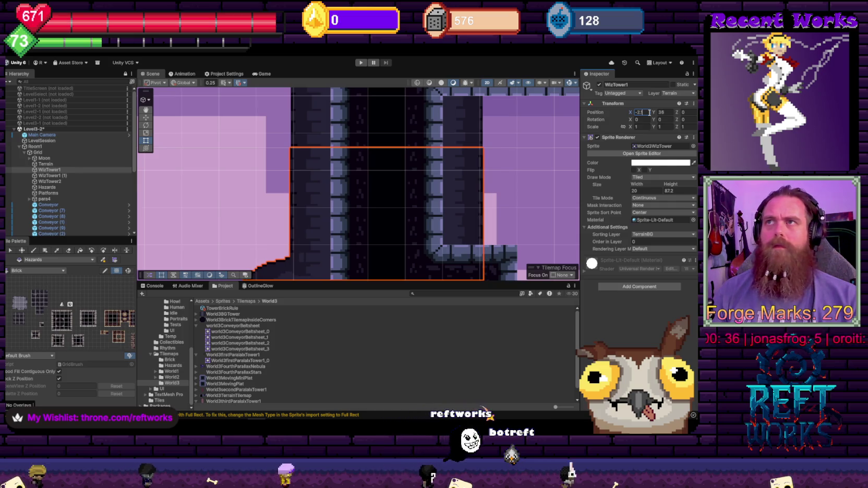
{"action": "key", "text": "BackSpace"}
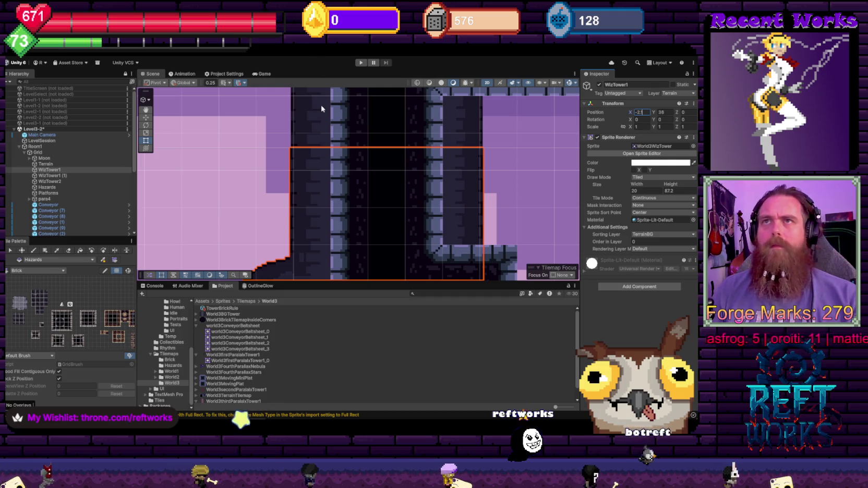
{"action": "left_click", "coordinate": [318, 119]}
{"action": "left_click", "coordinate": [317, 136]}
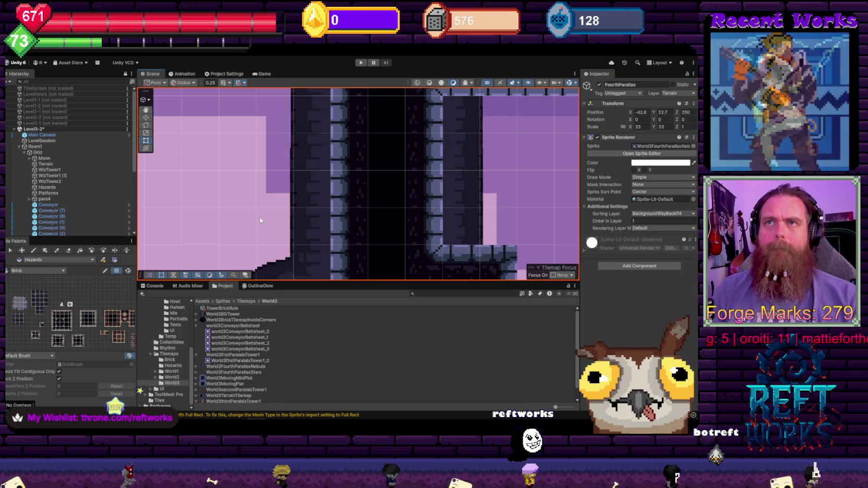
{"action": "left_click", "coordinate": [317, 137]}
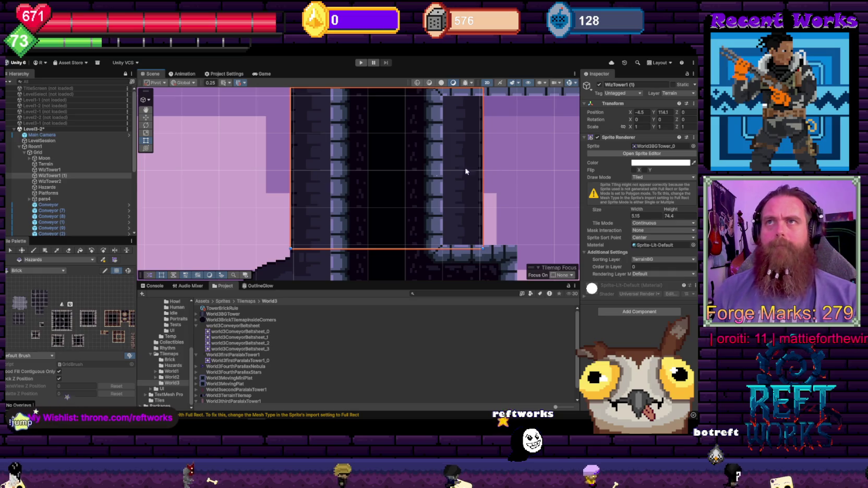
- Change the upper tower's Position Y from 122.5 to 116.8
{"action": "double_click", "coordinate": [662, 112]}
{"action": "type", "text": "122.5116.8"}
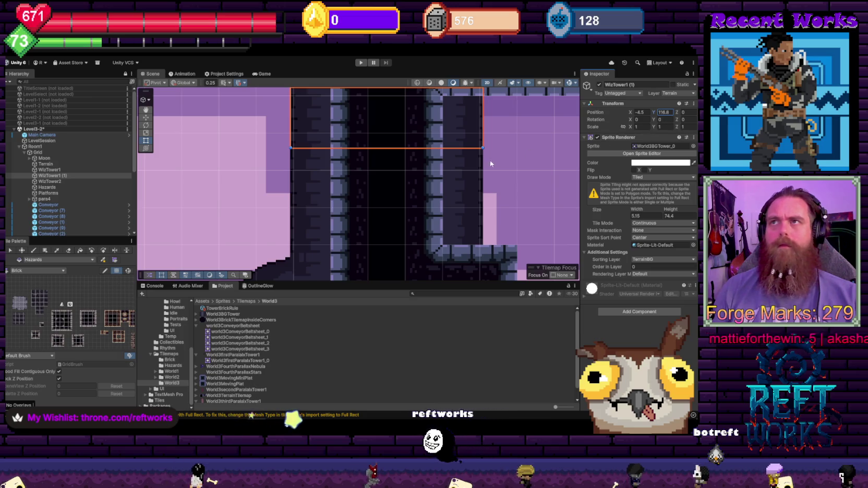
{"action": "left_click", "coordinate": [254, 155]}
{"action": "left_click", "coordinate": [365, 141]}
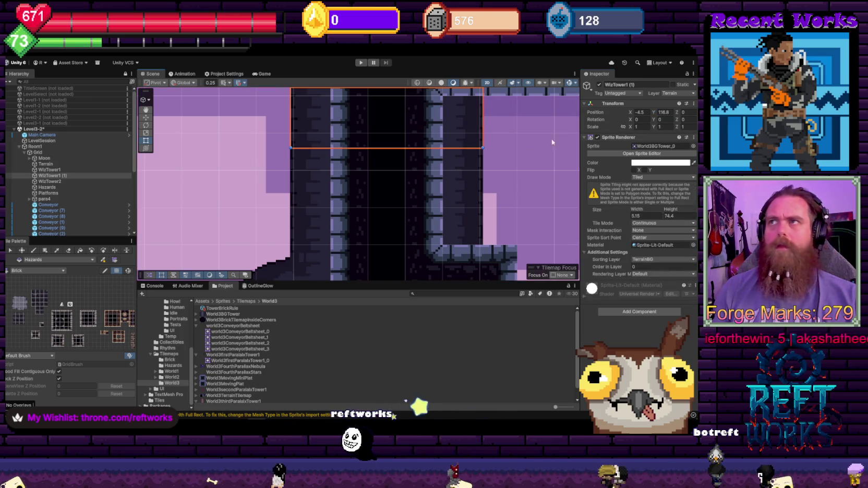
- Nudge the upper tower's Position X to about -4.52
{"action": "left_click", "coordinate": [645, 112]}
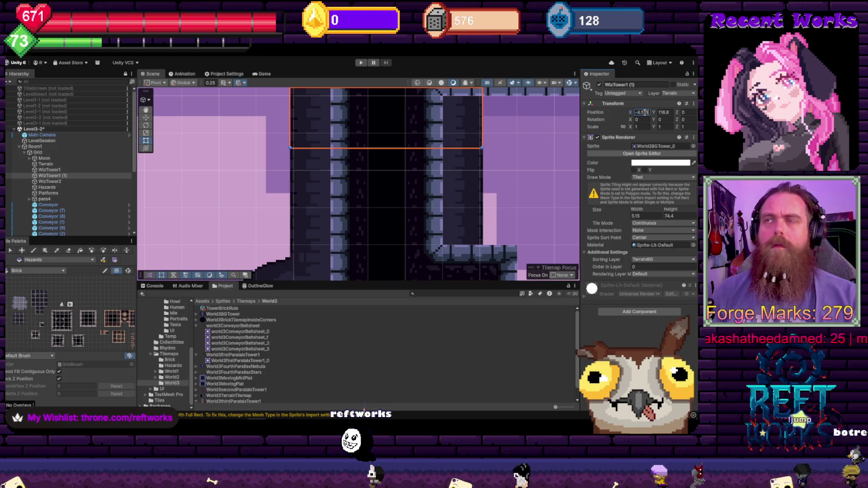
{"action": "key", "text": "Return"}
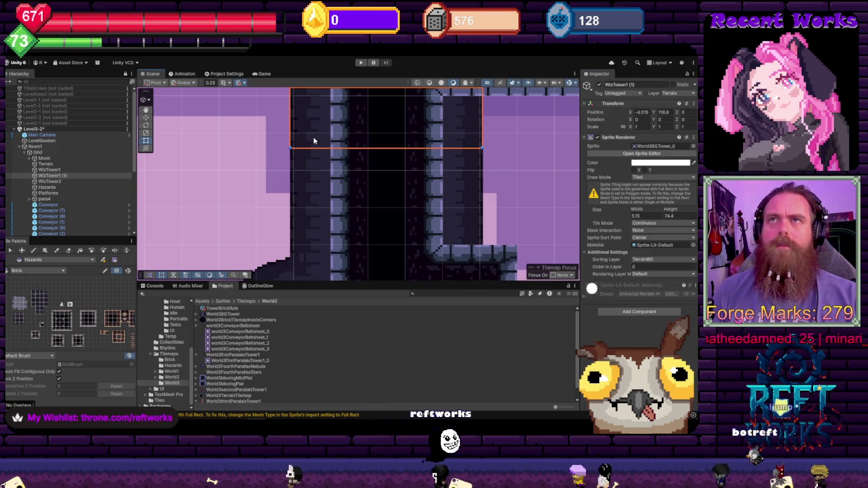
{"action": "left_click", "coordinate": [647, 114]}
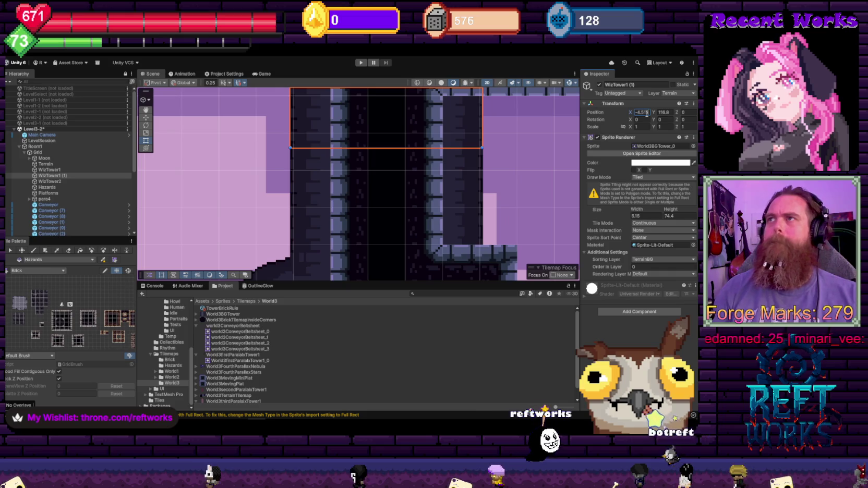
{"action": "left_click", "coordinate": [542, 141]}
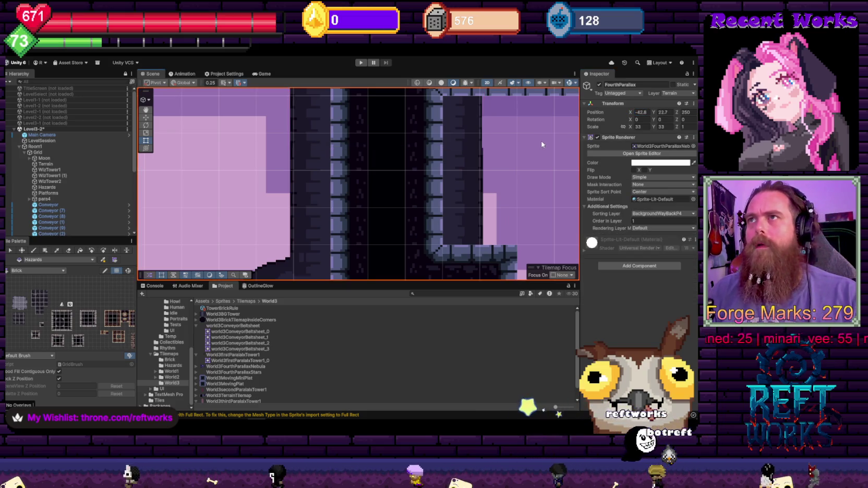
{"action": "left_click", "coordinate": [359, 126]}
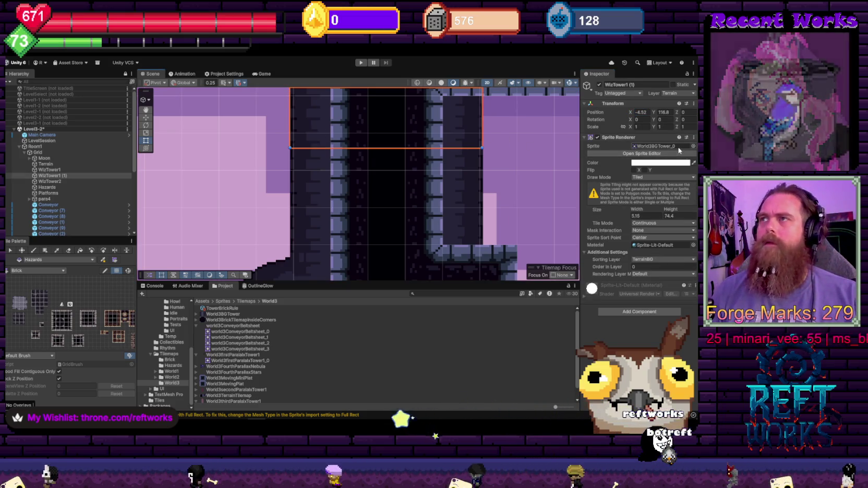
- Widen the tower sprite to 5.16, then 5.17, comparing it against the FourthParallax background
{"action": "left_click", "coordinate": [647, 216]}
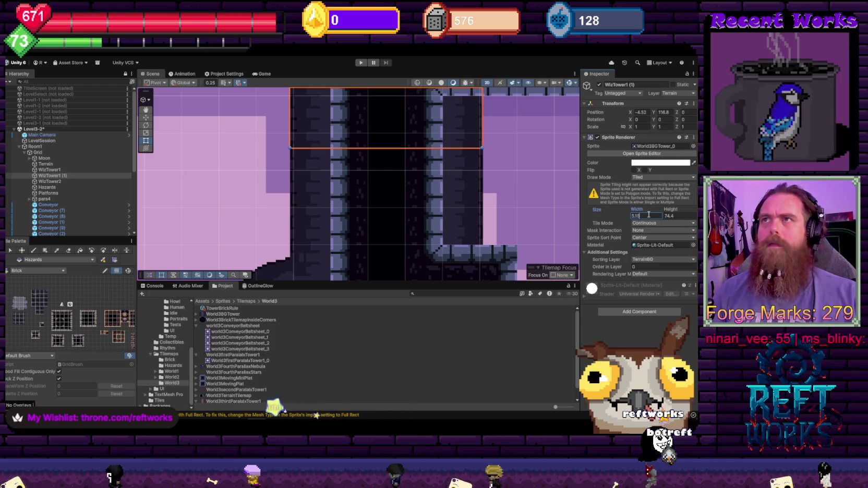
{"action": "type", "text": "5.16"}
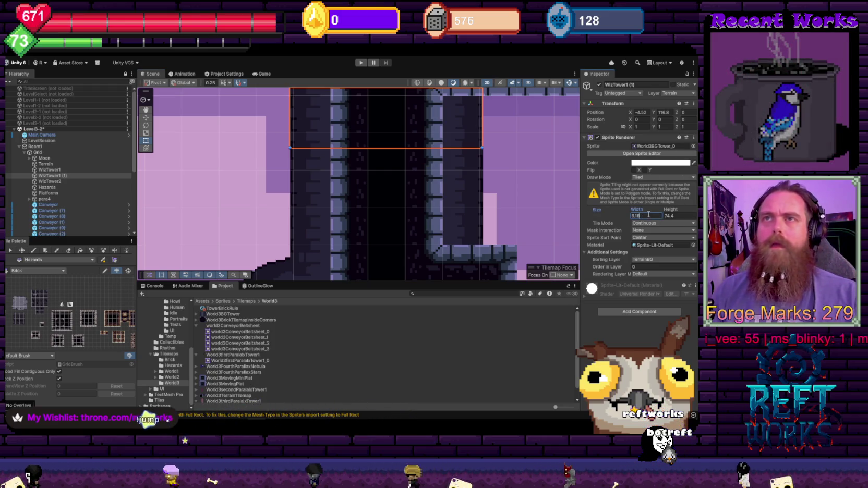
{"action": "left_click", "coordinate": [533, 155]}
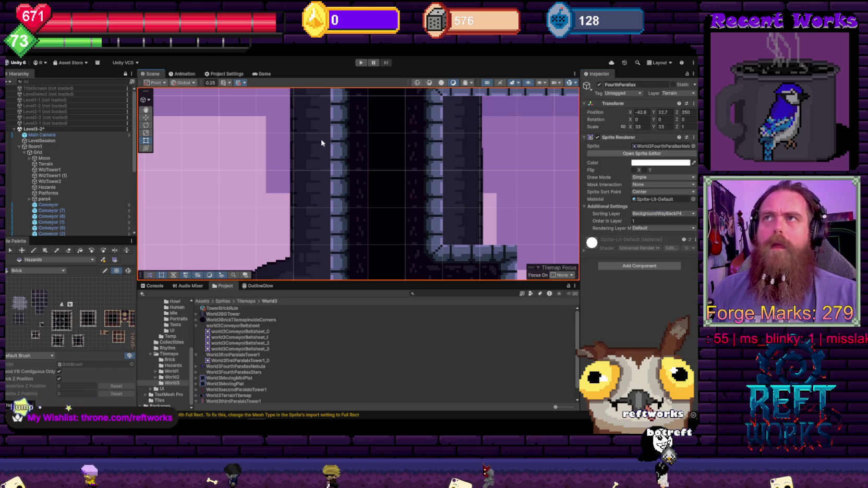
{"action": "left_click", "coordinate": [305, 137]}
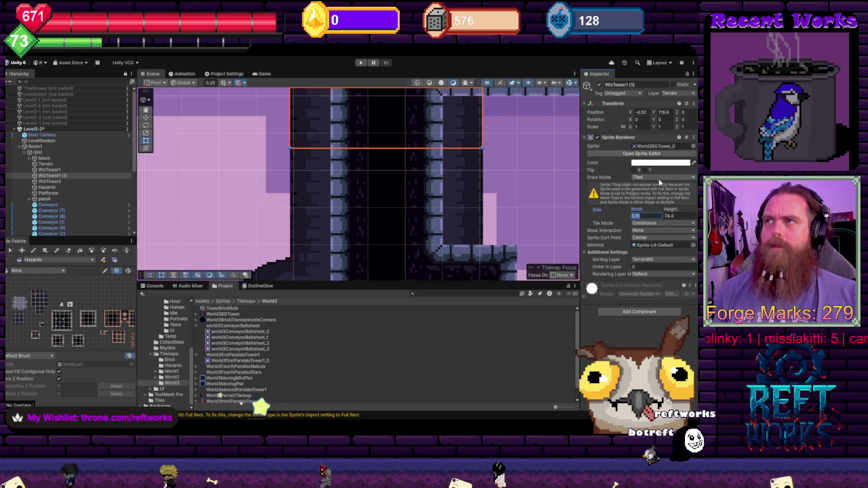
{"action": "key", "text": "BackSpace"}
{"action": "type", "text": "7"}
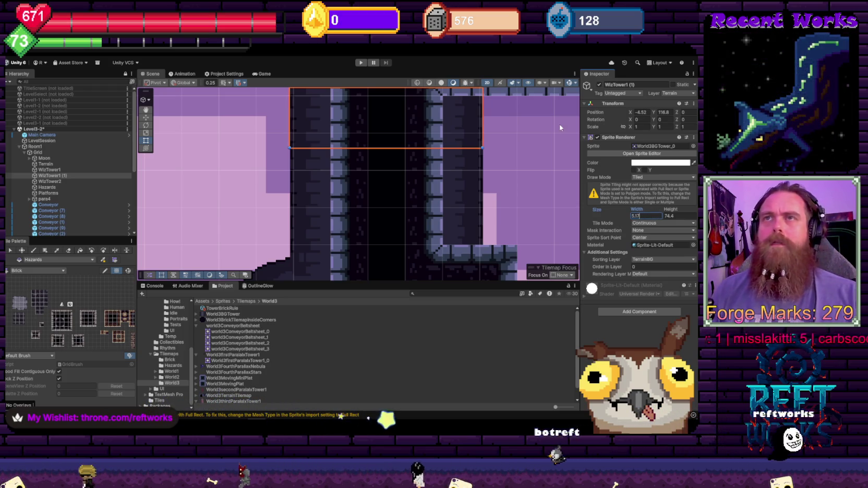
{"action": "left_click", "coordinate": [650, 112]}
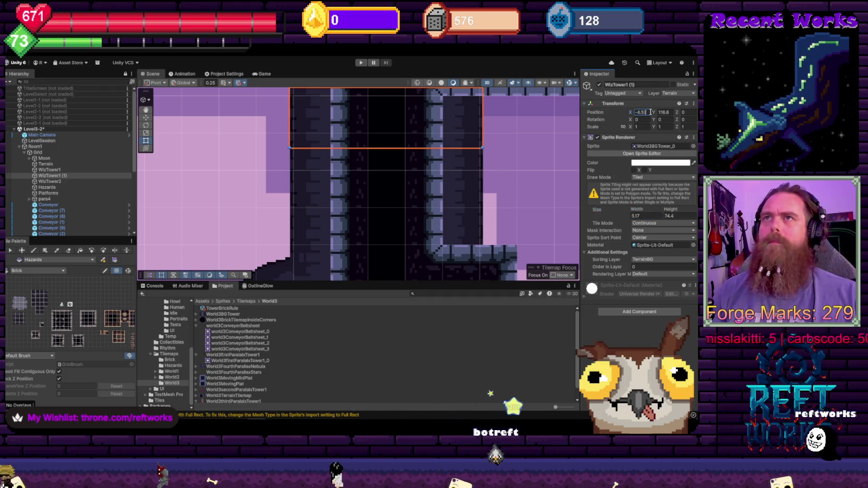
{"action": "left_click", "coordinate": [530, 148]}
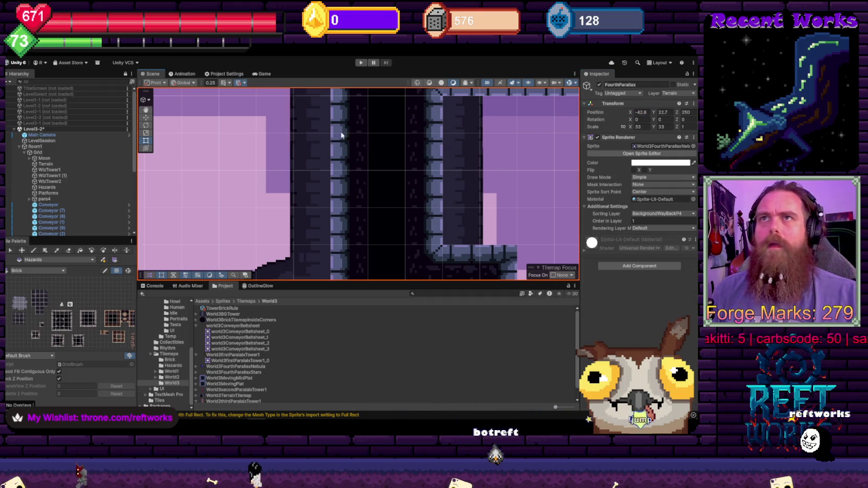
{"action": "left_click", "coordinate": [328, 135]}
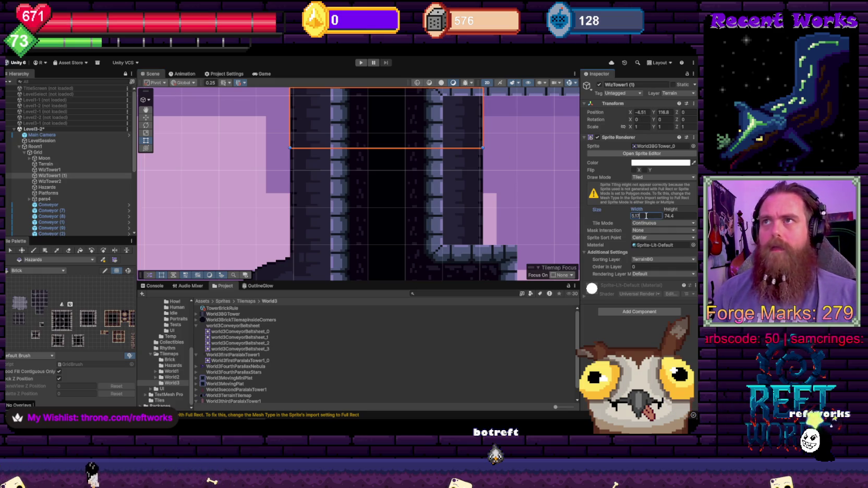
- Bring the tower width up to 5.18 and set Position X to -4.51
{"action": "key", "text": "Return"}
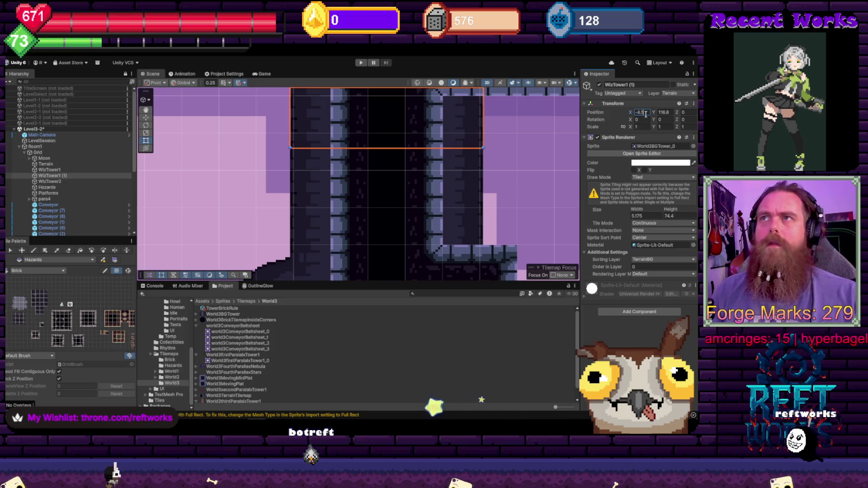
{"action": "left_click", "coordinate": [513, 122]}
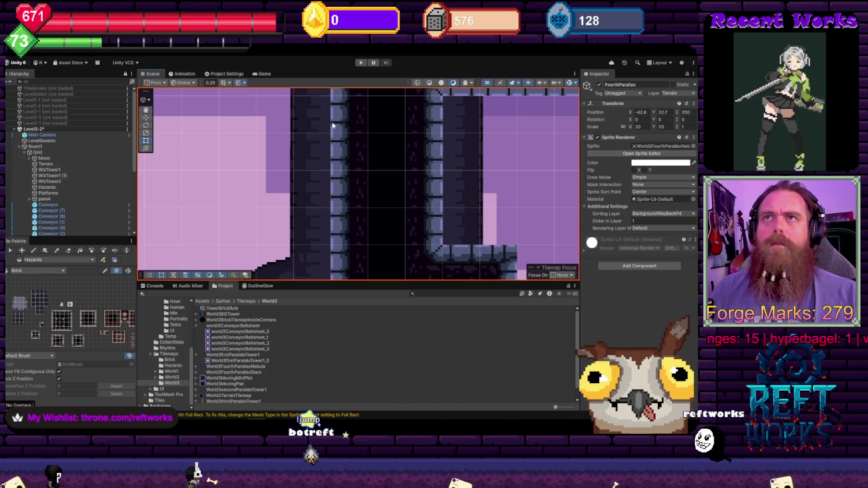
{"action": "left_click", "coordinate": [319, 133]}
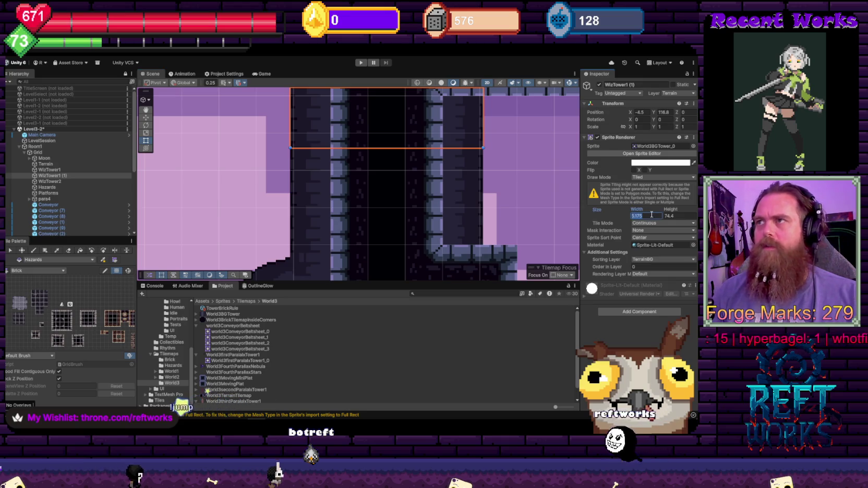
{"action": "key", "text": "Return"}
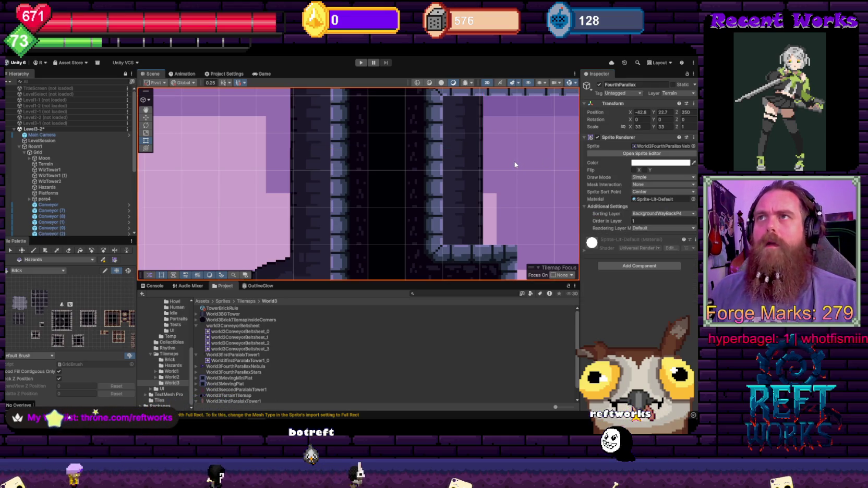
{"action": "left_click", "coordinate": [649, 112]}
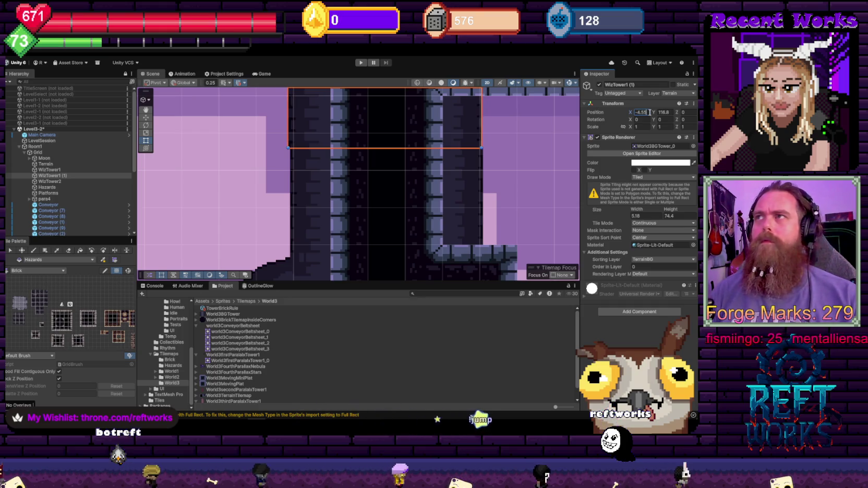
{"action": "type", "text": "1"}
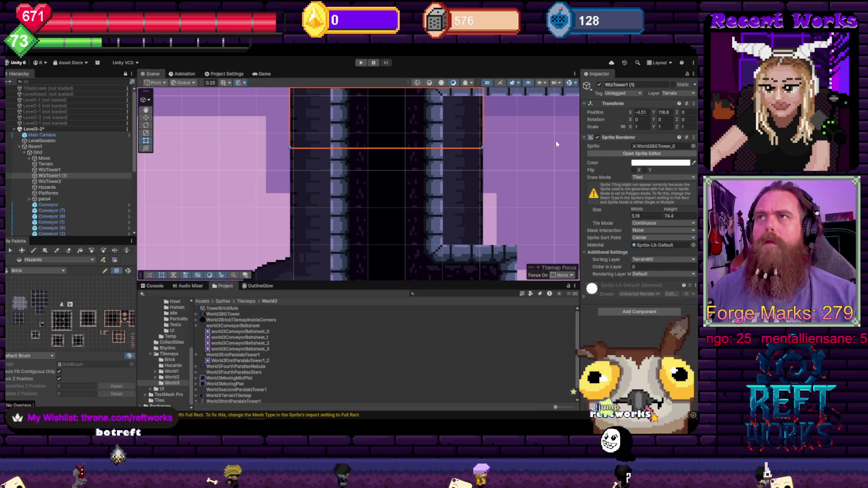
{"action": "left_click", "coordinate": [484, 141]}
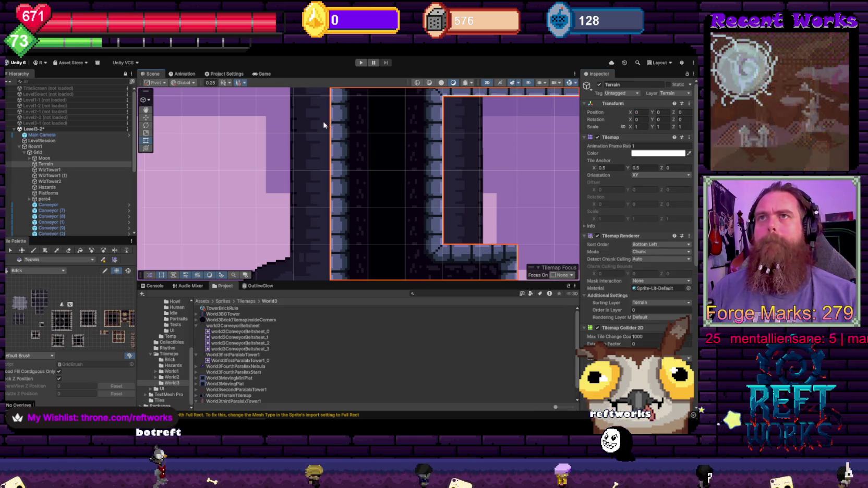
- Re-enter the tower width, trying 5.19, and compare alignment with the FourthParallax background
{"action": "key", "text": "ctrl+z"}
{"action": "left_click", "coordinate": [652, 215]}
{"action": "type", "text": "5.19"}
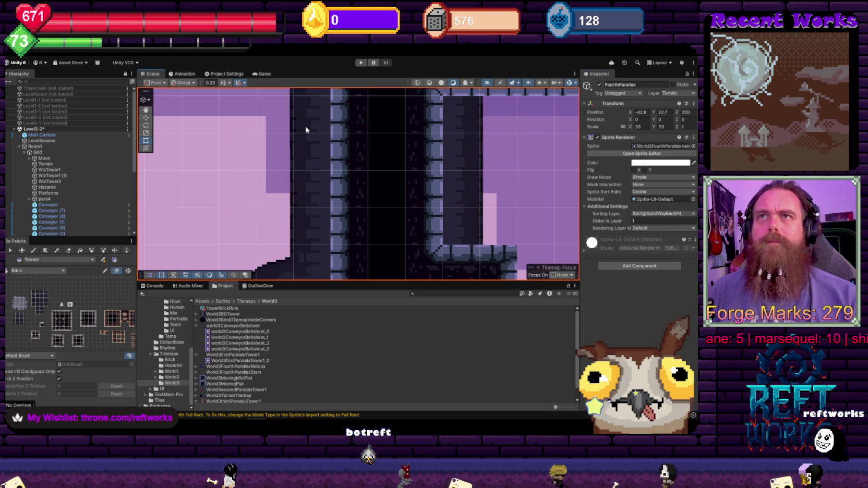
{"action": "left_click", "coordinate": [394, 130]}
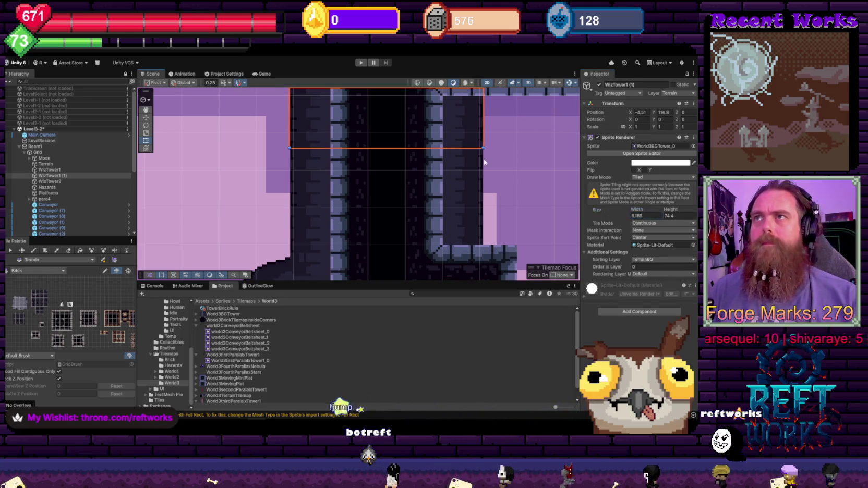
{"action": "left_click", "coordinate": [646, 112]}
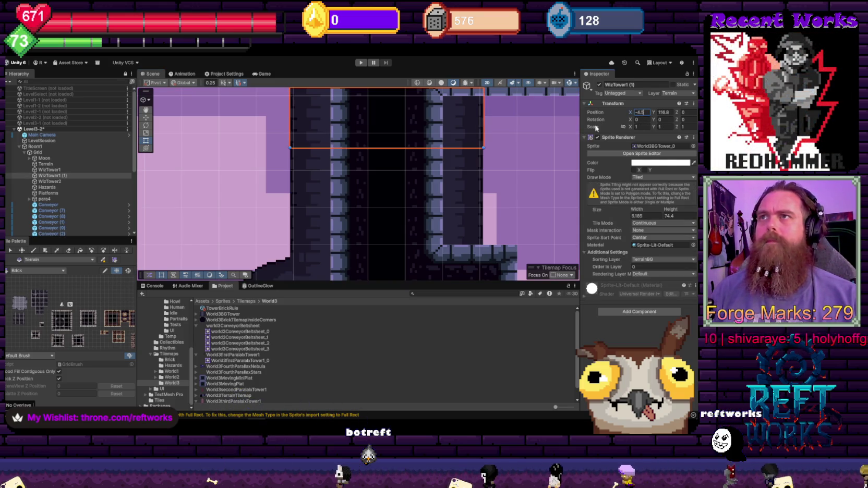
{"action": "left_click", "coordinate": [570, 143]}
{"action": "left_click", "coordinate": [475, 136]}
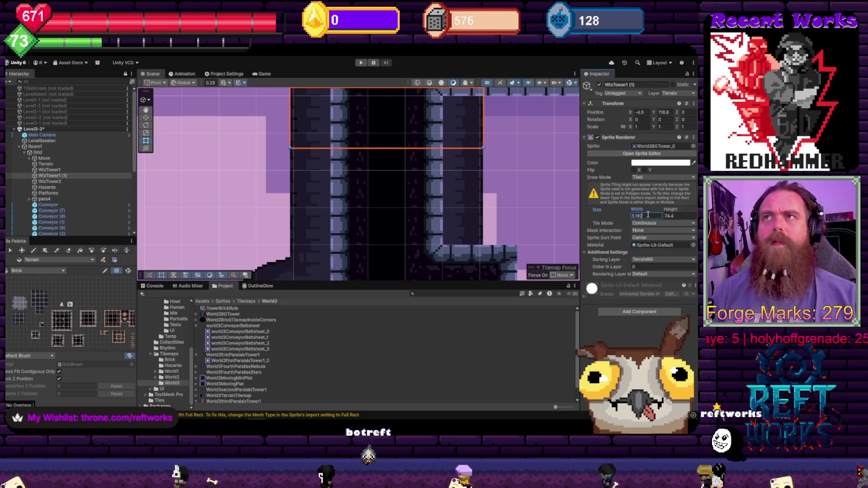
{"action": "left_click", "coordinate": [525, 158]}
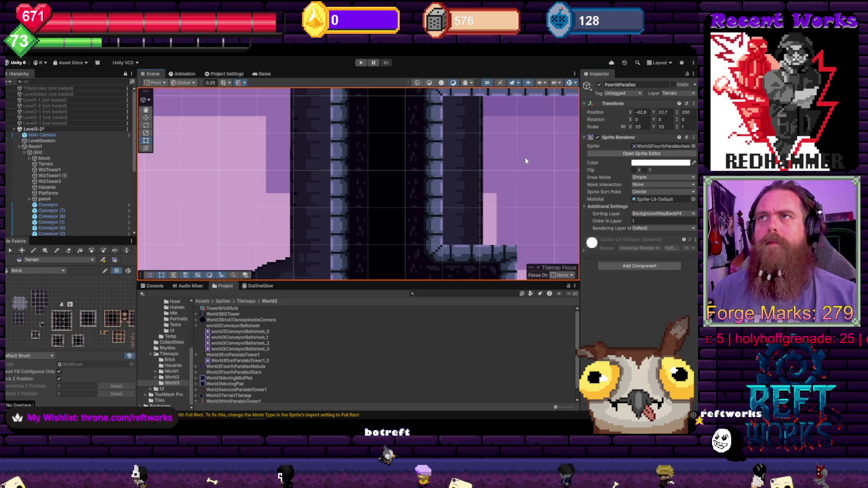
{"action": "left_click", "coordinate": [354, 130]}
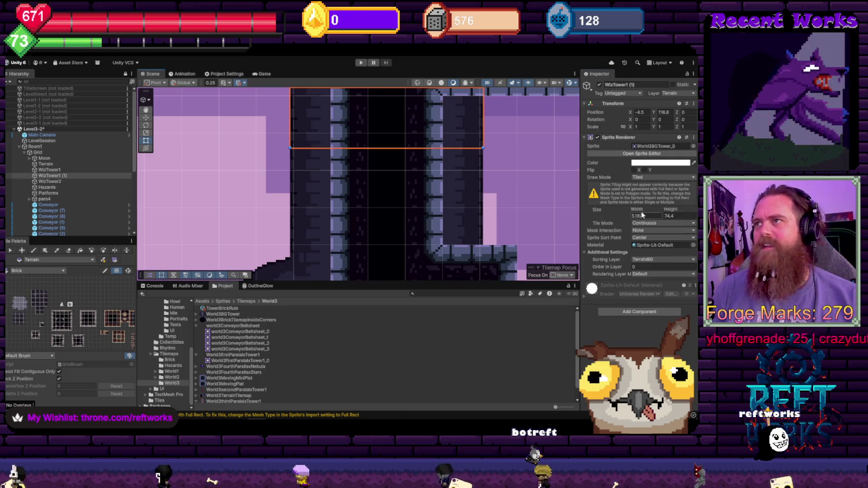
- Commit width 5.182 and set Position X to -4.5, checking against the background
{"action": "left_click", "coordinate": [647, 112]}
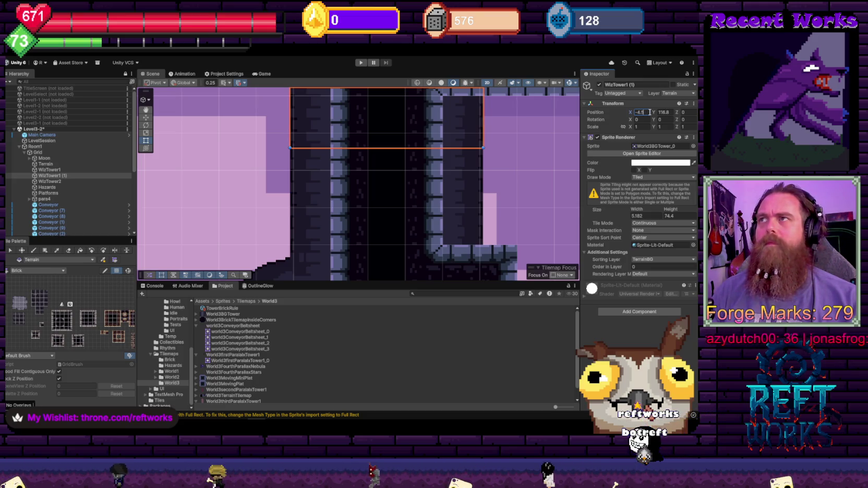
{"action": "type", "text": "25"}
{"action": "left_click", "coordinate": [530, 112]}
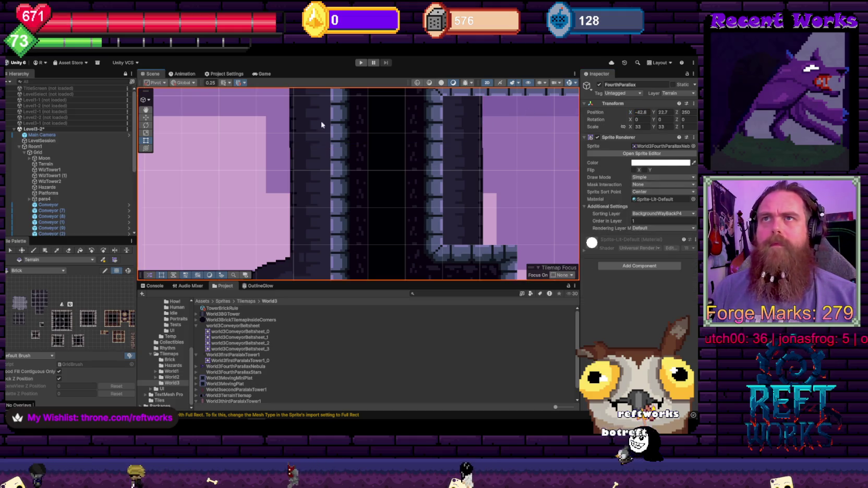
{"action": "left_click", "coordinate": [331, 125]}
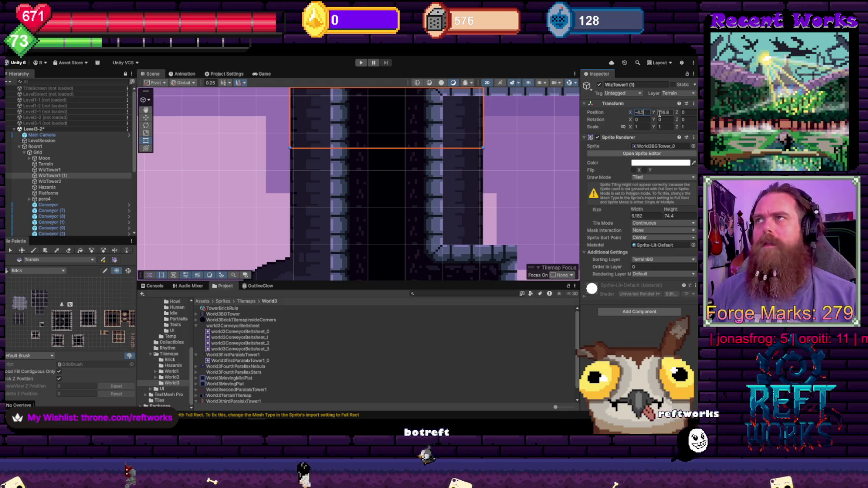
{"action": "left_click", "coordinate": [534, 132]}
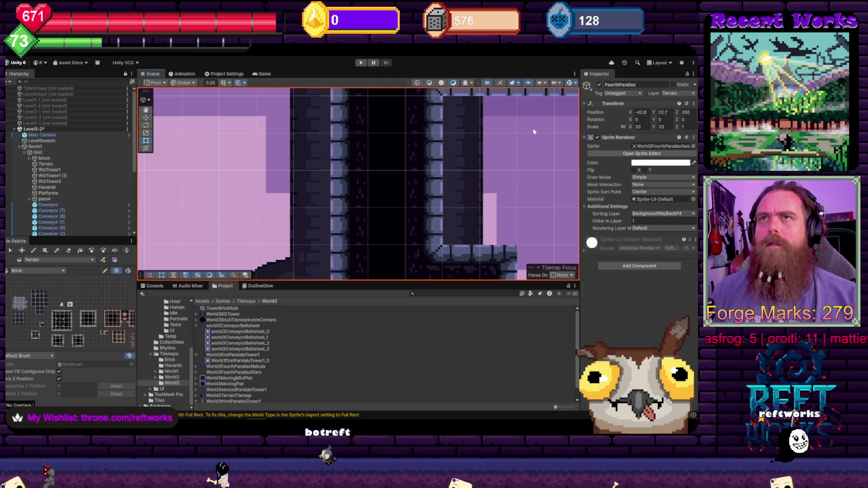
{"action": "scroll", "coordinate": [410, 151], "scroll_direction": "up", "scroll_amount": 2}
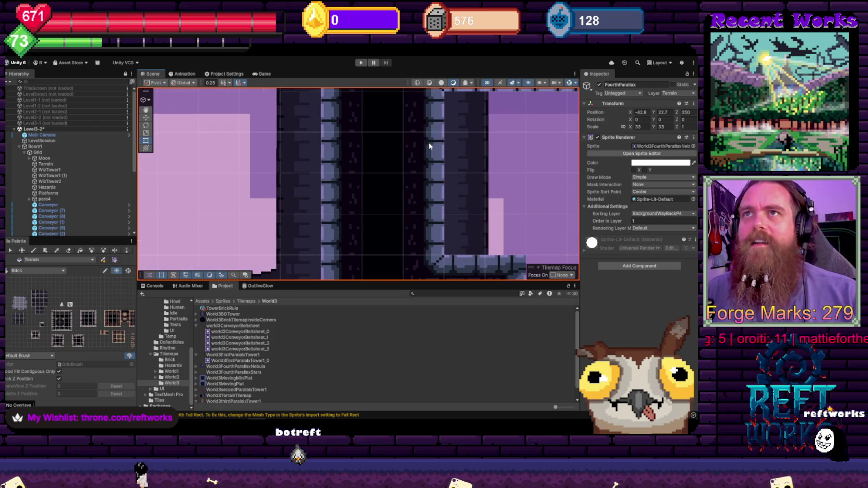
{"action": "scroll", "coordinate": [379, 136], "scroll_direction": "down", "scroll_amount": 5}
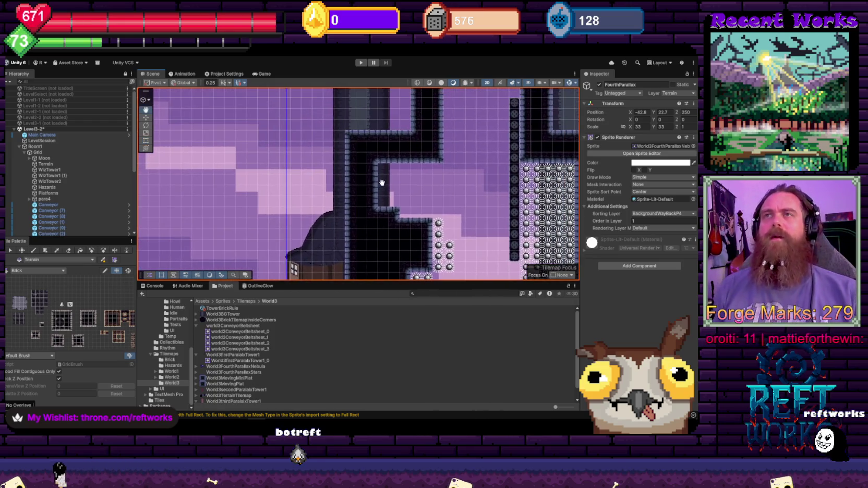
{"action": "scroll", "coordinate": [390, 171], "scroll_direction": "down", "scroll_amount": 5}
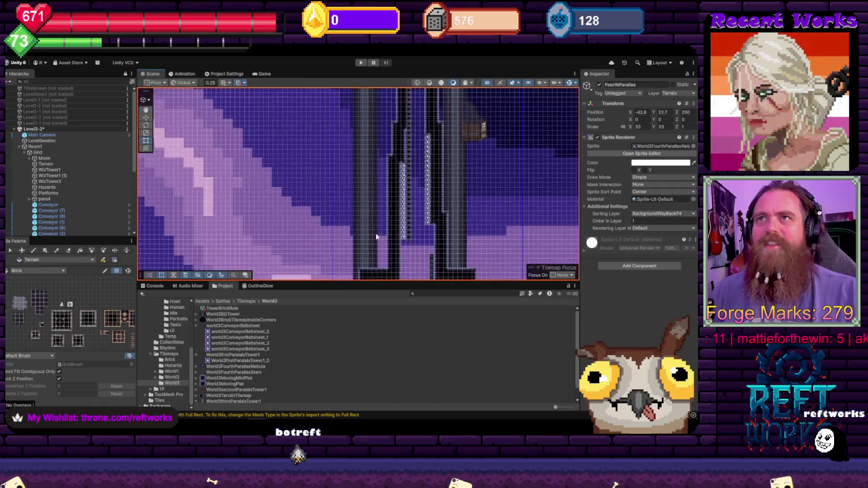
{"action": "scroll", "coordinate": [389, 232], "scroll_direction": "down", "scroll_amount": 5}
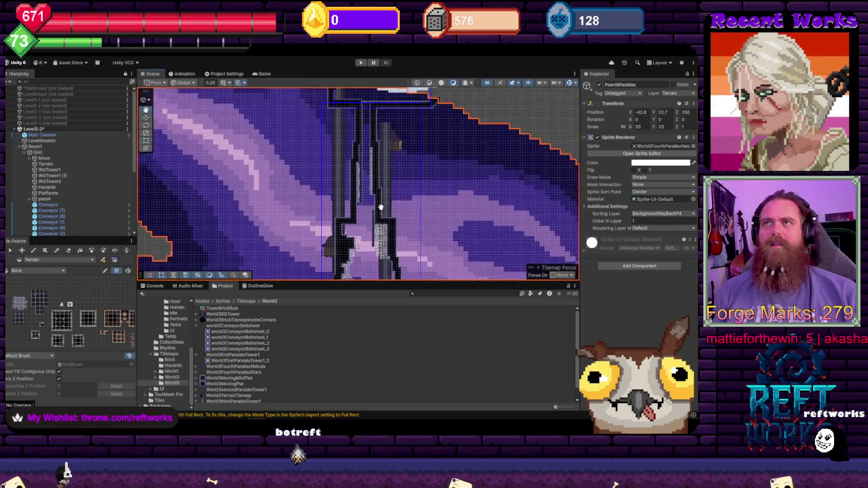
{"action": "scroll", "coordinate": [405, 168], "scroll_direction": "up", "scroll_amount": 5}
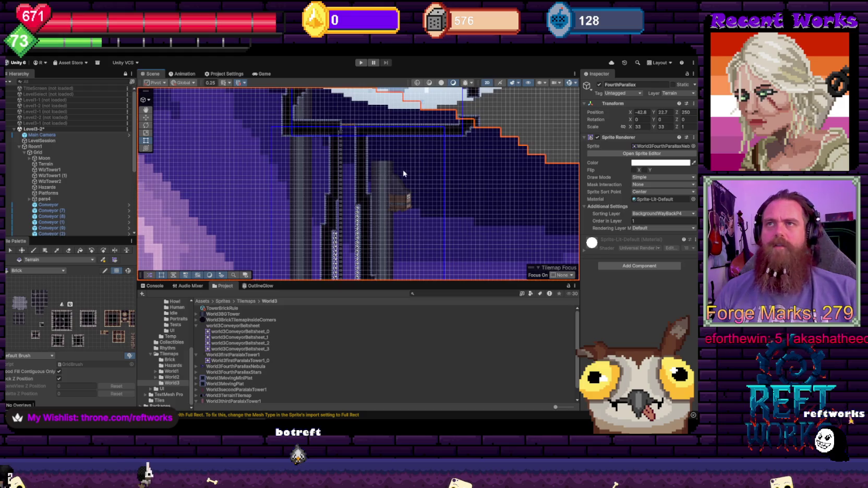
{"action": "left_click", "coordinate": [296, 164]}
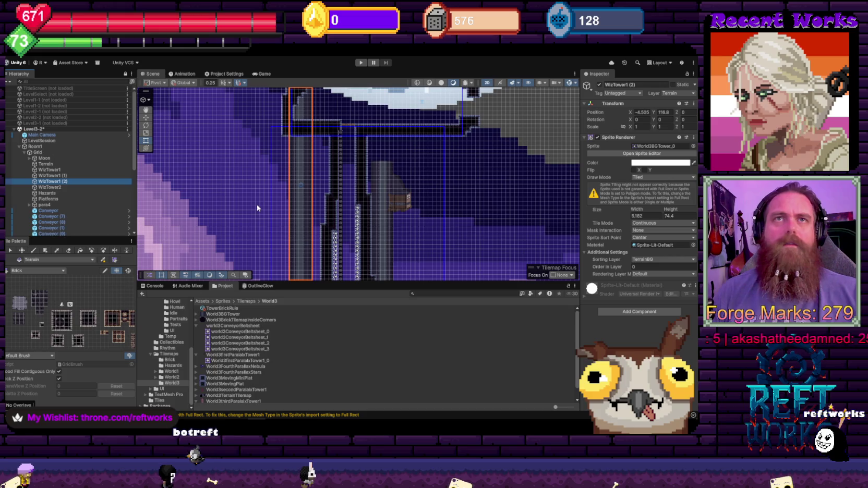
- Move WizTower1 (2) to the right side at about X 14.3
{"action": "mouse_move", "coordinate": [630, 112]}
{"action": "left_mouse_down"}
{"action": "mouse_move", "coordinate": [694, 112]}
{"action": "mouse_move", "coordinate": [36, 123]}
{"action": "mouse_move", "coordinate": [49, 124]}
{"action": "left_mouse_up"}
{"action": "scroll", "coordinate": [358, 159], "scroll_direction": "up", "scroll_amount": 5}
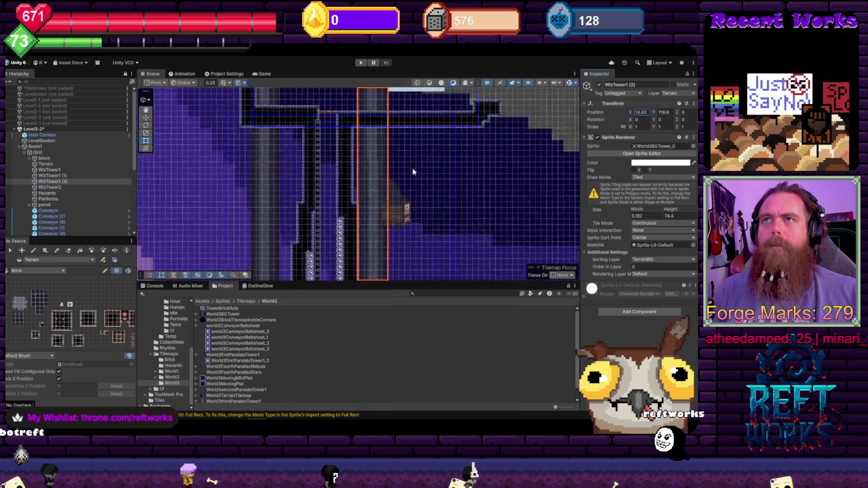
{"action": "scroll", "coordinate": [377, 157], "scroll_direction": "up", "scroll_amount": 2}
{"action": "scroll", "coordinate": [436, 149], "scroll_direction": "up", "scroll_amount": 1}
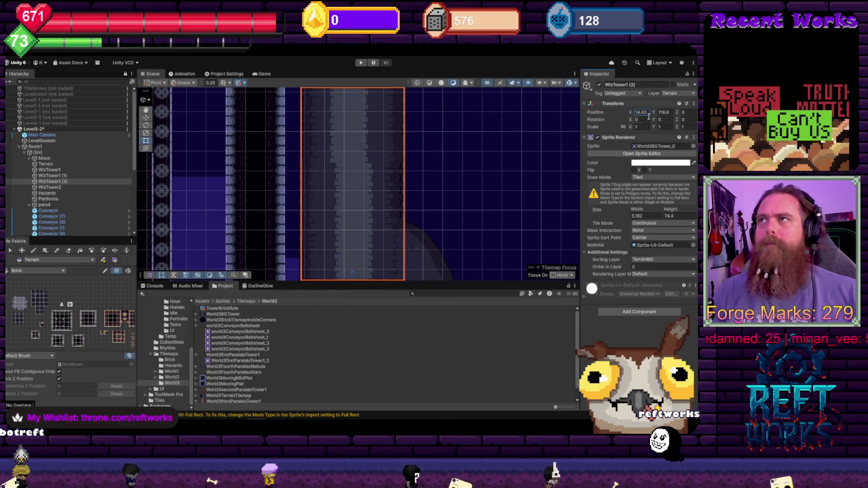
{"action": "left_click_drag", "start_coordinate": [634, 112], "coordinate": [636, 118]}
{"action": "scroll", "coordinate": [381, 177], "scroll_direction": "up", "scroll_amount": 2}
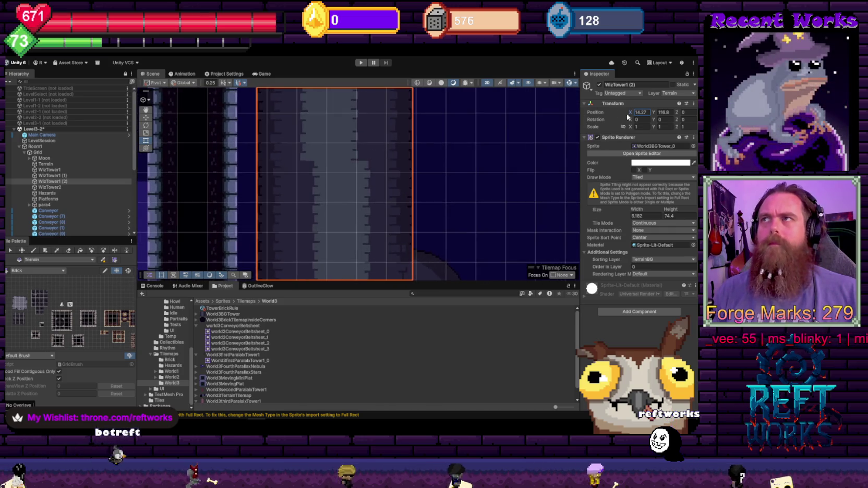
{"action": "scroll", "coordinate": [386, 170], "scroll_direction": "down", "scroll_amount": 3}
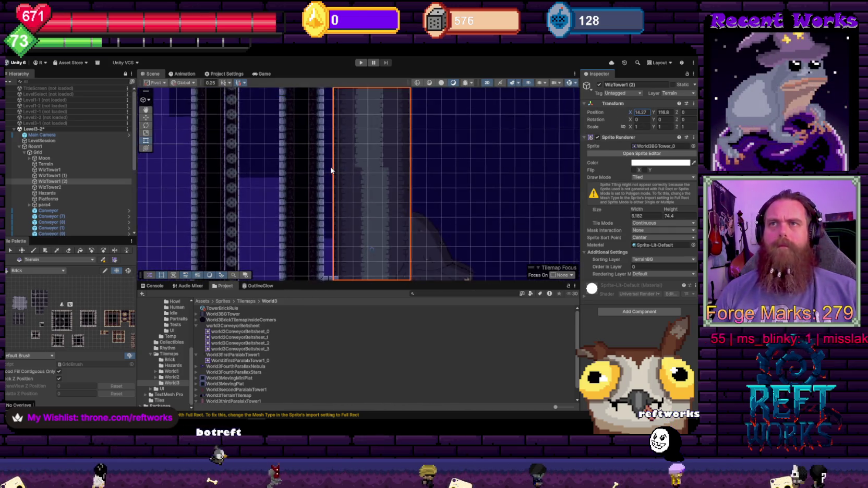
{"action": "scroll", "coordinate": [397, 162], "scroll_direction": "up", "scroll_amount": 2}
{"action": "scroll", "coordinate": [397, 163], "scroll_direction": "up", "scroll_amount": 1}
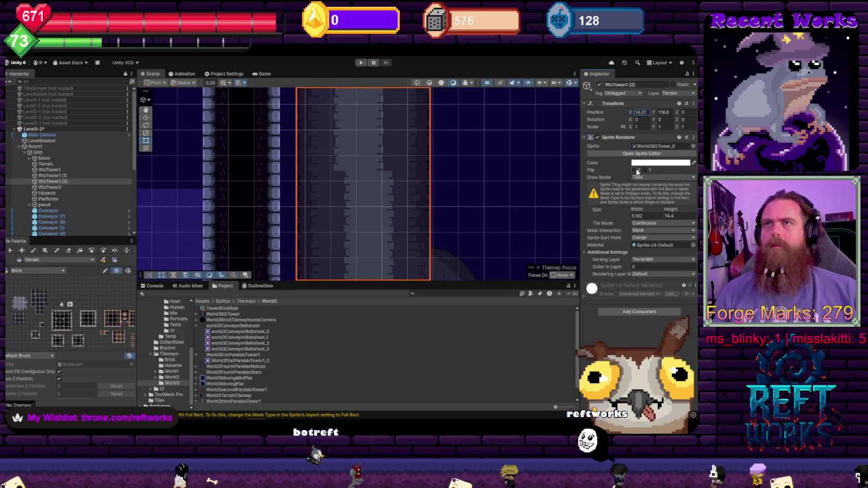
- Tick Flip X to mirror the tower and frame it against the moon and sky
{"action": "left_click", "coordinate": [634, 170]}
{"action": "scroll", "coordinate": [483, 127], "scroll_direction": "down", "scroll_amount": 2}
{"action": "left_click_drag", "start_coordinate": [483, 127], "coordinate": [464, 231]}
{"action": "scroll", "coordinate": [477, 207], "scroll_direction": "up", "scroll_amount": 5}
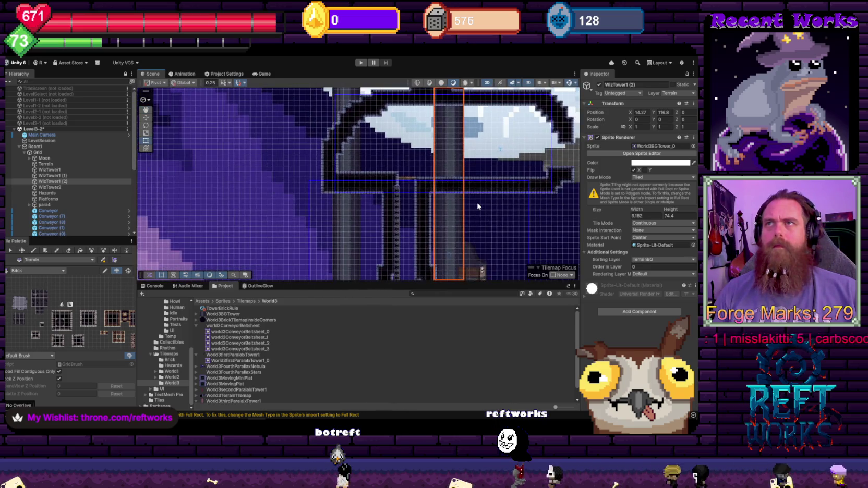
{"action": "scroll", "coordinate": [480, 204], "scroll_direction": "down", "scroll_amount": 4}
{"action": "left_click_drag", "start_coordinate": [489, 237], "coordinate": [442, 151]}
{"action": "scroll", "coordinate": [438, 166], "scroll_direction": "up", "scroll_amount": 2}
{"action": "scroll", "coordinate": [426, 157], "scroll_direction": "up", "scroll_amount": 1}
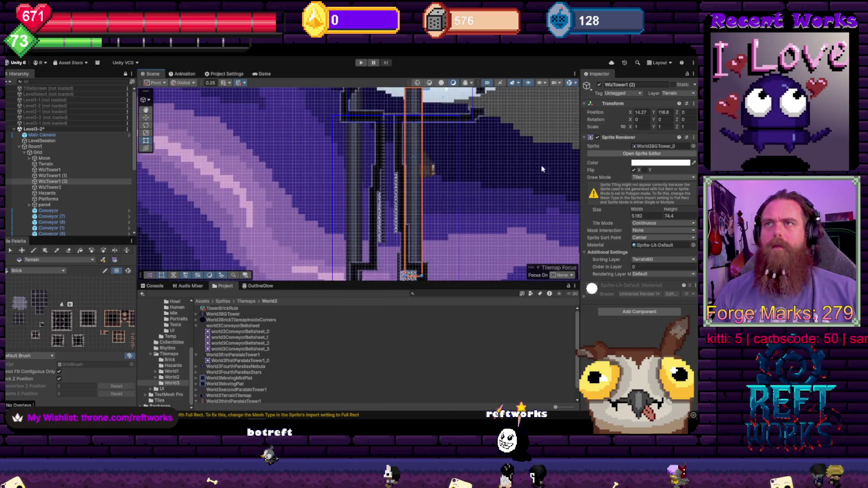
{"action": "left_click", "coordinate": [680, 214]}
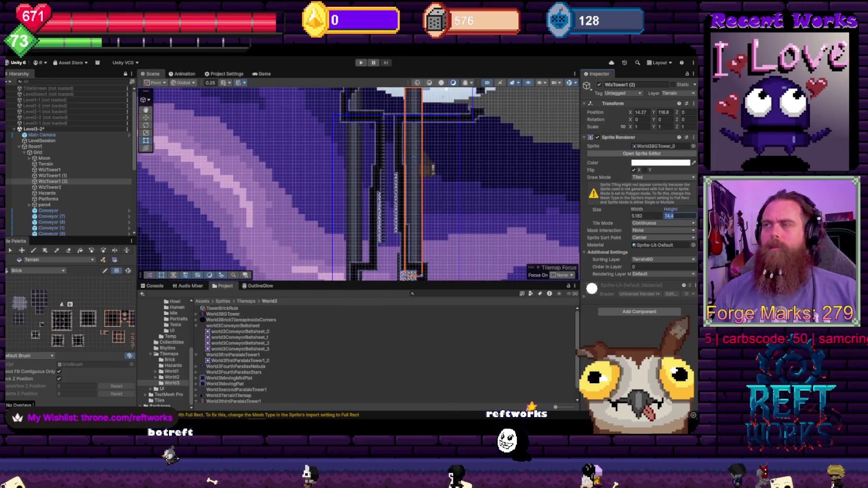
- Set the WizTower1 (2) sprite height to 30
{"action": "type", "text": "40"}
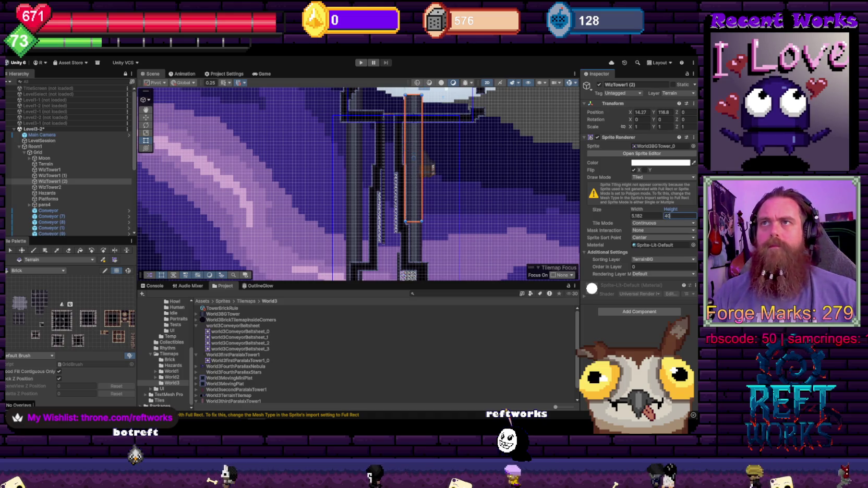
{"action": "key", "text": "BackSpace"}
{"action": "key", "text": "BackSpace"}
{"action": "type", "text": "20"}
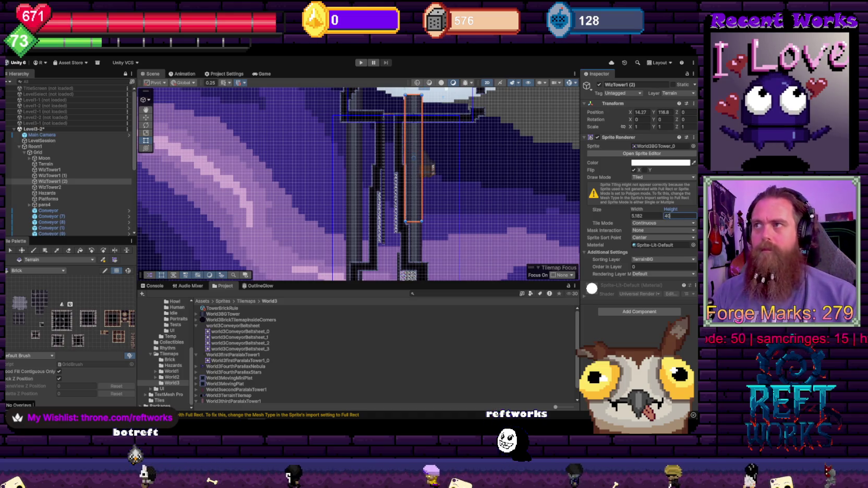
{"action": "key", "text": "BackSpace"}
{"action": "key", "text": "BackSpace"}
{"action": "type", "text": "30"}
- Set the tower's Position Y to 137.25 and X to 14.31, then select the FourthParallax background
{"action": "double_click", "coordinate": [664, 112]}
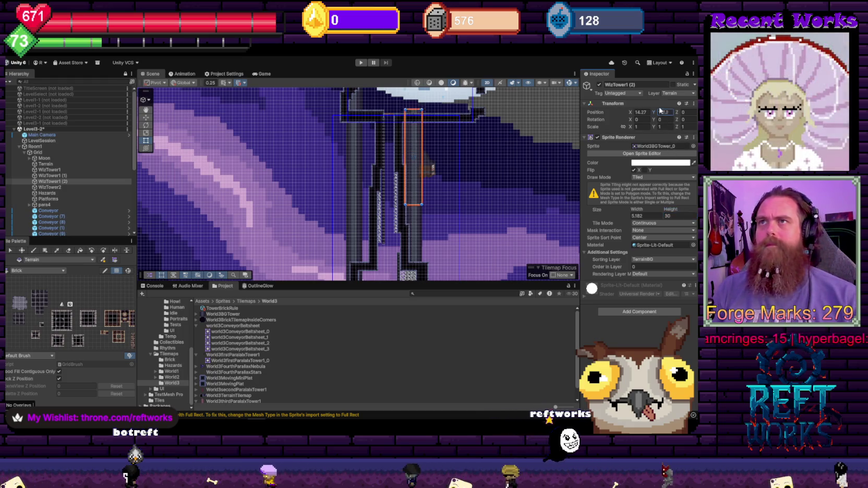
{"action": "type", "text": "137.5"}
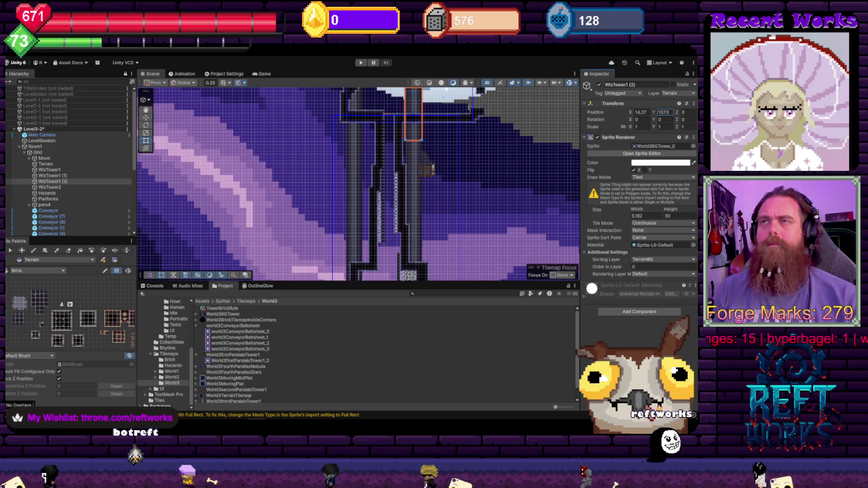
{"action": "scroll", "coordinate": [424, 137], "scroll_direction": "up", "scroll_amount": 5}
{"action": "scroll", "coordinate": [437, 152], "scroll_direction": "up", "scroll_amount": 5}
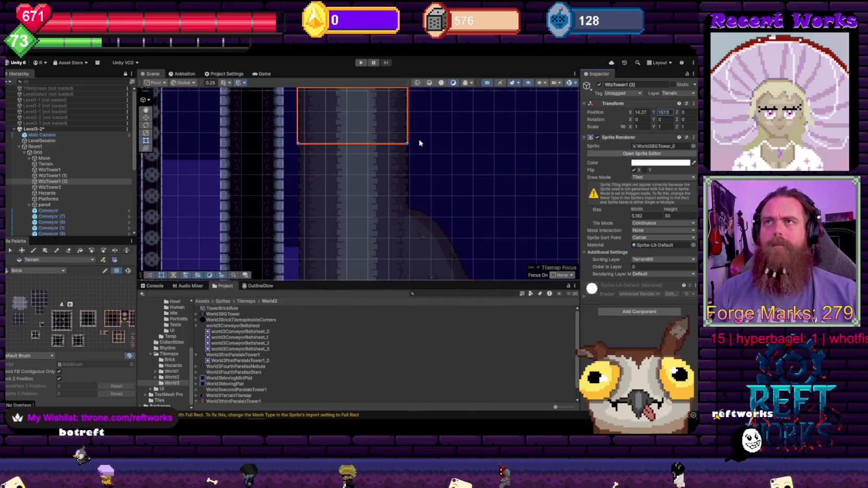
{"action": "left_click_drag", "start_coordinate": [418, 154], "coordinate": [505, 191]}
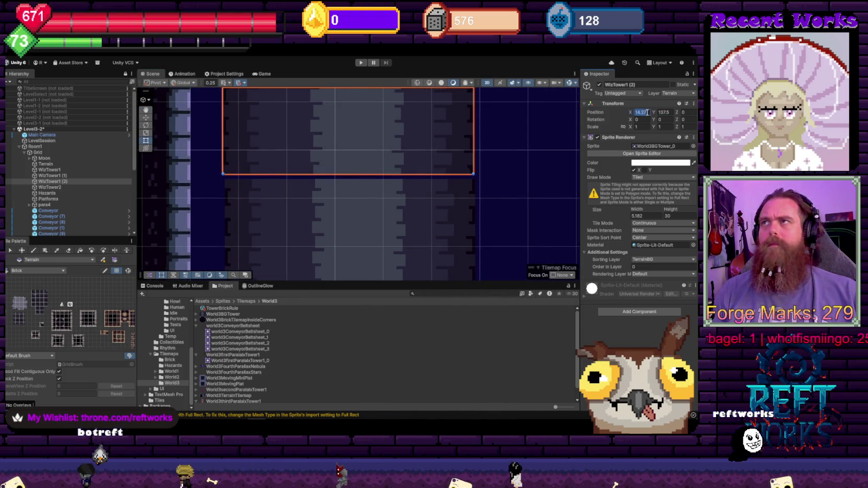
{"action": "key", "text": "BackSpace"}
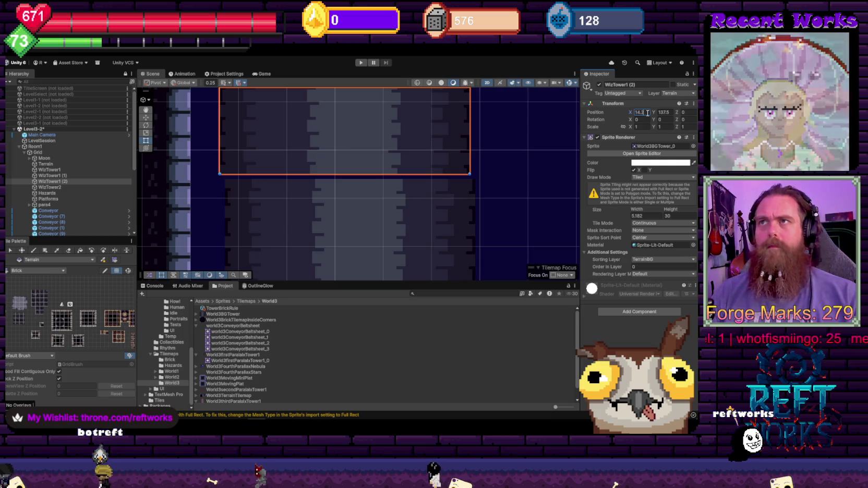
{"action": "type", "text": "3"}
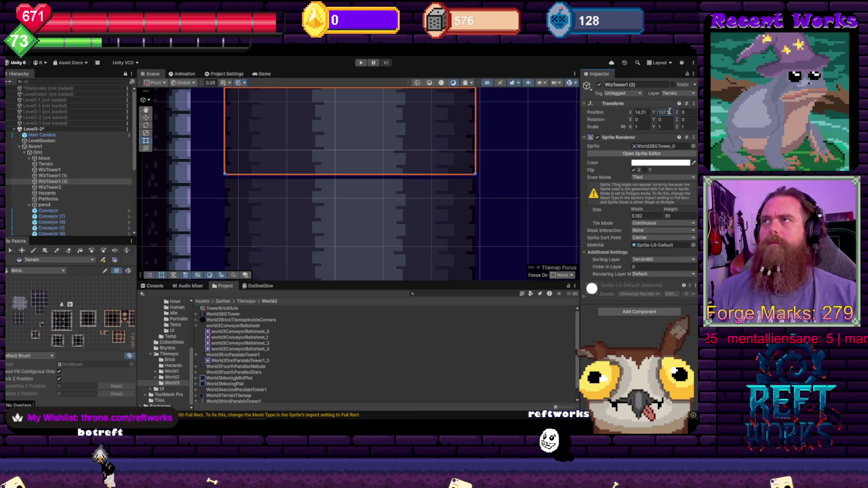
{"action": "key", "text": "BackSpace"}
{"action": "key", "text": "BackSpace"}
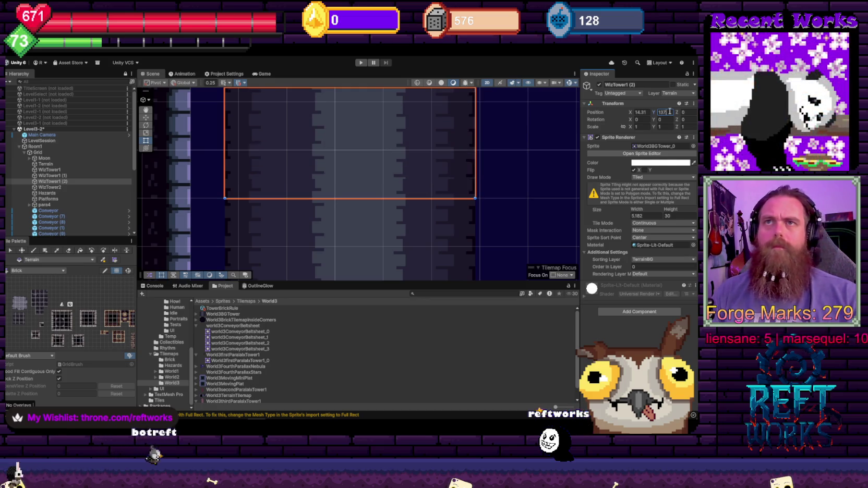
{"action": "type", "text": ".25"}
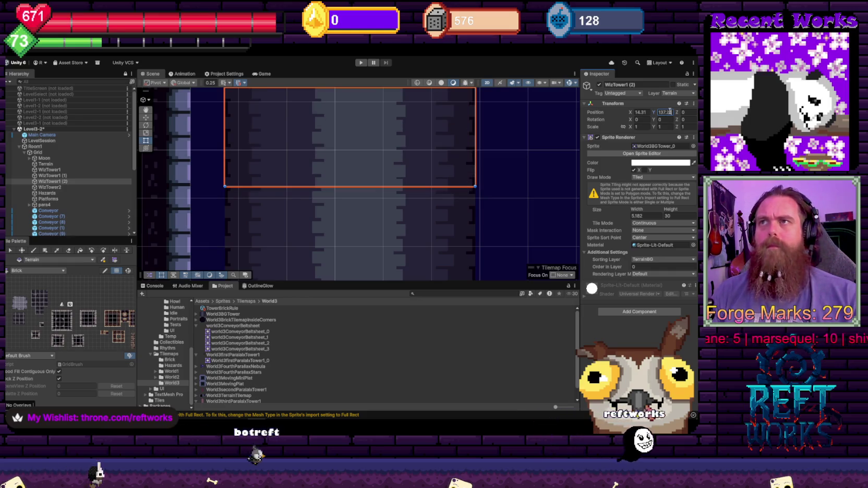
{"action": "left_click", "coordinate": [436, 187]}
{"action": "scroll", "coordinate": [438, 193], "scroll_direction": "up", "scroll_amount": 5}
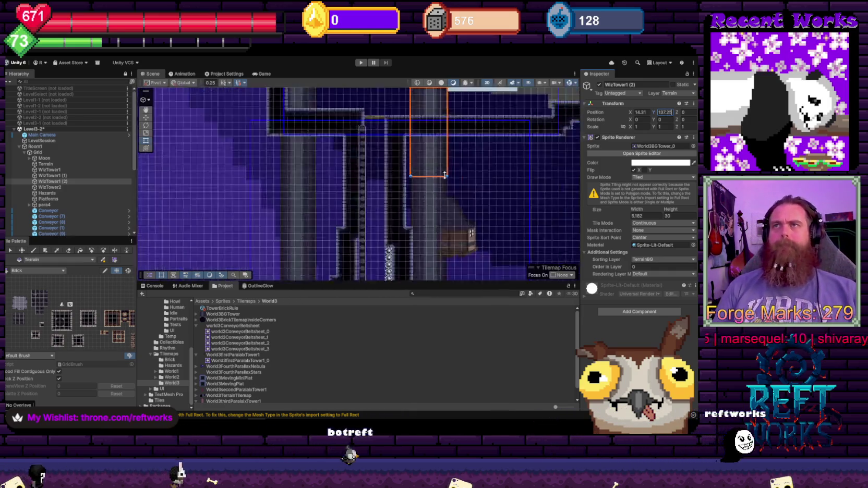
- Erase the tile at the bottom of the conveyor column below the towers
{"action": "scroll", "coordinate": [470, 237], "scroll_direction": "down", "scroll_amount": 5}
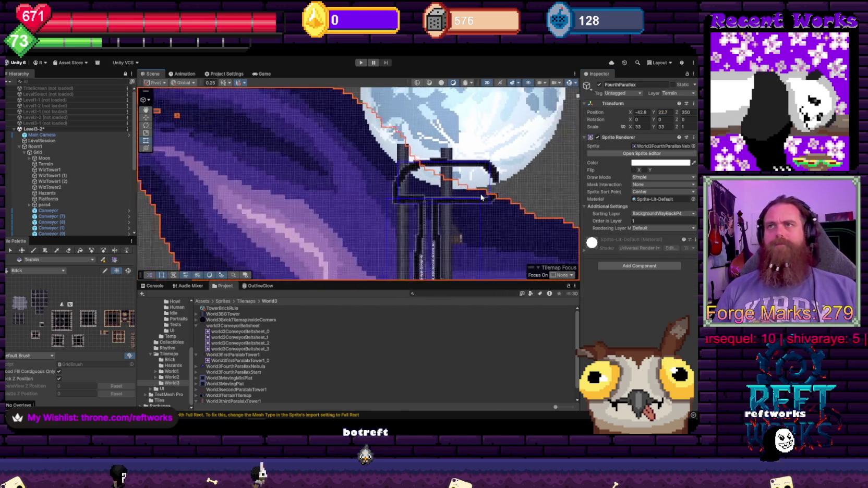
{"action": "scroll", "coordinate": [416, 152], "scroll_direction": "down", "scroll_amount": 3}
{"action": "scroll", "coordinate": [416, 152], "scroll_direction": "up", "scroll_amount": 5}
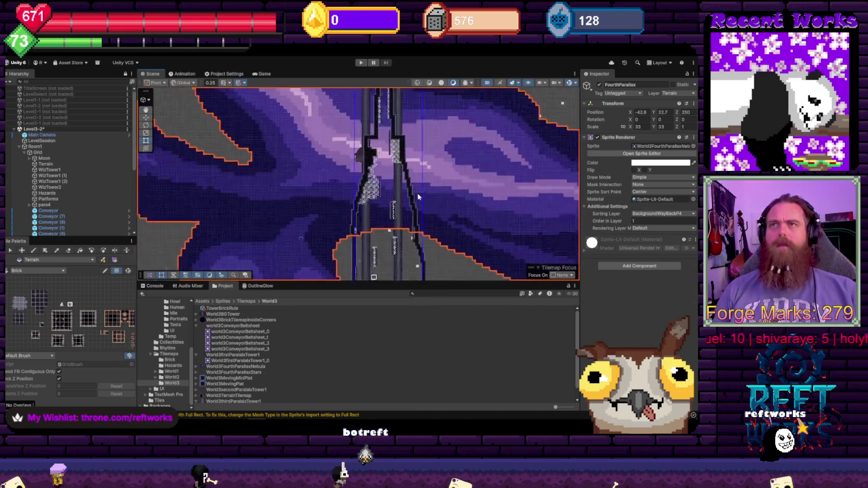
{"action": "scroll", "coordinate": [397, 169], "scroll_direction": "up", "scroll_amount": 4}
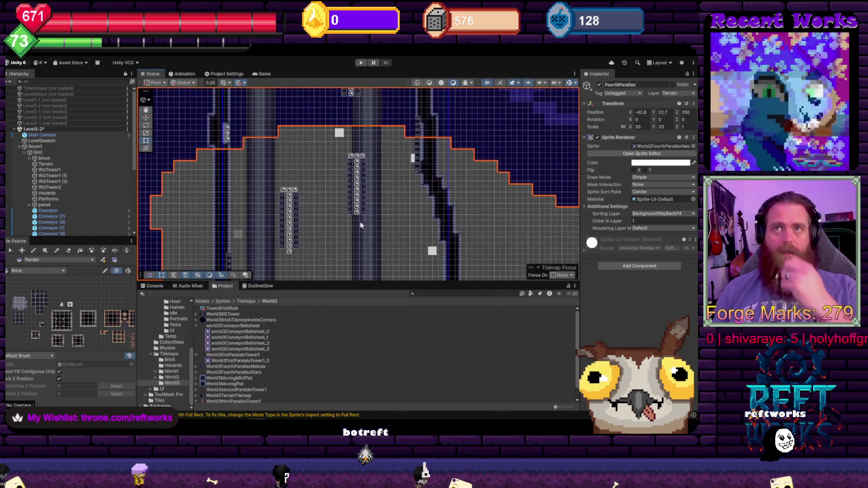
{"action": "left_click_drag", "start_coordinate": [333, 216], "coordinate": [346, 150]}
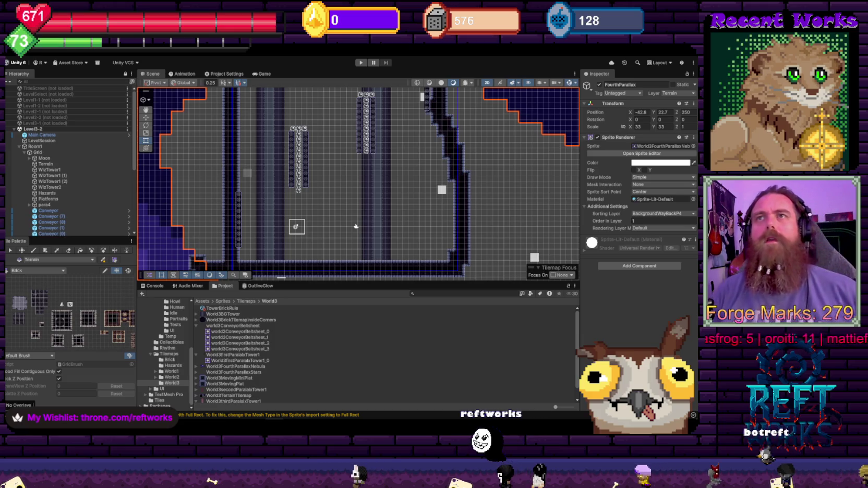
{"action": "scroll", "coordinate": [299, 189], "scroll_direction": "up", "scroll_amount": 2}
{"action": "scroll", "coordinate": [300, 190], "scroll_direction": "up", "scroll_amount": 1}
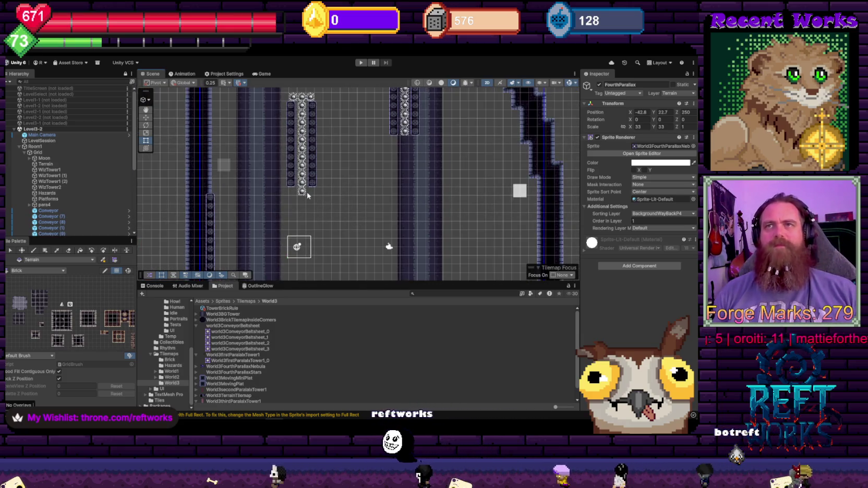
{"action": "key", "text": "d"}
{"action": "left_click", "coordinate": [303, 192]}
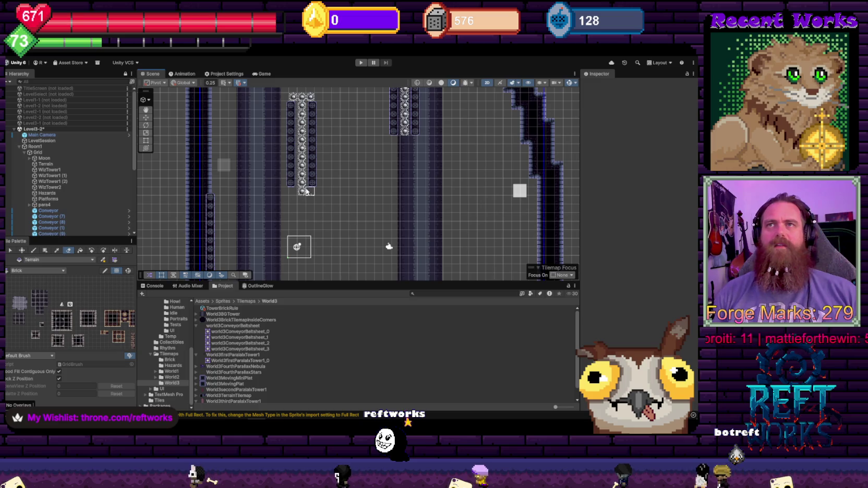
- Select the Hazards tilemap and pan across the level to the upper hazard towers
{"action": "left_click", "coordinate": [47, 193]}
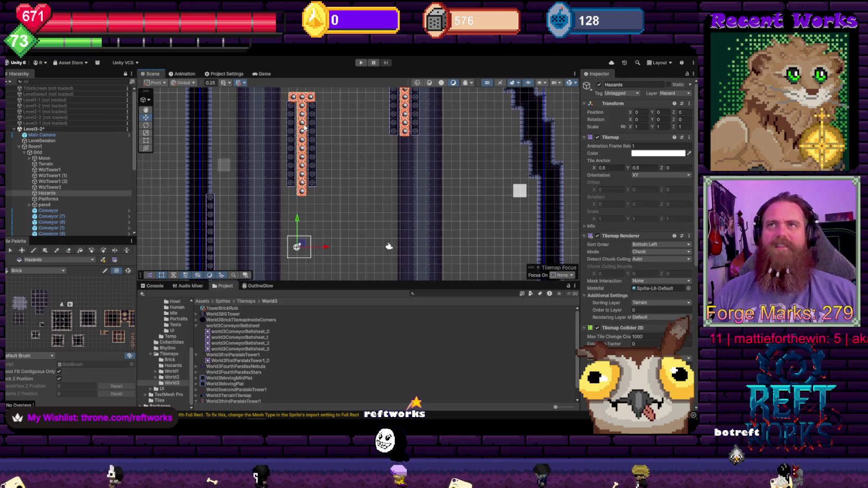
{"action": "scroll", "coordinate": [409, 134], "scroll_direction": "down", "scroll_amount": 2}
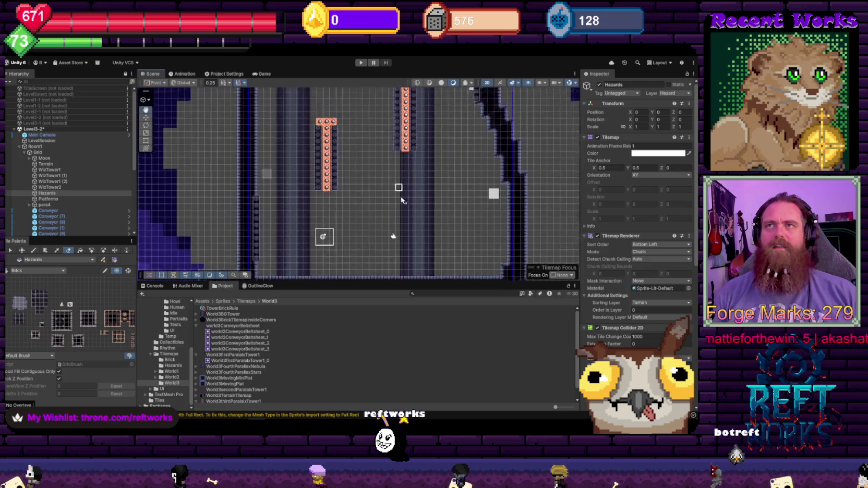
{"action": "key", "text": "Up"}
{"action": "scroll", "coordinate": [336, 193], "scroll_direction": "down", "scroll_amount": 2}
{"action": "key", "text": "Down"}
{"action": "key", "text": "Down"}
{"action": "key", "text": "Down"}
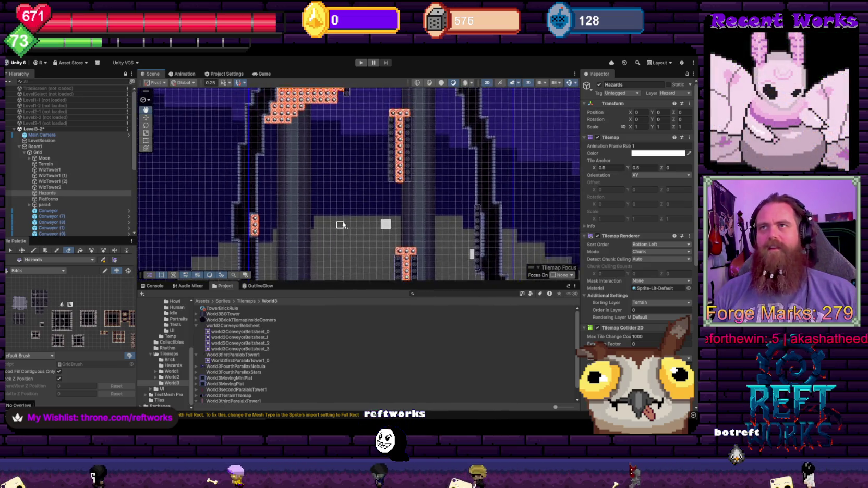
{"action": "key", "text": "Down"}
{"action": "key", "text": "Right"}
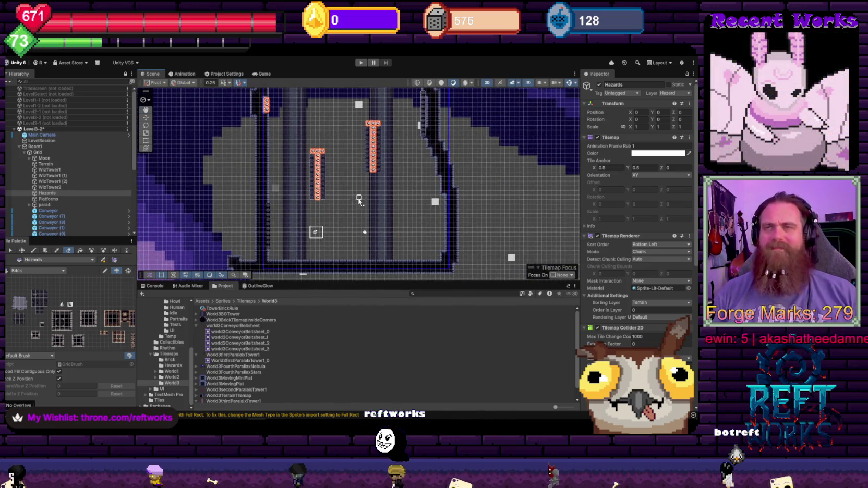
{"action": "key", "text": "Up"}
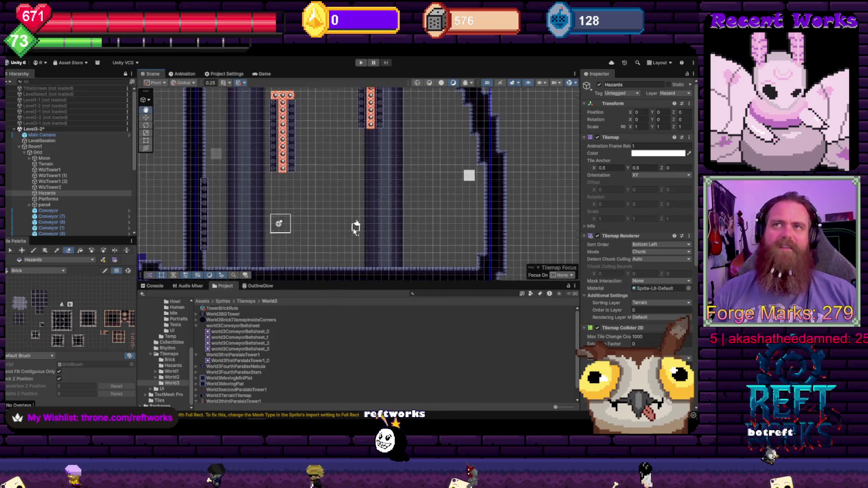
{"action": "scroll", "coordinate": [337, 180], "scroll_direction": "down", "scroll_amount": 5}
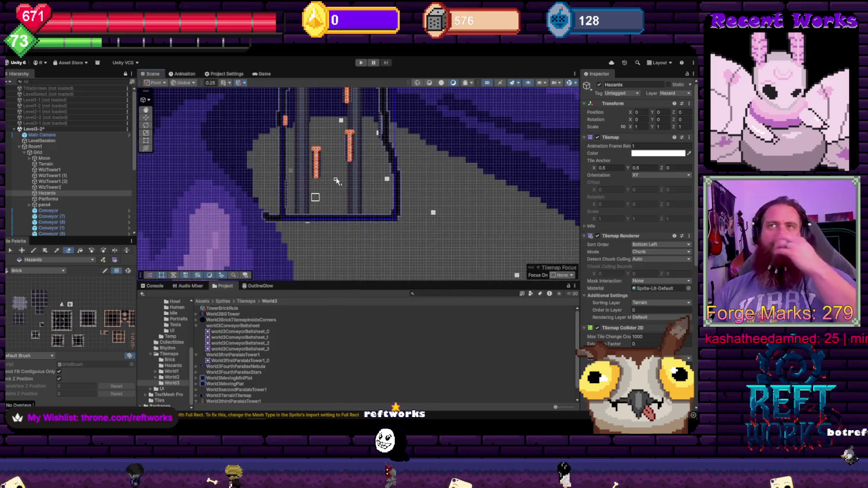
- Load the Level4-A scene alongside Level3-2
{"action": "right_click", "coordinate": [30, 130]}
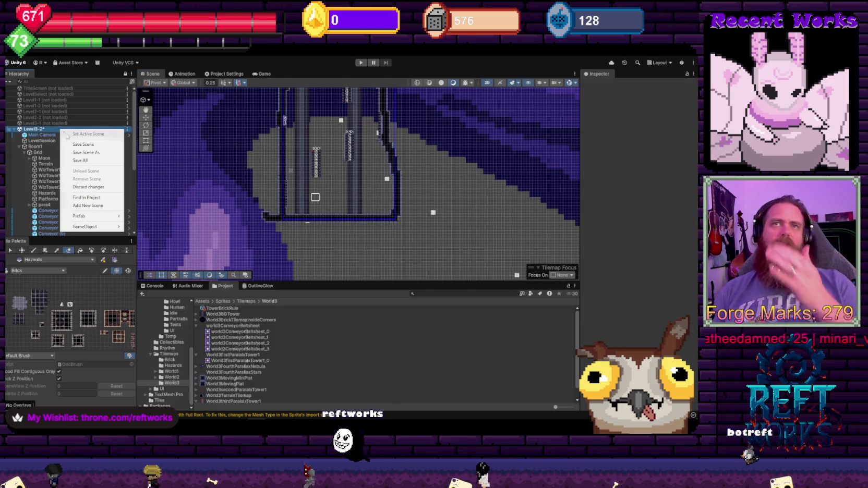
{"action": "left_click", "coordinate": [46, 130]}
{"action": "right_click", "coordinate": [45, 130]}
{"action": "scroll", "coordinate": [68, 167], "scroll_direction": "down", "scroll_amount": 5}
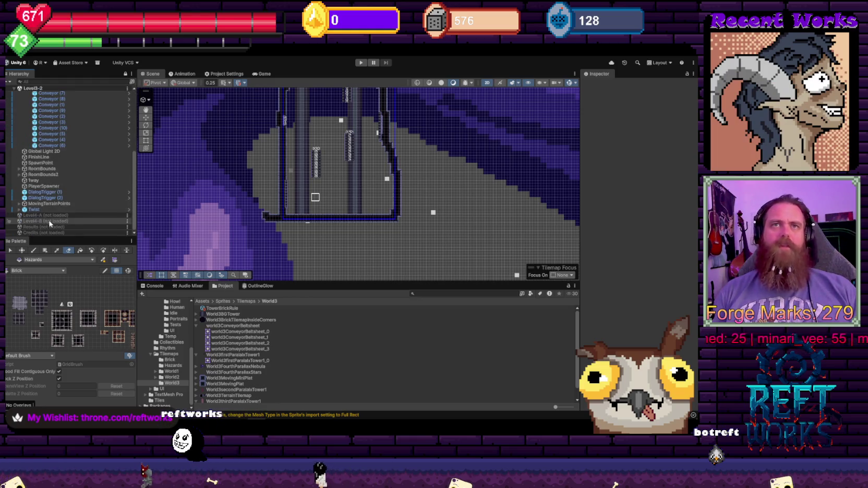
{"action": "left_click", "coordinate": [60, 221]}
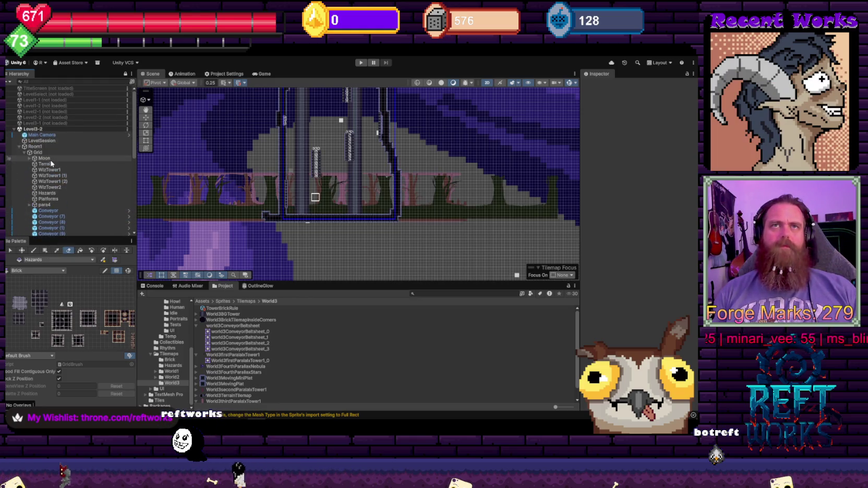
- Unload and reload Level3-2, then expand its Grid to inspect para4
{"action": "right_click", "coordinate": [51, 131]}
{"action": "left_click", "coordinate": [75, 171]}
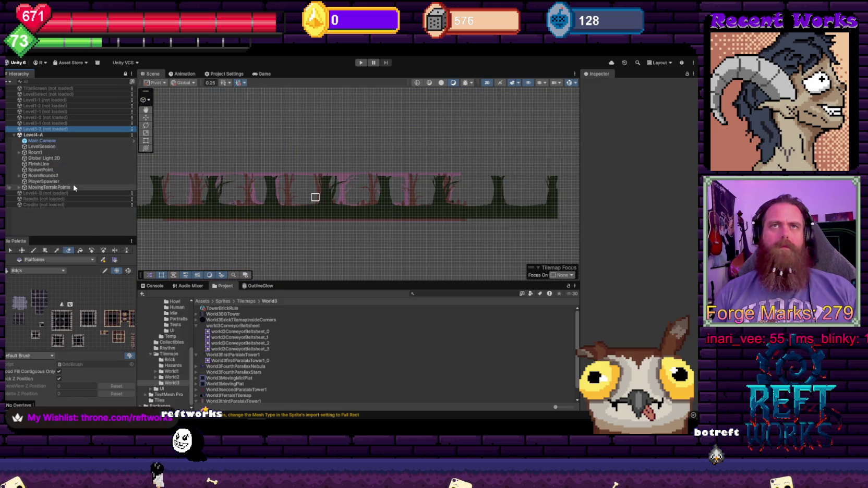
{"action": "left_click", "coordinate": [38, 132]}
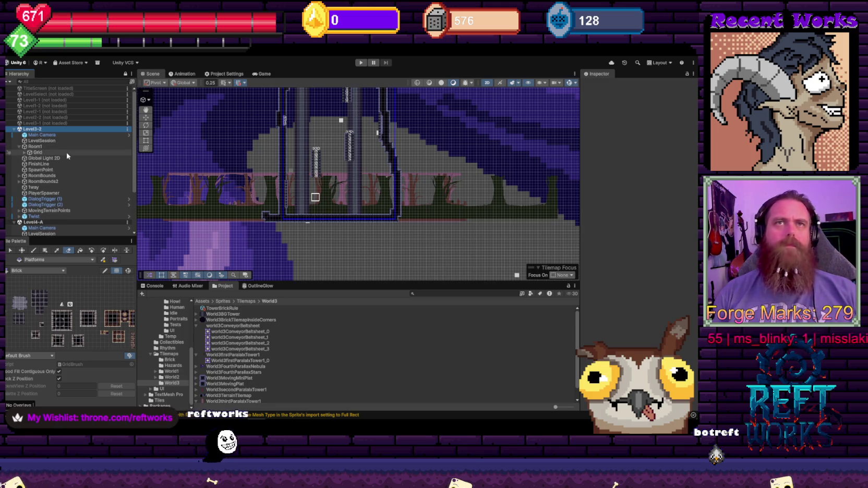
{"action": "left_click", "coordinate": [24, 152]}
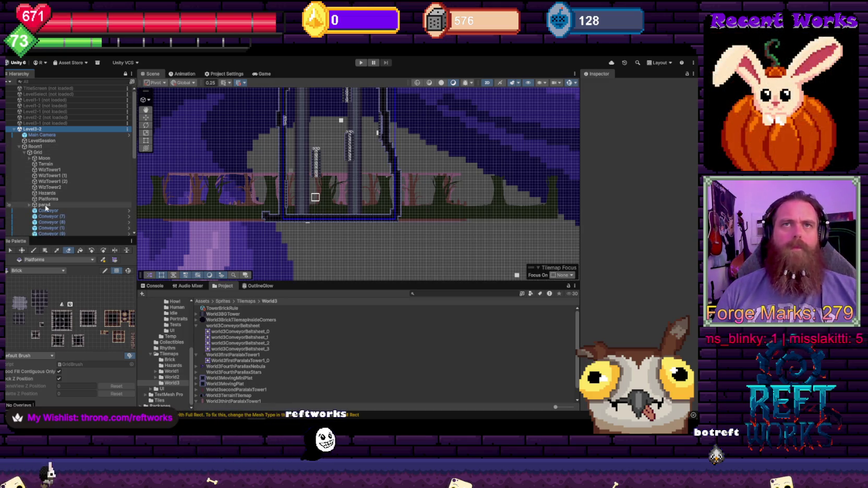
{"action": "left_click", "coordinate": [45, 205]}
- Expand Level4-A's Grid, inspect its Background sprites, and bring up Background (3)'s sprite choices
{"action": "left_click", "coordinate": [14, 130]}
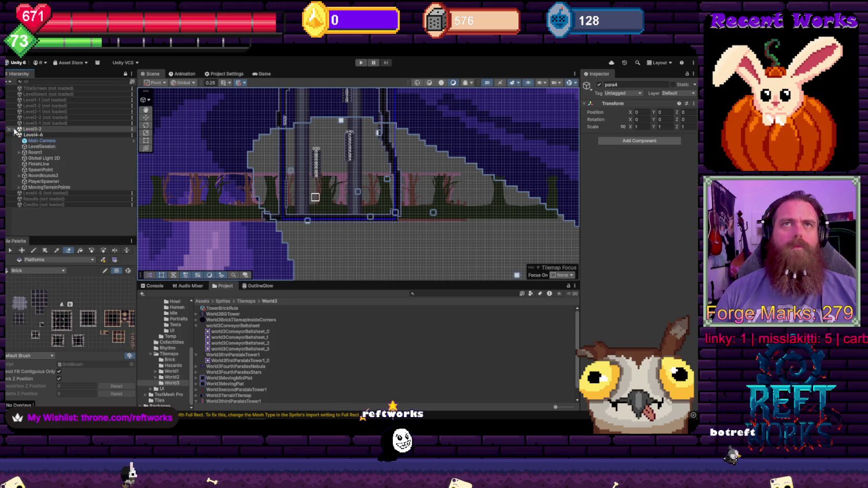
{"action": "left_click", "coordinate": [24, 159]}
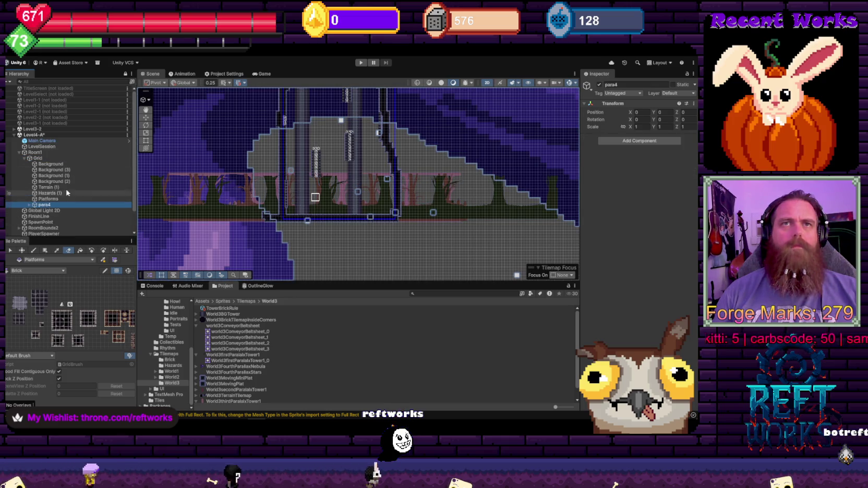
{"action": "left_click", "coordinate": [57, 180]}
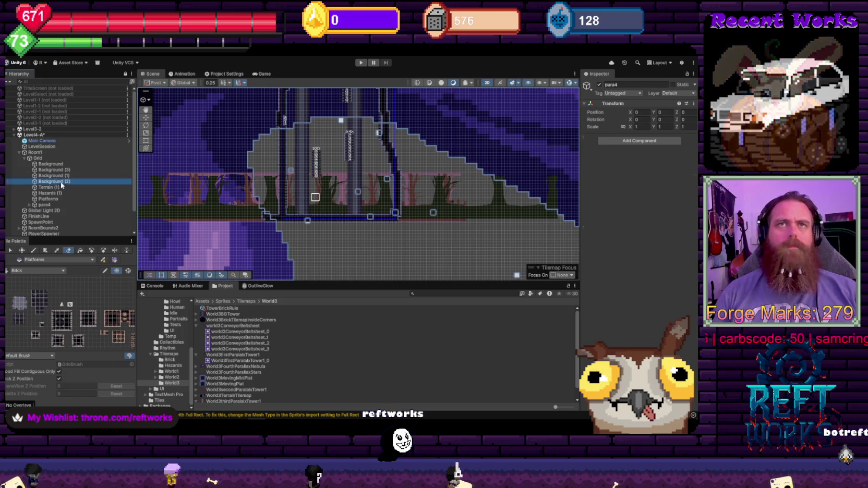
{"action": "left_click", "coordinate": [66, 170], "text": "shift"}
{"action": "left_click", "coordinate": [58, 164]}
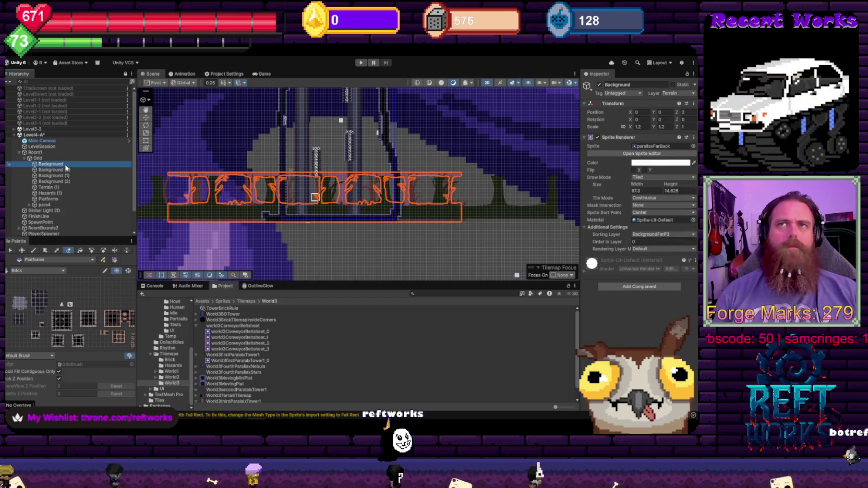
{"action": "left_click", "coordinate": [68, 173]}
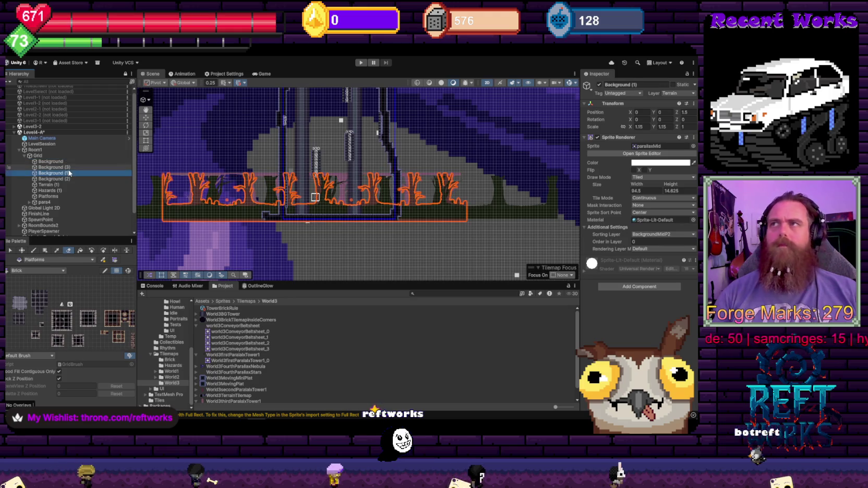
{"action": "left_click", "coordinate": [57, 168]}
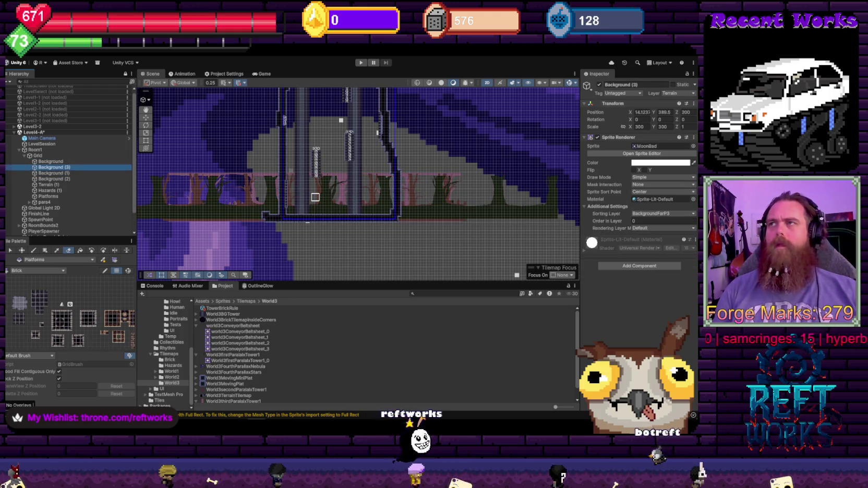
{"action": "left_click", "coordinate": [693, 146]}
{"action": "type", "text": "moon"}
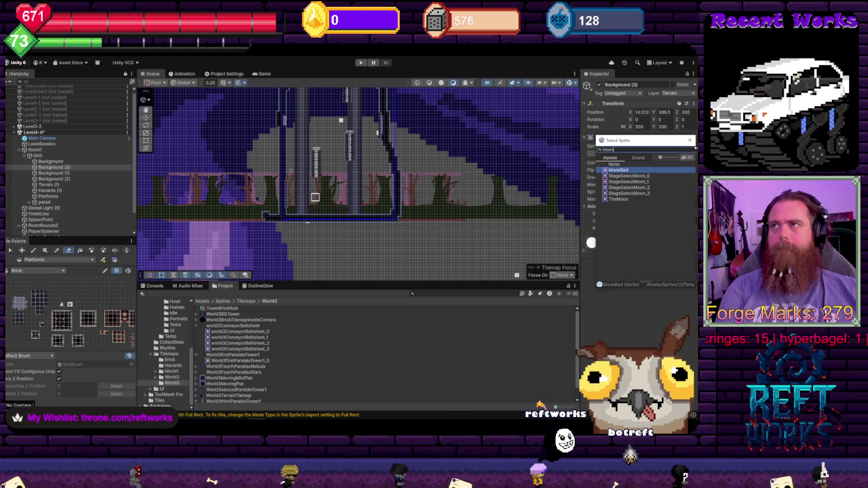
- Assign TheMoon as Background (3)'s sprite
{"action": "key", "text": "Escape"}
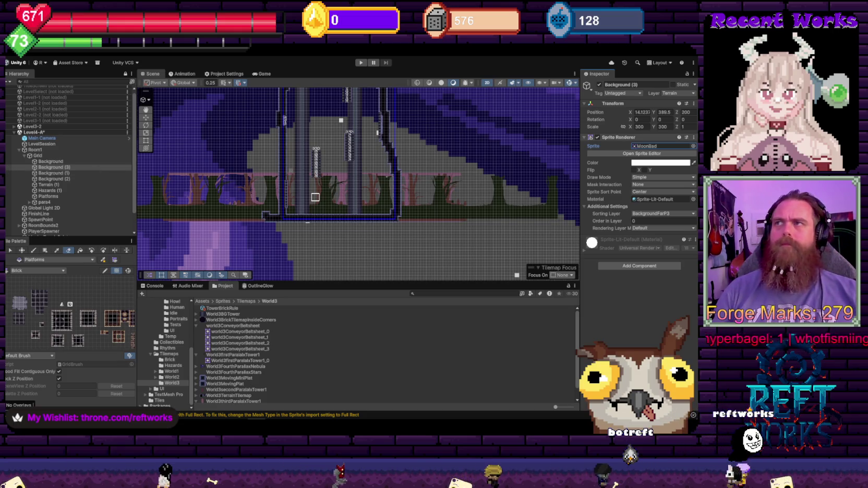
{"action": "left_click", "coordinate": [693, 146]}
{"action": "key", "text": "Down"}
{"action": "key", "text": "Down"}
{"action": "key", "text": "Return"}
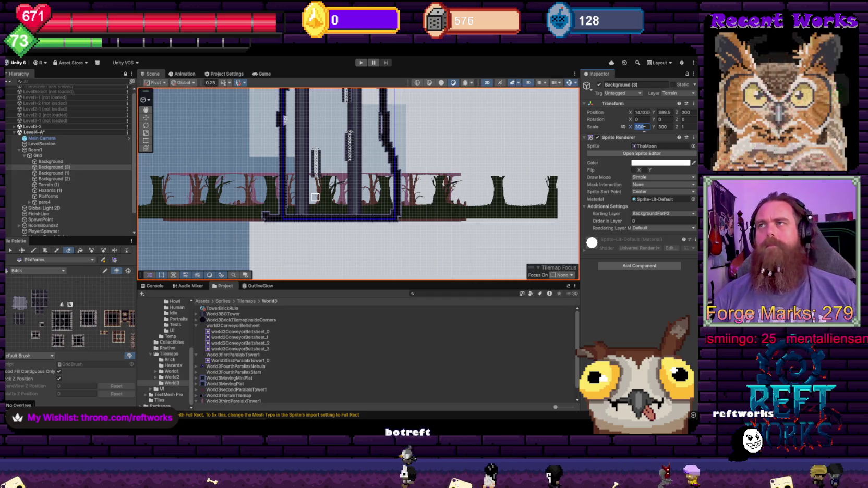
- Set the moon's scale X and Y to 15, Position Z to 50 and Position Y to 404
{"action": "type", "text": "1515"}
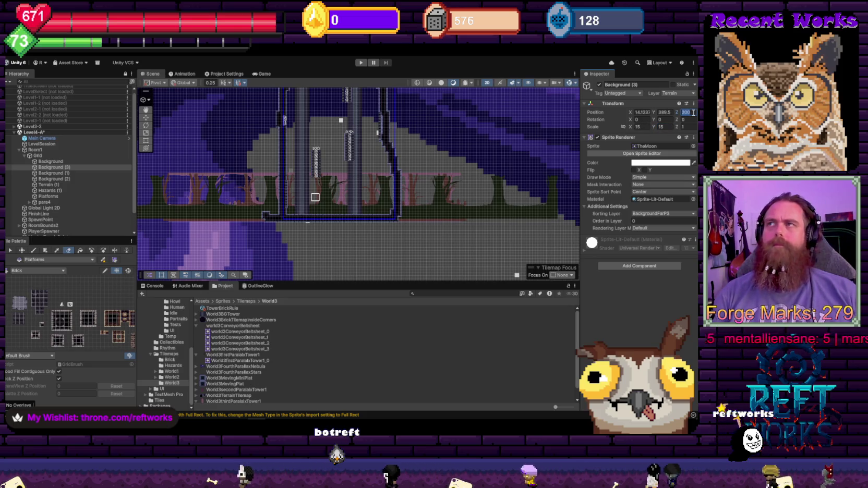
{"action": "type", "text": "50"}
{"action": "scroll", "coordinate": [422, 110], "scroll_direction": "down", "scroll_amount": 8}
{"action": "scroll", "coordinate": [423, 109], "scroll_direction": "up", "scroll_amount": 8}
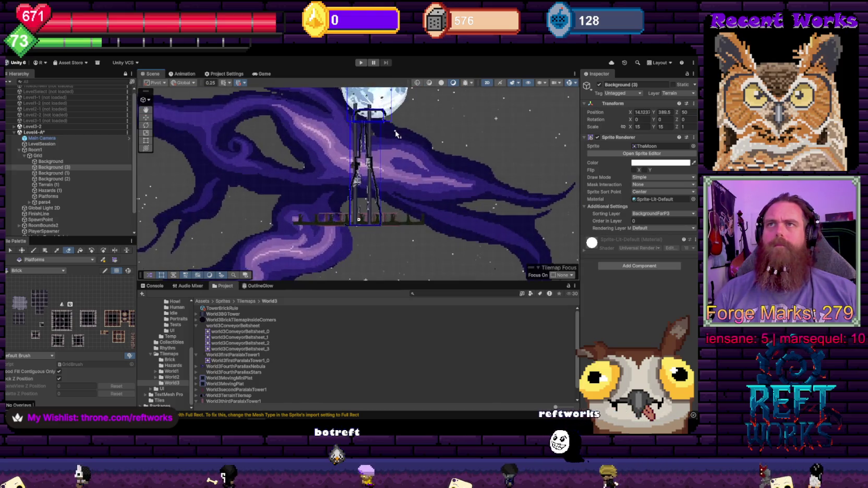
{"action": "scroll", "coordinate": [405, 157], "scroll_direction": "down", "scroll_amount": 3}
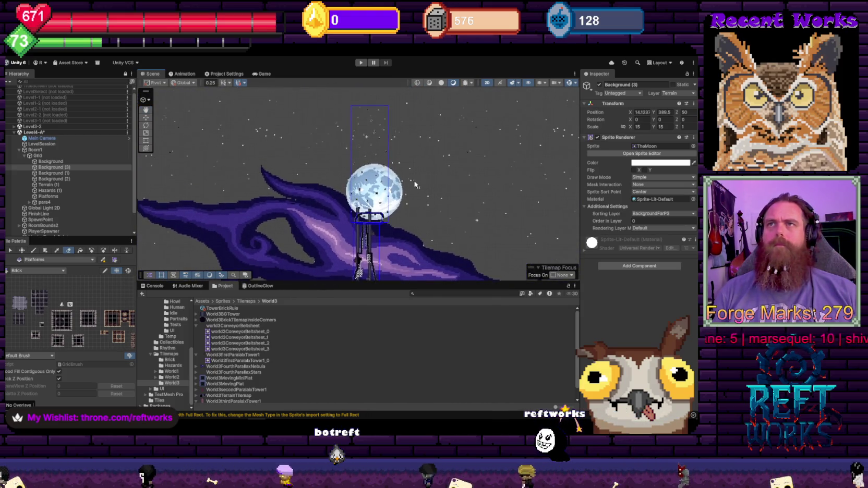
{"action": "scroll", "coordinate": [410, 182], "scroll_direction": "up", "scroll_amount": 5}
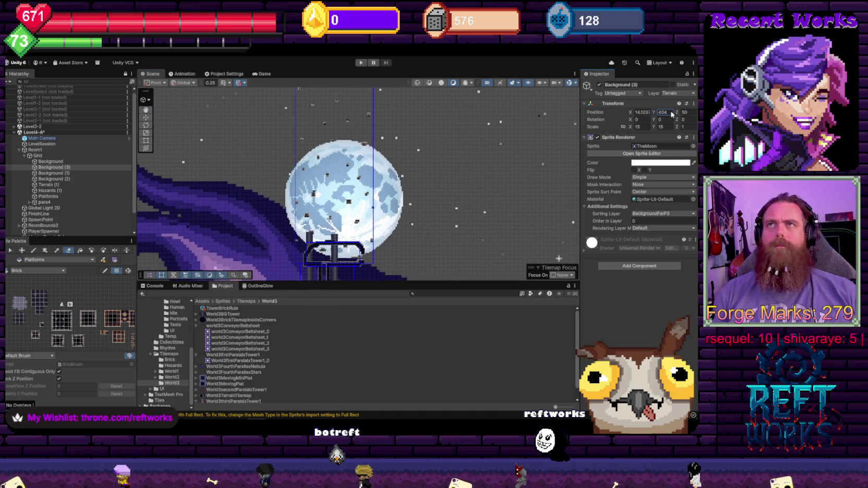
{"action": "type", "text": "404"}
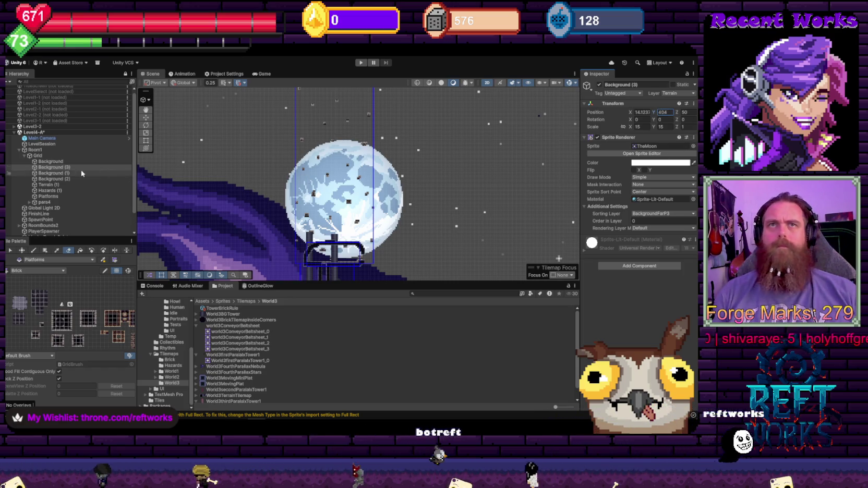
{"action": "left_click", "coordinate": [61, 167]}
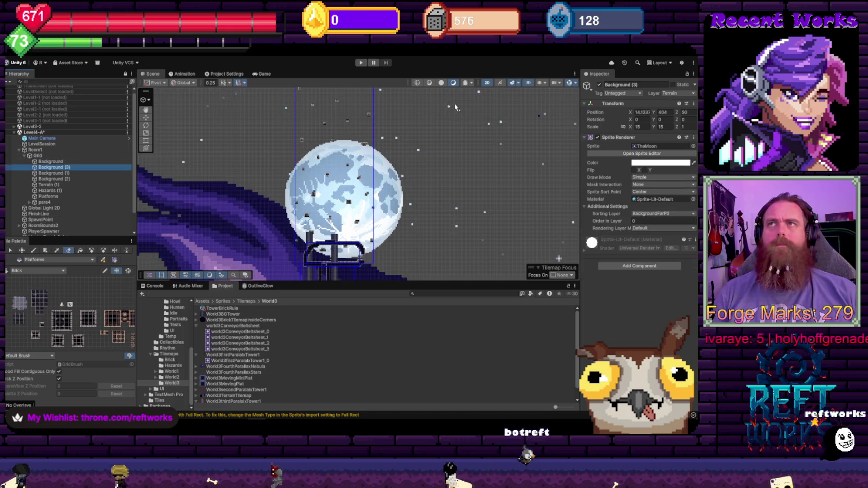
- Frame the Background (3) moon in 3D perspective and lower its Y position
{"action": "left_click", "coordinate": [487, 83]}
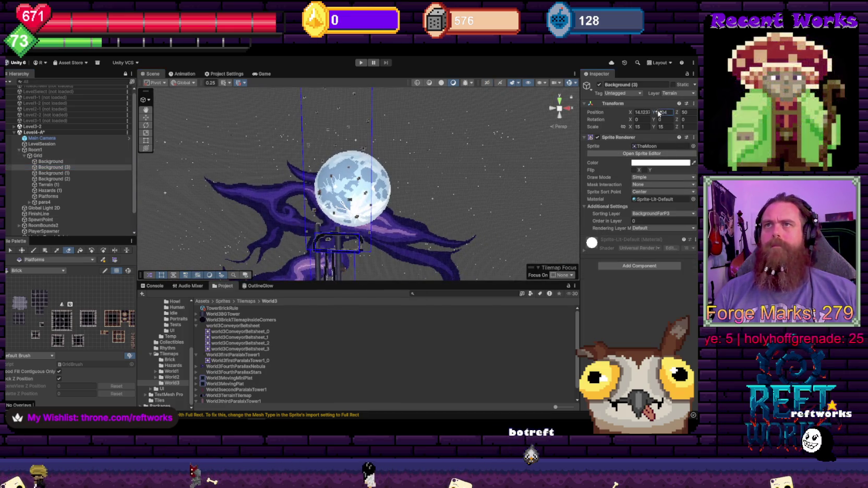
{"action": "left_click_drag", "start_coordinate": [68, 166], "coordinate": [67, 169]}
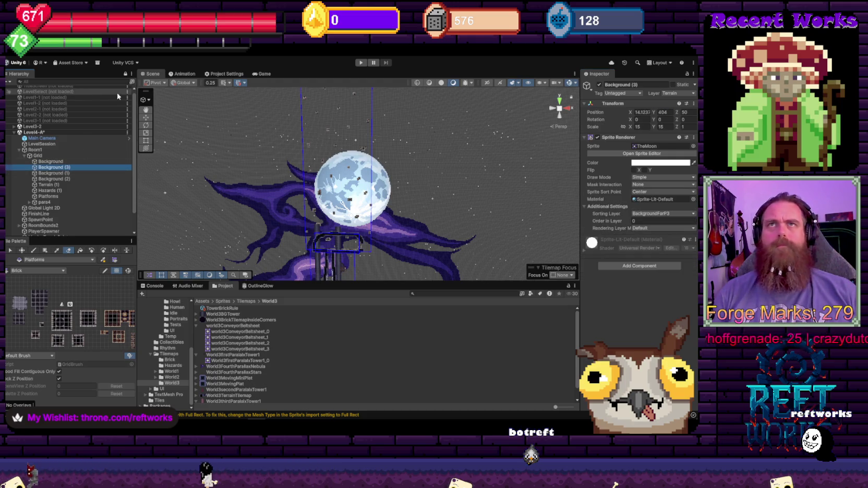
{"action": "key", "text": "f"}
{"action": "scroll", "coordinate": [363, 203], "scroll_direction": "down", "scroll_amount": 8}
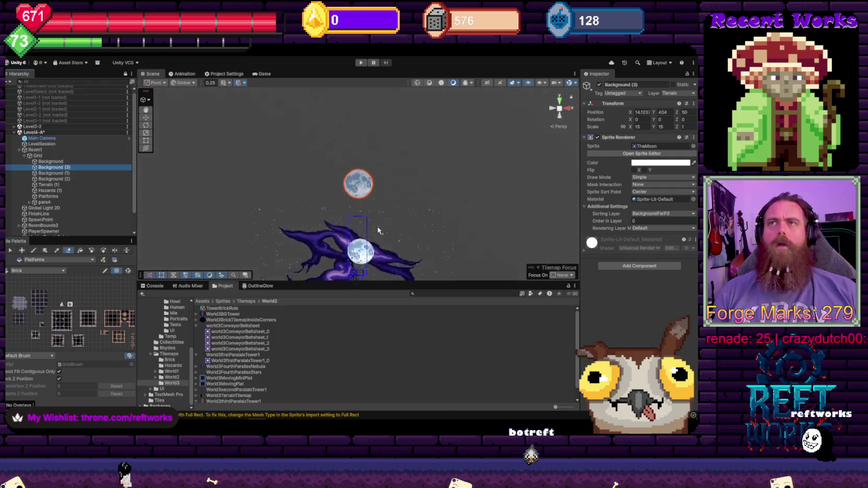
{"action": "scroll", "coordinate": [324, 203], "scroll_direction": "up", "scroll_amount": 2}
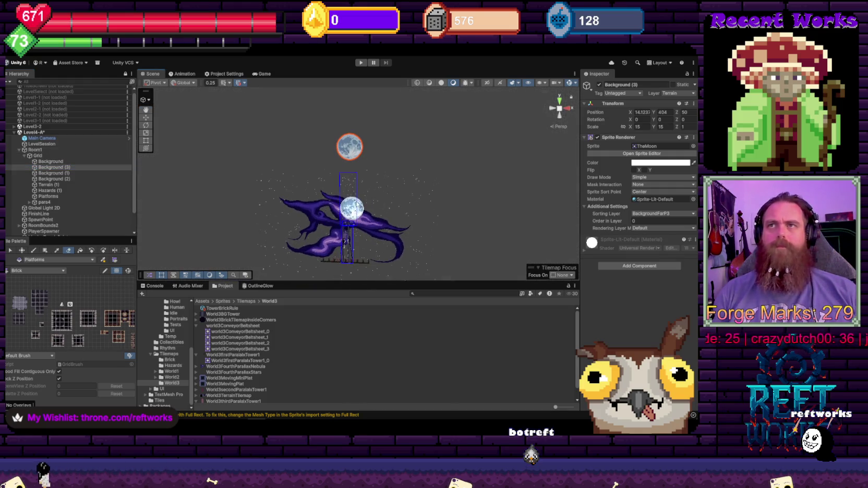
{"action": "left_click_drag", "start_coordinate": [558, 175], "coordinate": [549, 190]}
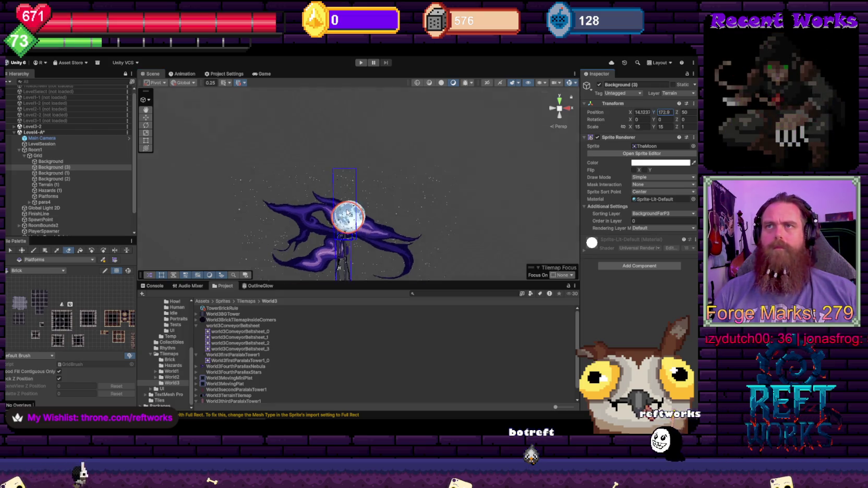
{"action": "scroll", "coordinate": [366, 224], "scroll_direction": "up", "scroll_amount": 5}
{"action": "scroll", "coordinate": [394, 171], "scroll_direction": "up", "scroll_amount": 1}
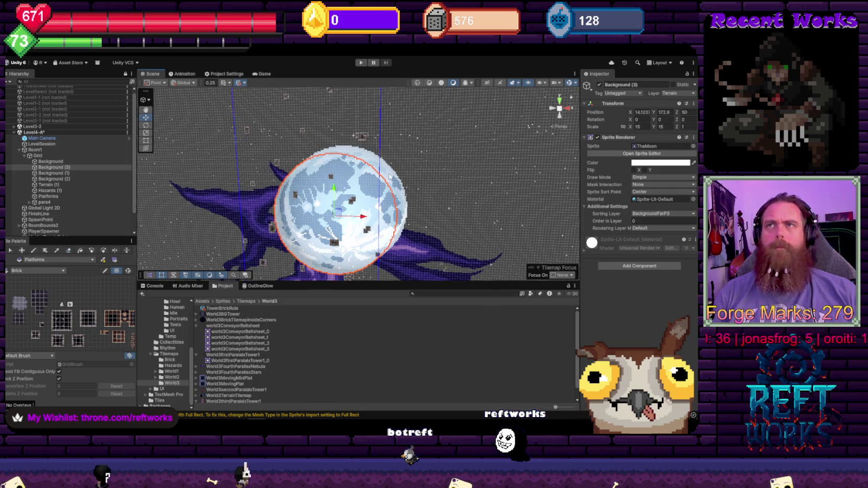
- Compare against the Moon object, then set Background (3)'s Position Z to 20
{"action": "left_click", "coordinate": [389, 176]}
{"action": "scroll", "coordinate": [88, 168], "scroll_direction": "down", "scroll_amount": 2}
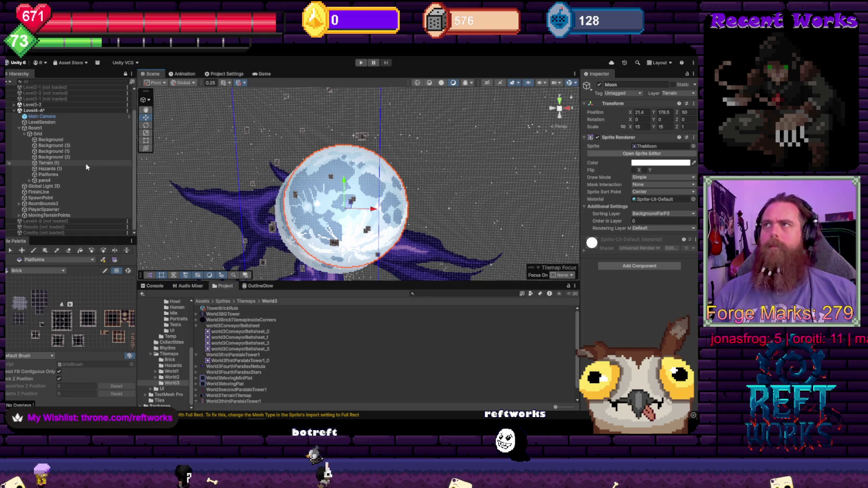
{"action": "left_click", "coordinate": [282, 230]}
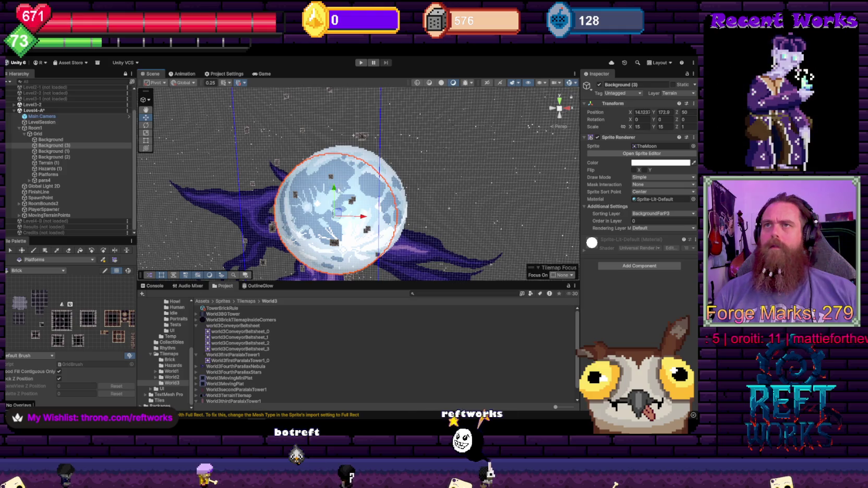
{"action": "left_click", "coordinate": [377, 163]}
{"action": "left_click", "coordinate": [334, 176]}
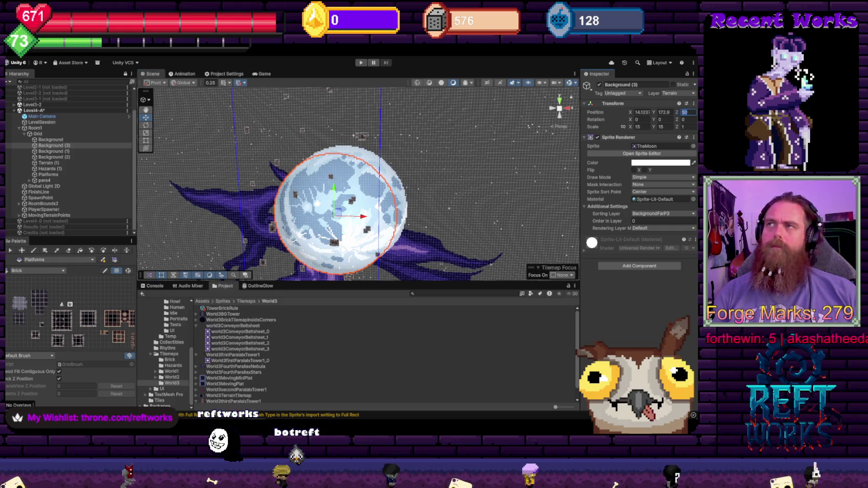
{"action": "type", "text": "40"}
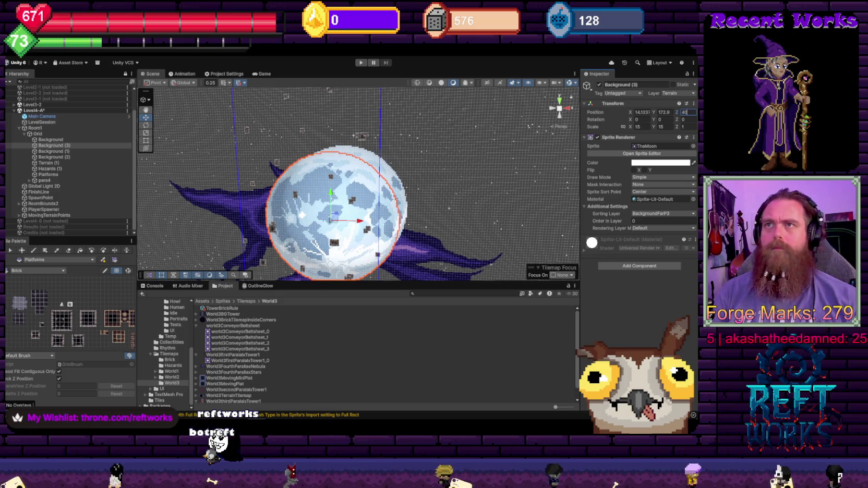
{"action": "key", "text": "BackSpace"}
{"action": "key", "text": "BackSpace"}
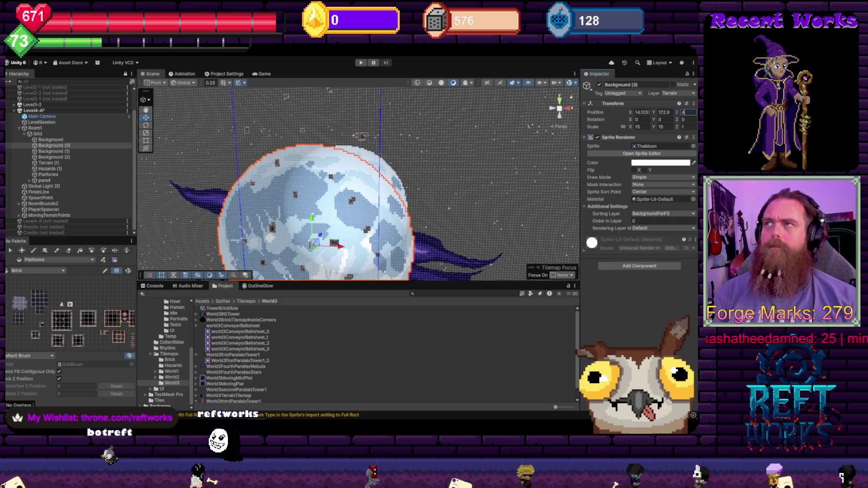
{"action": "type", "text": "20"}
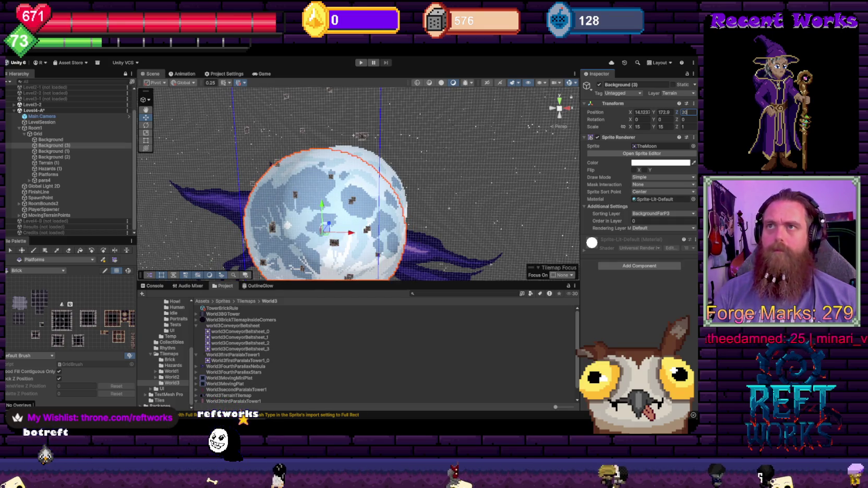
{"action": "left_click_drag", "start_coordinate": [340, 191], "coordinate": [411, 133]}
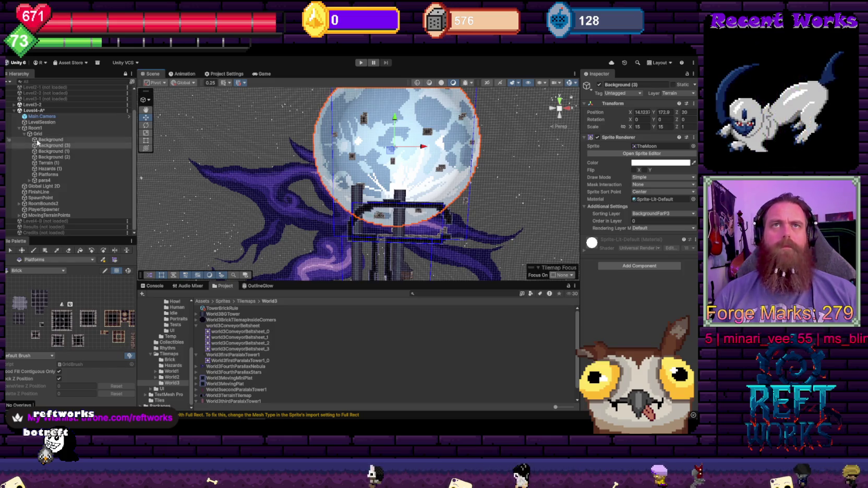
- Drag Level3-2's Moon under Level4-A's Grid and enter 20 for its Position Z
{"action": "left_click", "coordinate": [14, 105]}
{"action": "left_click", "coordinate": [46, 134]}
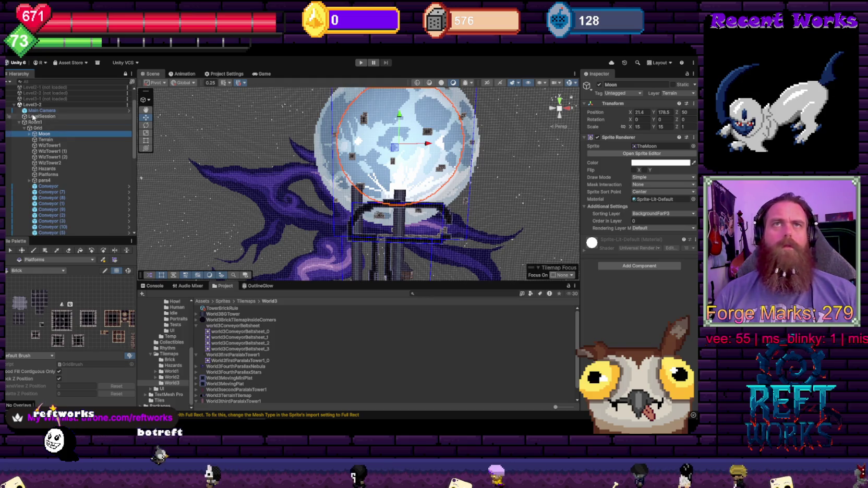
{"action": "left_click", "coordinate": [18, 105]}
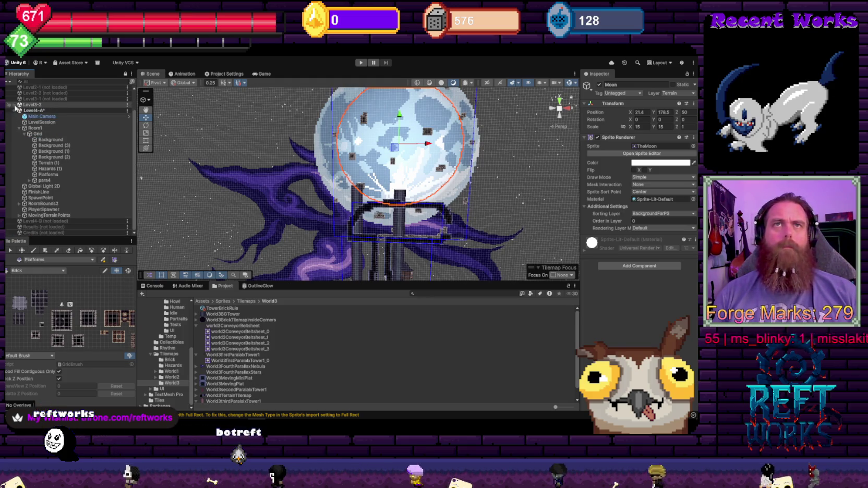
{"action": "left_click_drag", "start_coordinate": [68, 136], "coordinate": [66, 146]}
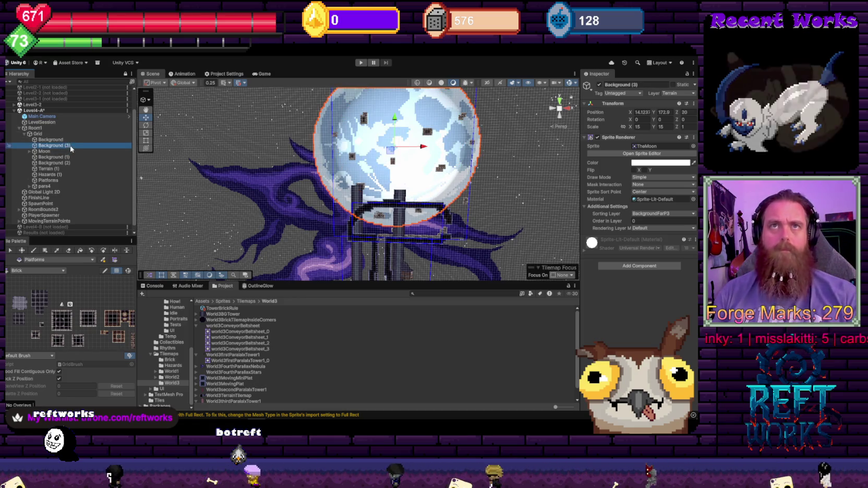
{"action": "left_click", "coordinate": [691, 113]}
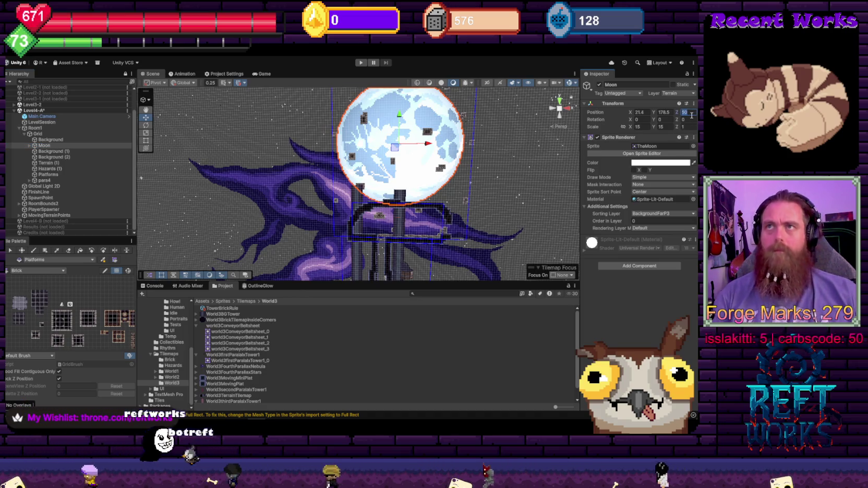
{"action": "type", "text": "20"}
{"action": "left_click_drag", "start_coordinate": [459, 146], "coordinate": [471, 127]}
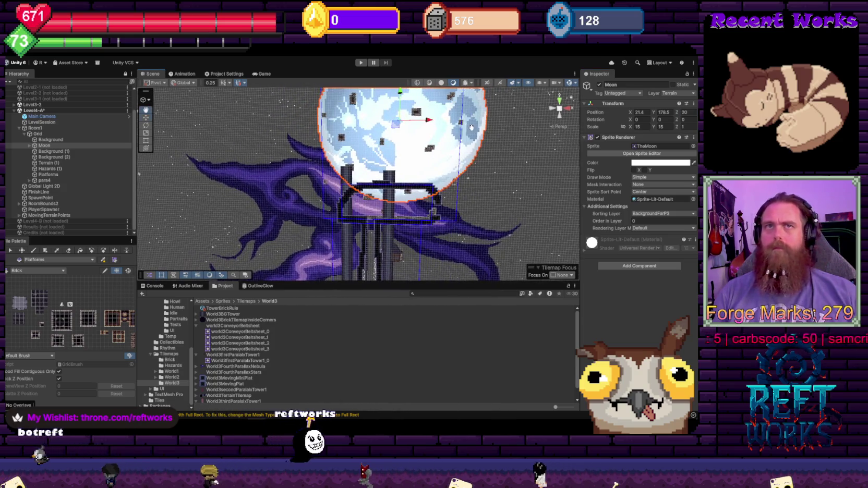
- Unload the Level3-2 scene and preview Level4-A through the Main Camera in the Game view
{"action": "right_click", "coordinate": [38, 107]}
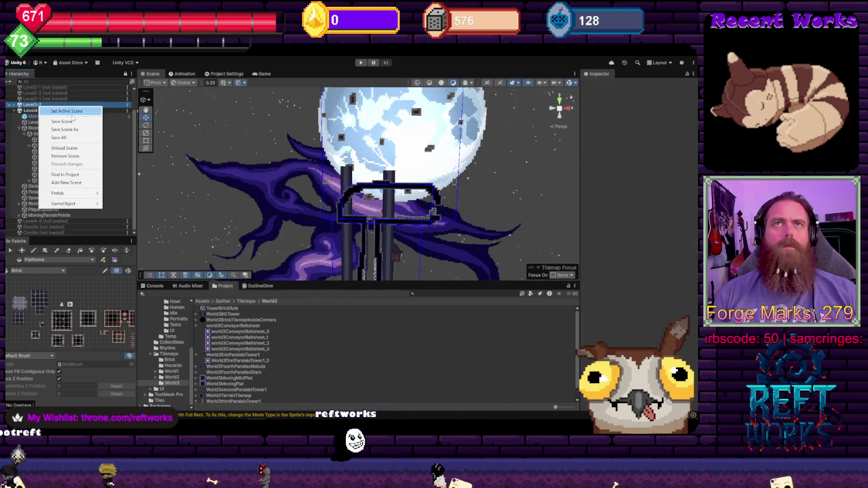
{"action": "left_click", "coordinate": [73, 148]}
{"action": "left_click", "coordinate": [42, 116]}
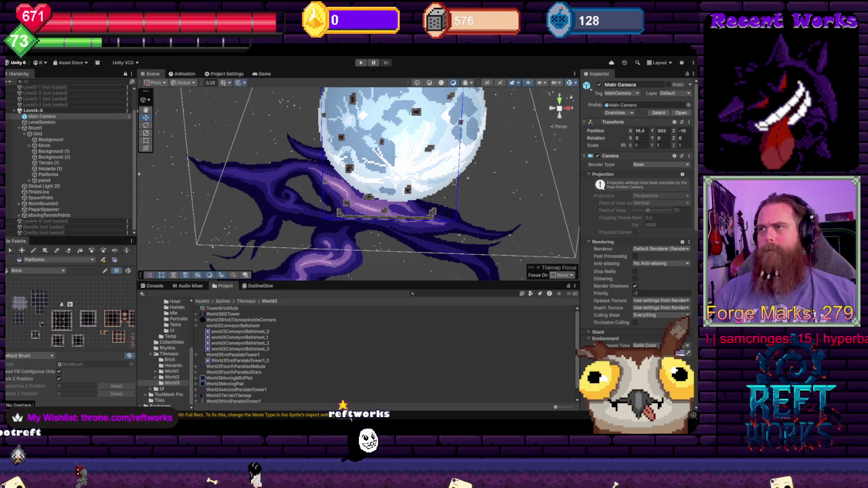
{"action": "scroll", "coordinate": [523, 223], "scroll_direction": "up", "scroll_amount": 3}
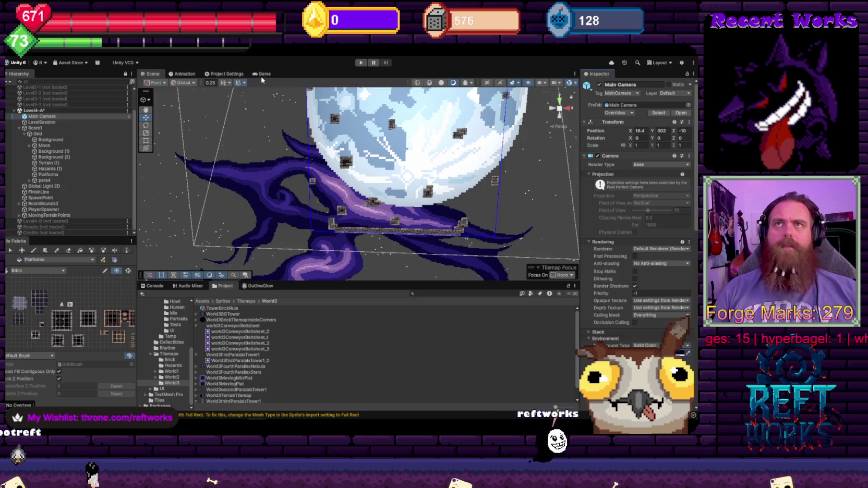
{"action": "left_click", "coordinate": [263, 74]}
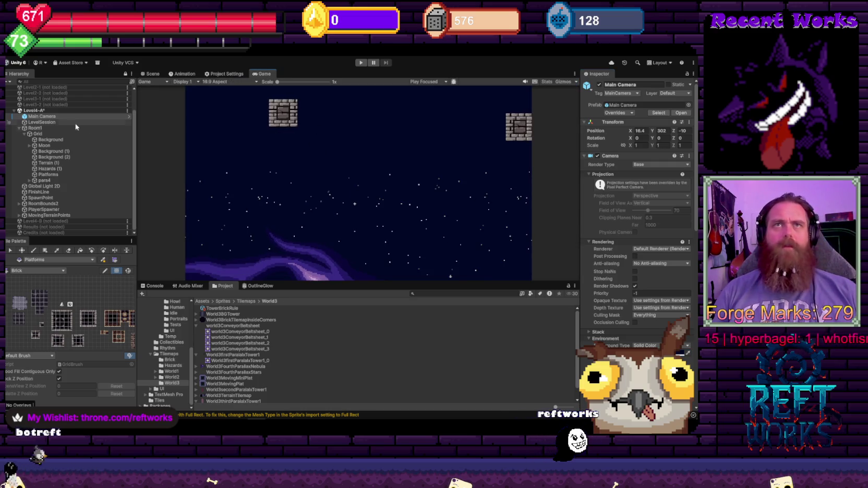
- Scrub the Main Camera's position and raise the Moon higher to bring it into the camera's view
{"action": "left_click_drag", "start_coordinate": [652, 131], "coordinate": [629, 131]}
{"action": "left_click_drag", "start_coordinate": [605, 185], "coordinate": [462, 180]}
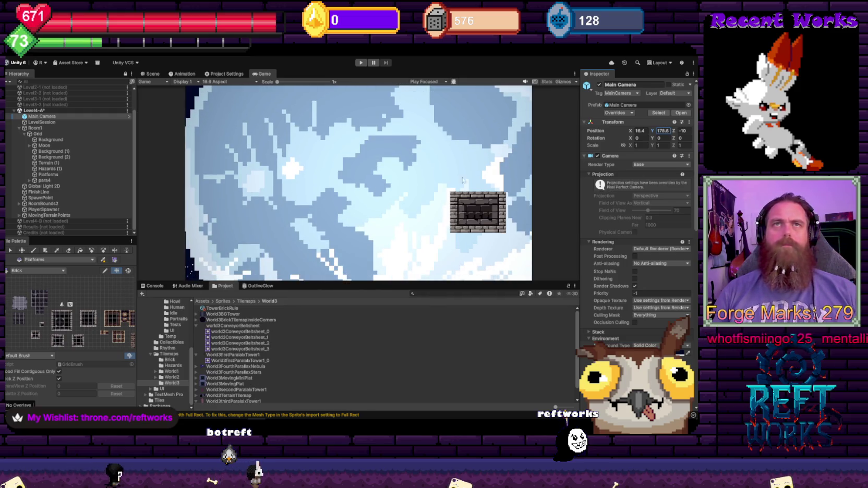
{"action": "left_click", "coordinate": [58, 145]}
{"action": "mouse_move", "coordinate": [652, 113]}
{"action": "left_mouse_down"}
{"action": "mouse_move", "coordinate": [834, 114]}
{"action": "mouse_move", "coordinate": [8, 136]}
{"action": "left_mouse_up"}
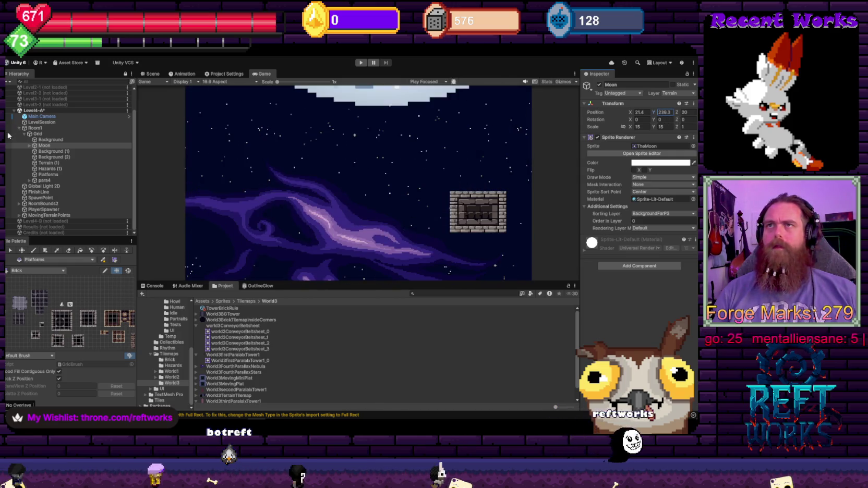
{"action": "left_click", "coordinate": [41, 116]}
{"action": "mouse_move", "coordinate": [630, 131]}
{"action": "left_mouse_down"}
{"action": "mouse_move", "coordinate": [643, 140]}
{"action": "mouse_move", "coordinate": [542, 179]}
{"action": "mouse_move", "coordinate": [557, 171]}
{"action": "left_mouse_up"}
{"action": "mouse_move", "coordinate": [631, 135]}
{"action": "left_mouse_down"}
{"action": "mouse_move", "coordinate": [651, 135]}
{"action": "mouse_move", "coordinate": [628, 136]}
{"action": "left_mouse_up"}
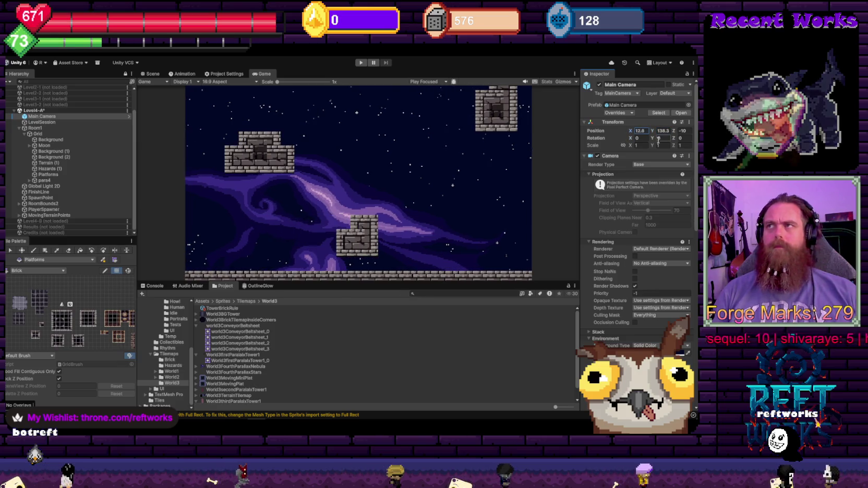
{"action": "mouse_move", "coordinate": [661, 131]}
{"action": "left_mouse_down"}
{"action": "mouse_move", "coordinate": [119, 161]}
{"action": "mouse_move", "coordinate": [511, 209]}
{"action": "mouse_move", "coordinate": [323, 203]}
{"action": "mouse_move", "coordinate": [425, 214]}
{"action": "left_mouse_up"}
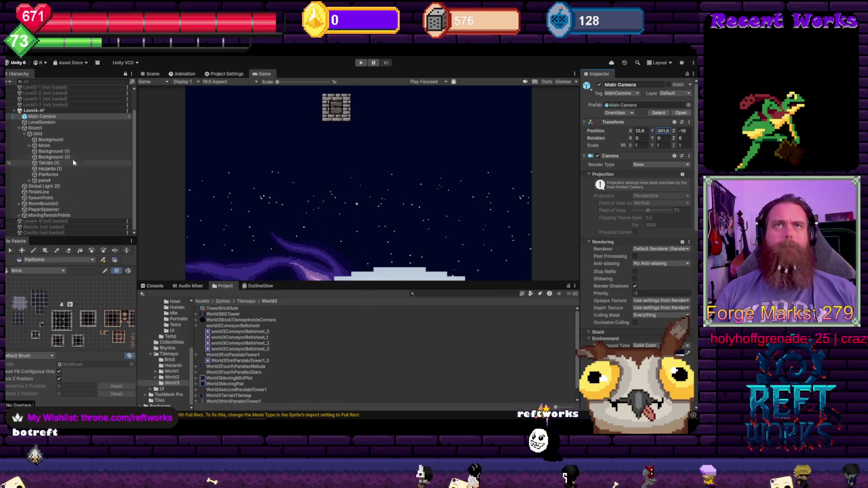
- Raise the Moon to Y 288.9 and lower the Main Camera to the brick ceiling area
{"action": "left_click", "coordinate": [45, 145]}
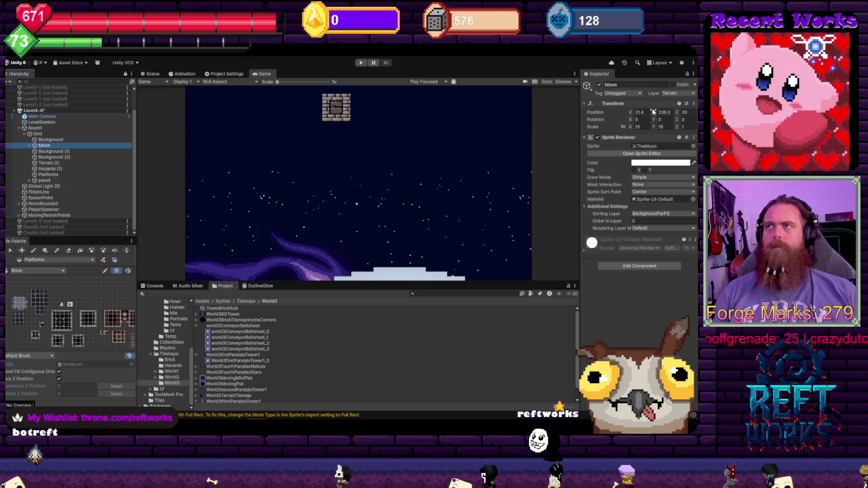
{"action": "mouse_move", "coordinate": [652, 112]}
{"action": "left_mouse_down"}
{"action": "mouse_move", "coordinate": [688, 113]}
{"action": "mouse_move", "coordinate": [15, 128]}
{"action": "mouse_move", "coordinate": [70, 143]}
{"action": "mouse_move", "coordinate": [65, 156]}
{"action": "mouse_move", "coordinate": [56, 152]}
{"action": "left_mouse_up"}
{"action": "left_click", "coordinate": [41, 116]}
{"action": "mouse_move", "coordinate": [652, 130]}
{"action": "left_mouse_down"}
{"action": "mouse_move", "coordinate": [524, 176]}
{"action": "mouse_move", "coordinate": [663, 183]}
{"action": "left_mouse_up"}
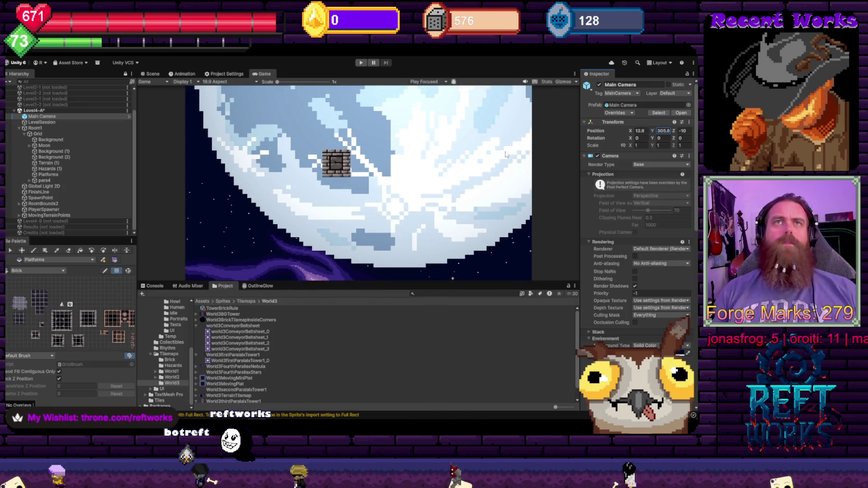
{"action": "left_click", "coordinate": [153, 73]}
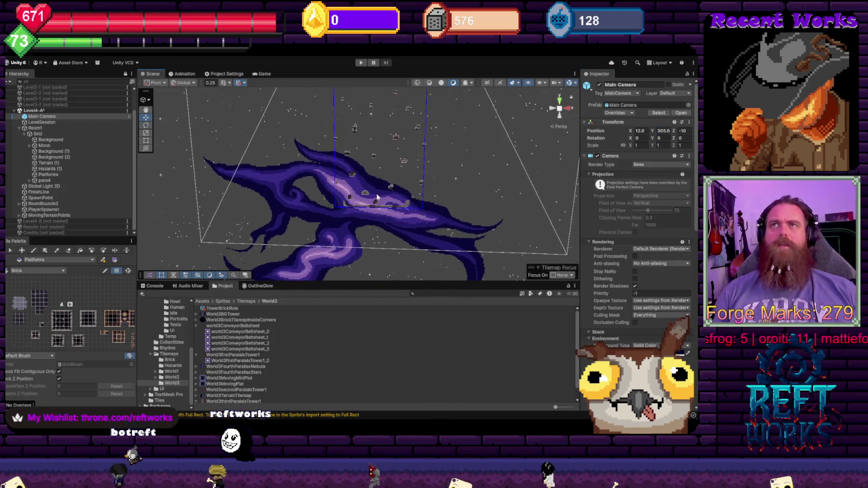
- Select the Hazards (1) tilemap for painting, with the moon framed at the top of the view
{"action": "left_click_drag", "start_coordinate": [371, 181], "coordinate": [383, 217]}
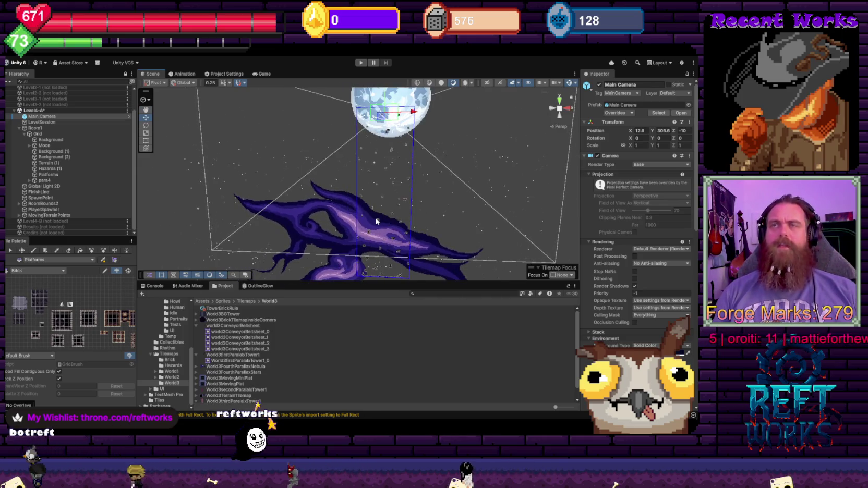
{"action": "scroll", "coordinate": [376, 221], "scroll_direction": "up", "scroll_amount": 1}
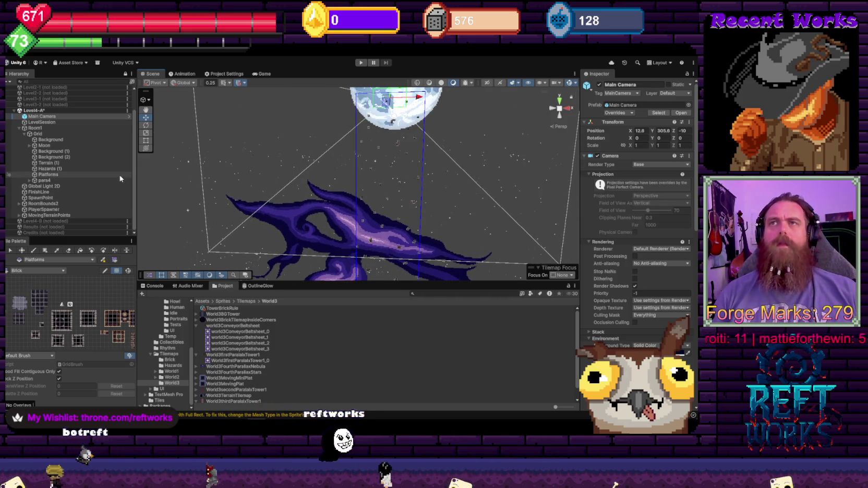
{"action": "left_click_drag", "start_coordinate": [354, 219], "coordinate": [362, 202]}
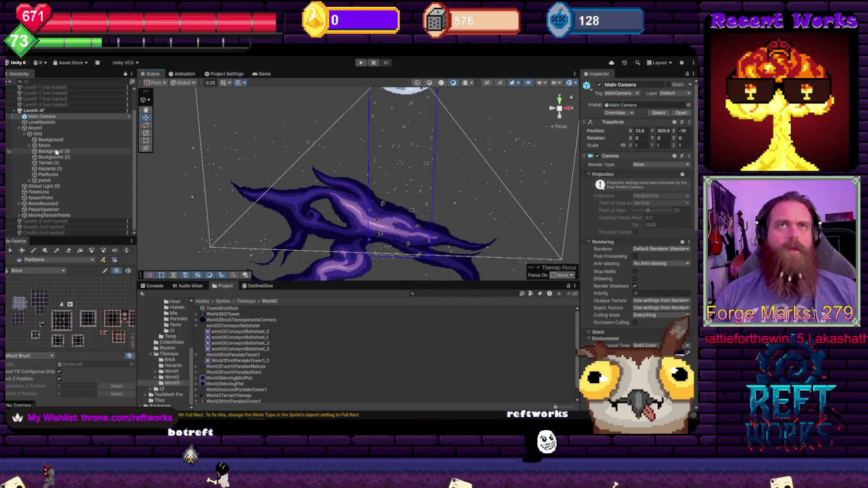
{"action": "left_click", "coordinate": [51, 168]}
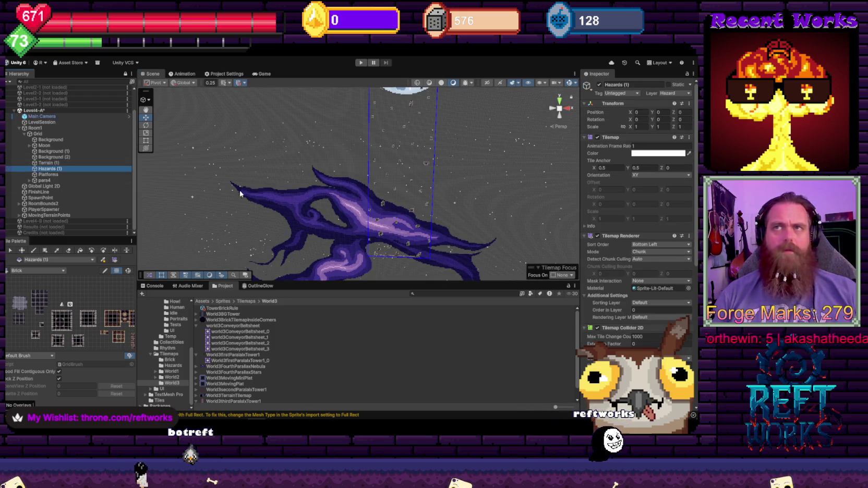
{"action": "mouse_move", "coordinate": [391, 154]}
{"action": "left_mouse_down"}
{"action": "mouse_move", "coordinate": [397, 171]}
{"action": "mouse_move", "coordinate": [397, 136]}
{"action": "mouse_move", "coordinate": [388, 135]}
{"action": "mouse_move", "coordinate": [377, 253]}
{"action": "left_mouse_up"}
- Box-fill an orange brick strip along the bottom and two tall columns, then extend both columns upward
{"action": "left_click_drag", "start_coordinate": [438, 273], "coordinate": [314, 278]}
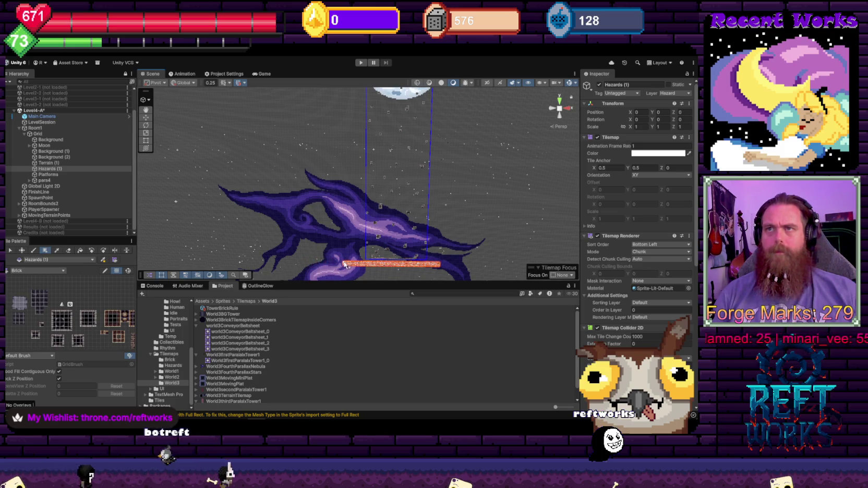
{"action": "mouse_move", "coordinate": [442, 267]}
{"action": "left_mouse_down"}
{"action": "mouse_move", "coordinate": [493, 149]}
{"action": "mouse_move", "coordinate": [446, 261]}
{"action": "mouse_move", "coordinate": [468, 107]}
{"action": "left_mouse_up"}
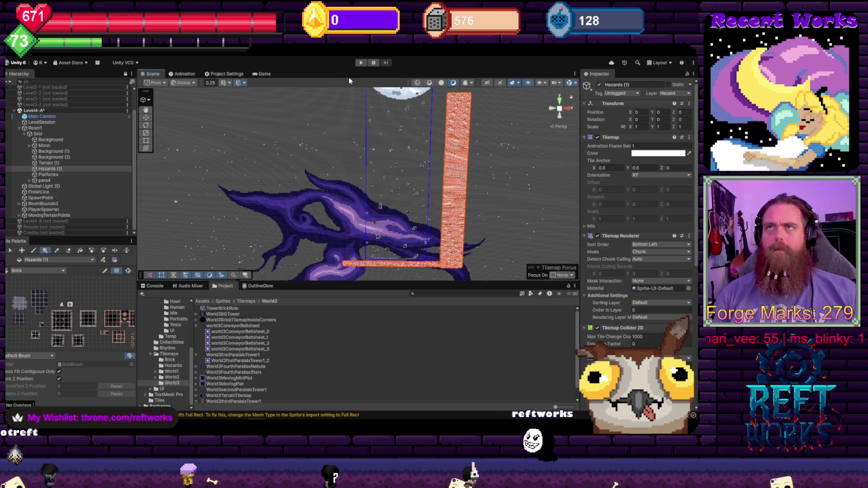
{"action": "left_click_drag", "start_coordinate": [346, 263], "coordinate": [361, 100]}
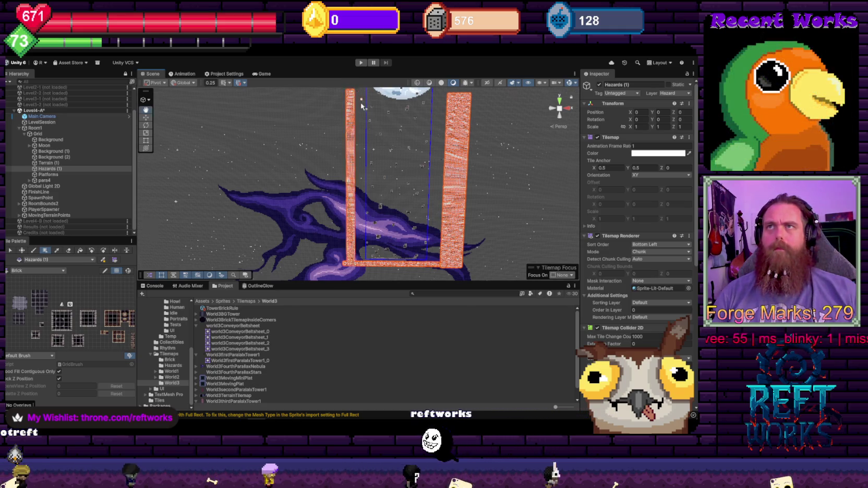
{"action": "scroll", "coordinate": [361, 100], "scroll_direction": "down", "scroll_amount": 3}
{"action": "left_click_drag", "start_coordinate": [328, 144], "coordinate": [330, 170]}
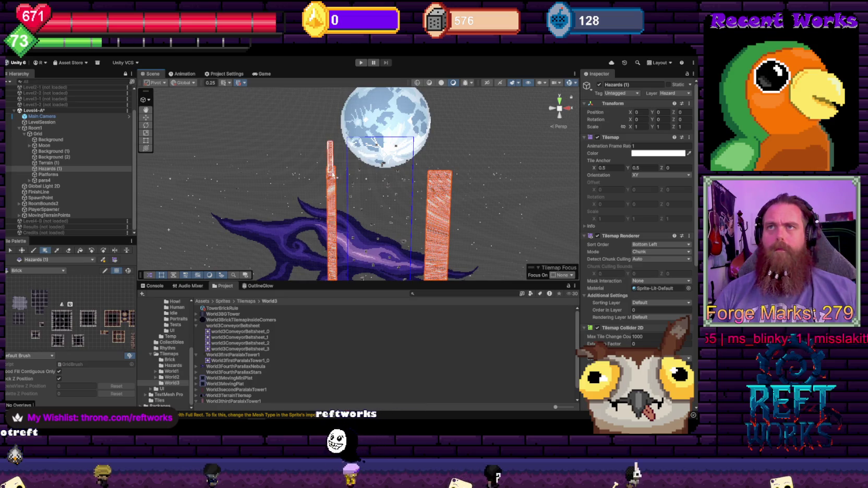
{"action": "left_click_drag", "start_coordinate": [331, 117], "coordinate": [335, 180]}
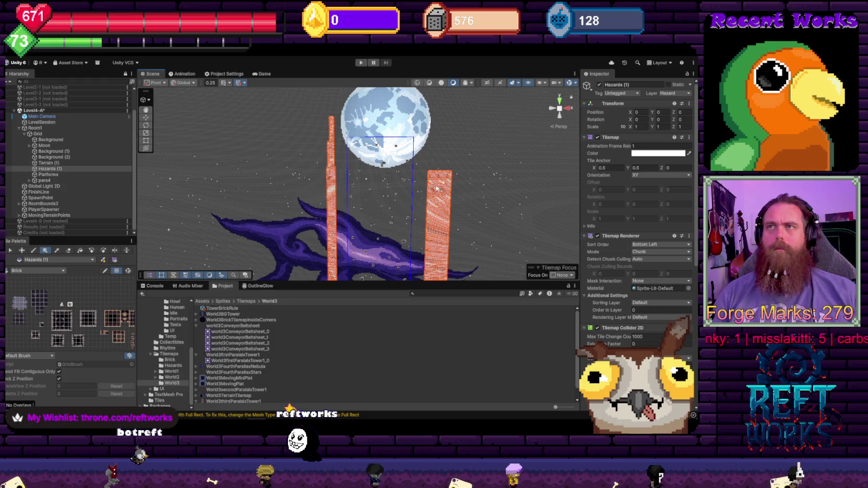
{"action": "left_click_drag", "start_coordinate": [433, 122], "coordinate": [419, 94]}
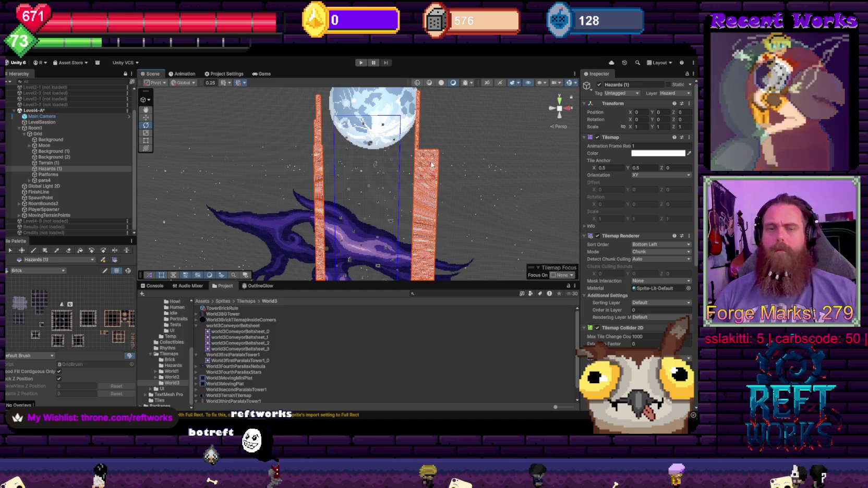
{"action": "key", "text": "u"}
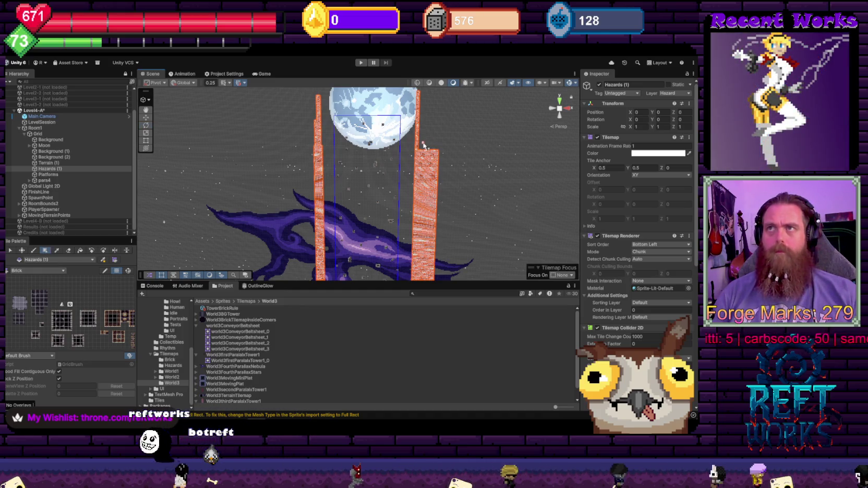
{"action": "key", "text": "d"}
{"action": "key", "text": "b"}
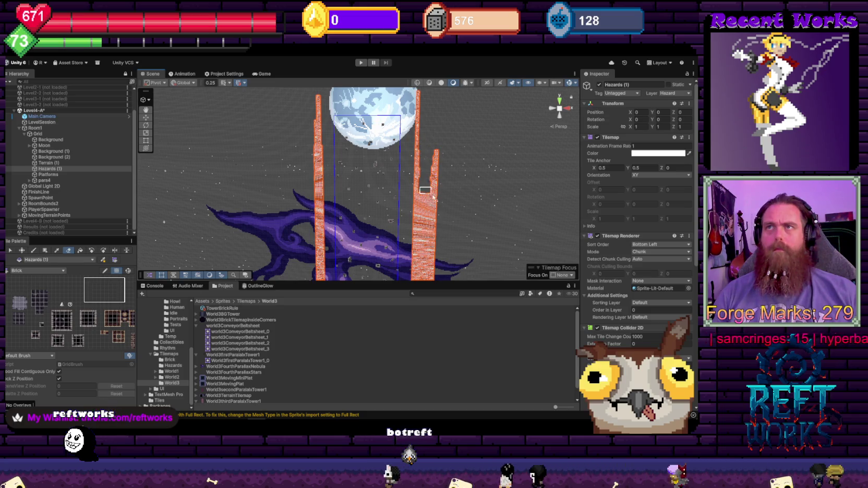
- Erase the right hazard tower's wide base, brick stair and side tiles, leaving a thin wall
{"action": "scroll", "coordinate": [438, 193], "scroll_direction": "up", "scroll_amount": 2}
{"action": "scroll", "coordinate": [493, 164], "scroll_direction": "up", "scroll_amount": 1}
{"action": "mouse_move", "coordinate": [404, 138]}
{"action": "left_mouse_down"}
{"action": "mouse_move", "coordinate": [401, 209]}
{"action": "mouse_move", "coordinate": [385, 147]}
{"action": "left_mouse_up"}
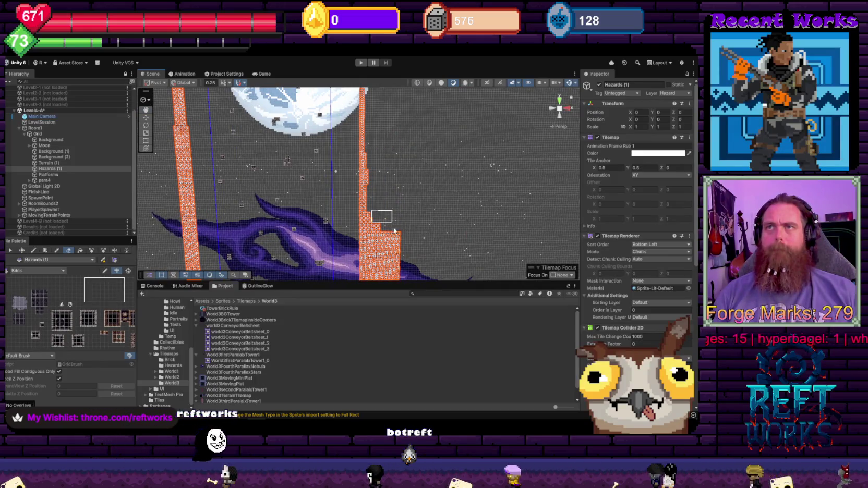
{"action": "left_click_drag", "start_coordinate": [381, 219], "coordinate": [391, 271]}
{"action": "mouse_move", "coordinate": [384, 168]}
{"action": "left_mouse_down"}
{"action": "mouse_move", "coordinate": [393, 265]}
{"action": "mouse_move", "coordinate": [388, 165]}
{"action": "mouse_move", "coordinate": [407, 203]}
{"action": "left_mouse_up"}
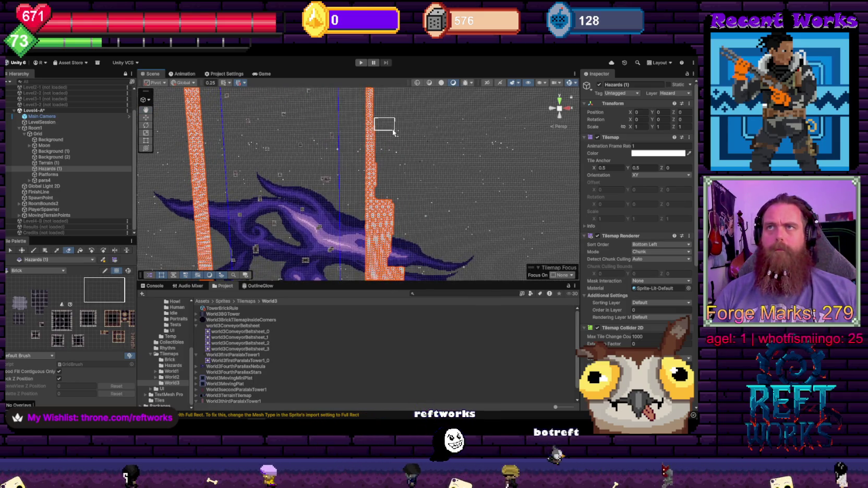
{"action": "left_click_drag", "start_coordinate": [381, 186], "coordinate": [394, 234]}
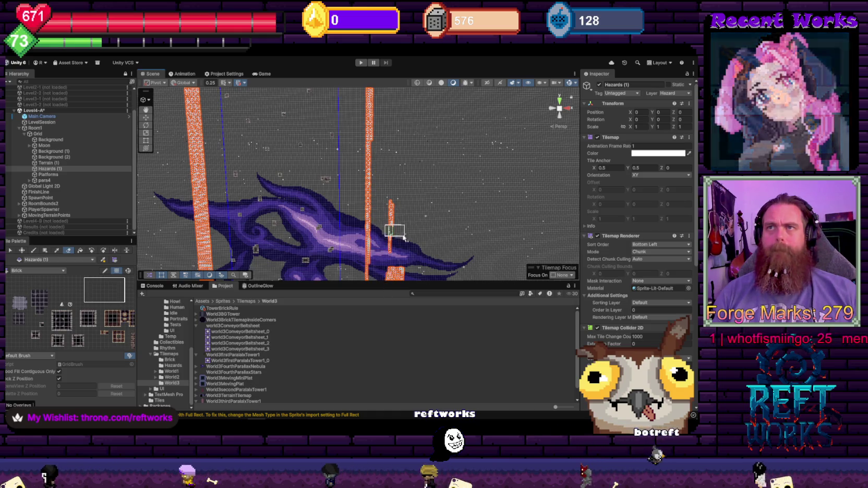
{"action": "mouse_move", "coordinate": [401, 148]}
{"action": "left_mouse_down"}
{"action": "mouse_move", "coordinate": [393, 209]}
{"action": "mouse_move", "coordinate": [401, 242]}
{"action": "mouse_move", "coordinate": [409, 148]}
{"action": "left_mouse_up"}
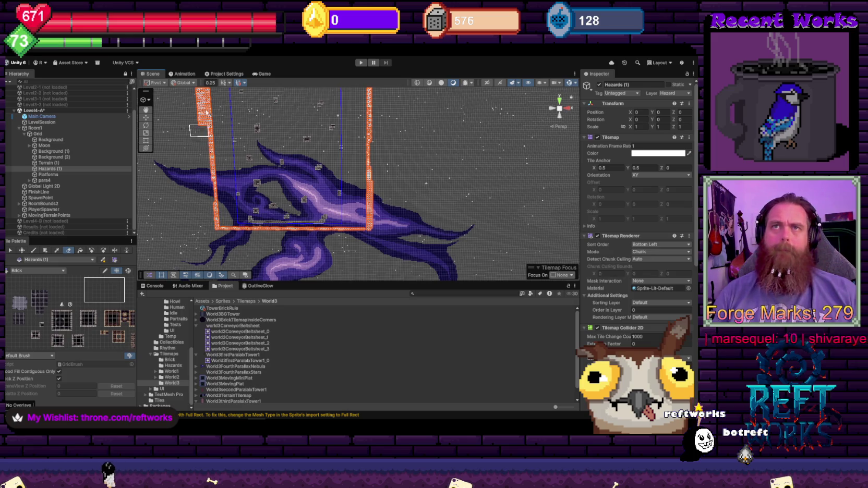
- Paint brick tiles upward to close the gap in the left hazard column below the moon
{"action": "left_click_drag", "start_coordinate": [206, 115], "coordinate": [285, 178]}
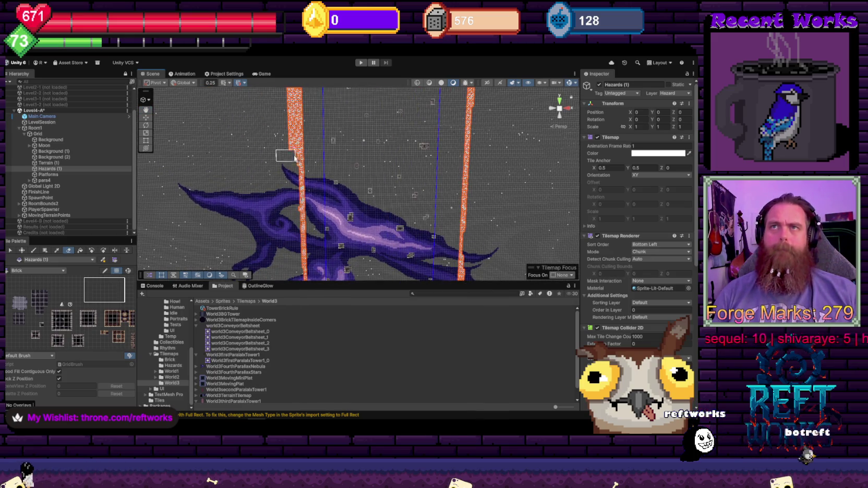
{"action": "left_click_drag", "start_coordinate": [290, 104], "coordinate": [323, 148]}
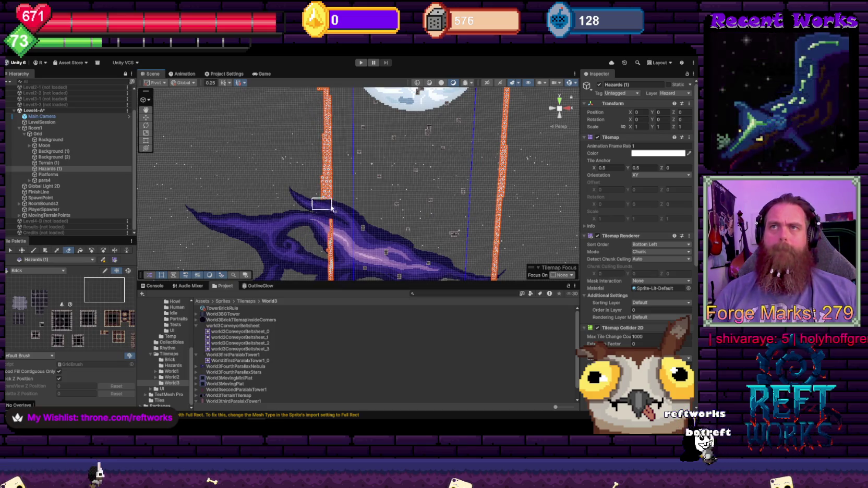
{"action": "scroll", "coordinate": [334, 151], "scroll_direction": "up", "scroll_amount": 2}
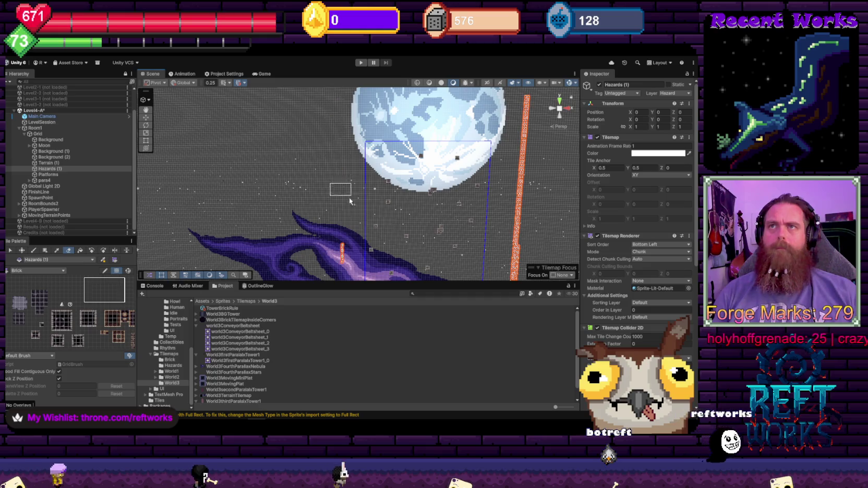
{"action": "left_click_drag", "start_coordinate": [350, 193], "coordinate": [369, 108]}
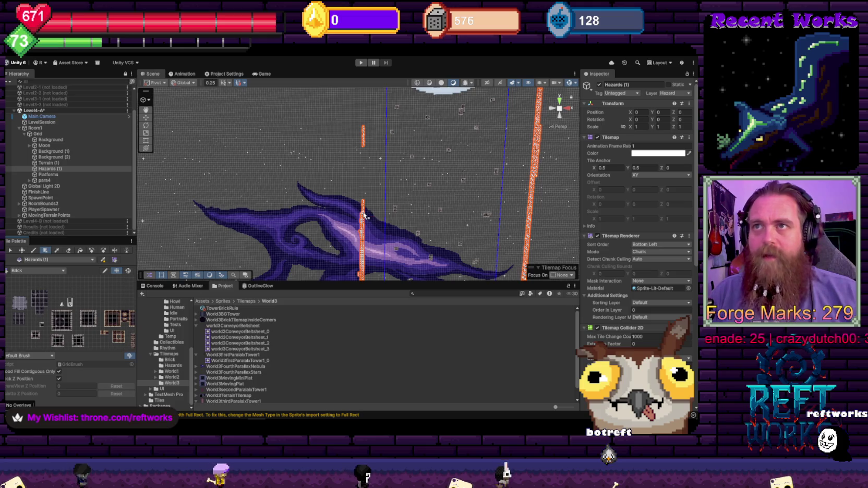
{"action": "mouse_move", "coordinate": [363, 214]}
{"action": "left_mouse_down"}
{"action": "mouse_move", "coordinate": [363, 94]}
{"action": "mouse_move", "coordinate": [367, 176]}
{"action": "left_mouse_up"}
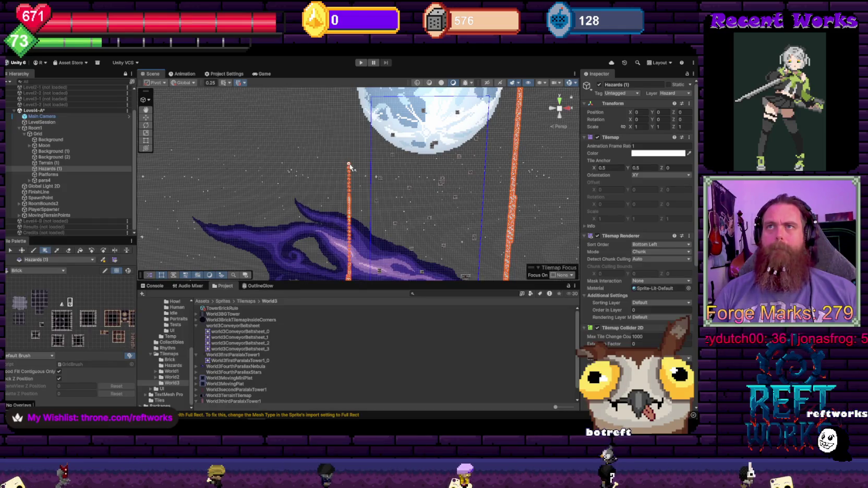
{"action": "scroll", "coordinate": [353, 176], "scroll_direction": "up", "scroll_amount": 5}
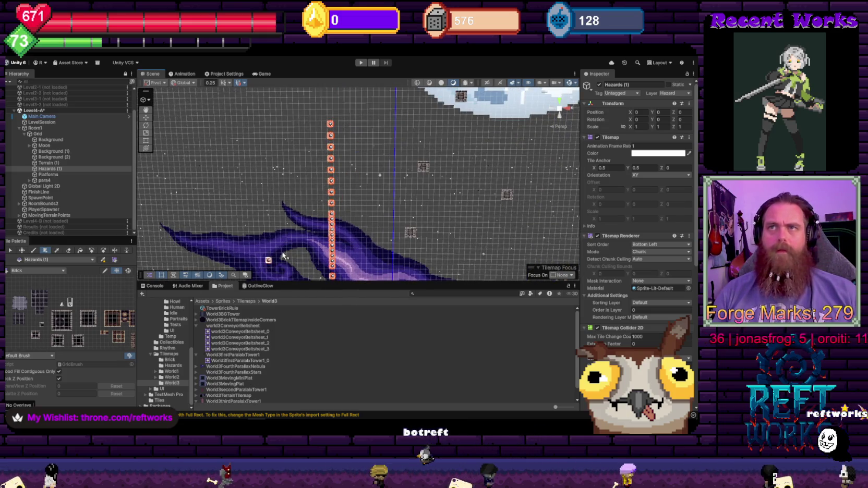
- Undo the previous column stroke and repaint the hazard column upward toward the moon
{"action": "key", "text": "ctrl+z"}
{"action": "scroll", "coordinate": [326, 160], "scroll_direction": "up", "scroll_amount": 3}
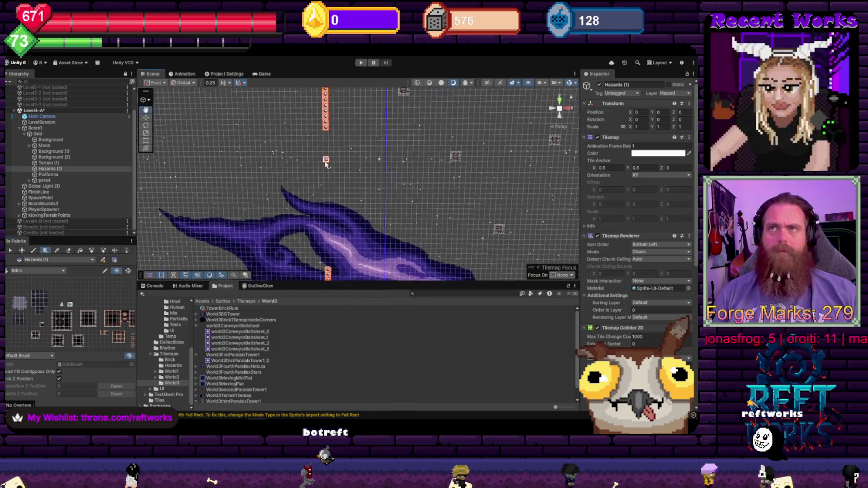
{"action": "key", "text": "ctrl+y"}
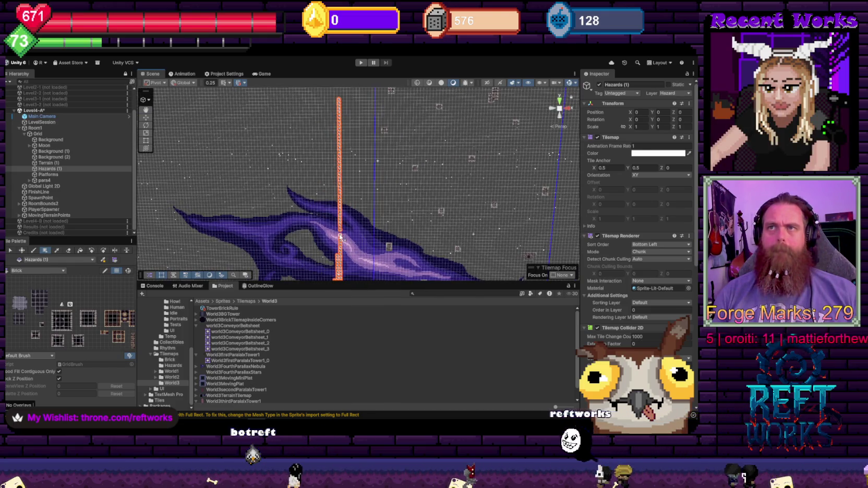
{"action": "key", "text": "ctrl+z"}
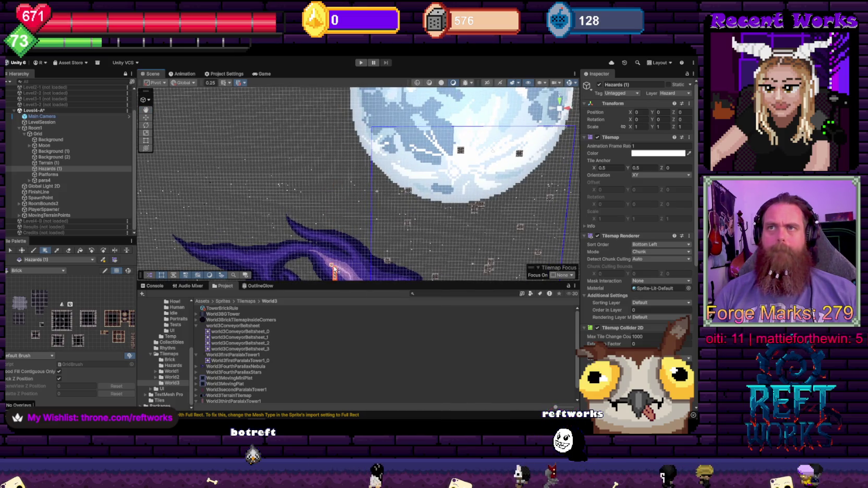
{"action": "mouse_move", "coordinate": [335, 196]}
{"action": "left_mouse_down"}
{"action": "mouse_move", "coordinate": [336, 99]}
{"action": "mouse_move", "coordinate": [560, 98]}
{"action": "mouse_move", "coordinate": [364, 117]}
{"action": "mouse_move", "coordinate": [416, 115]}
{"action": "left_mouse_up"}
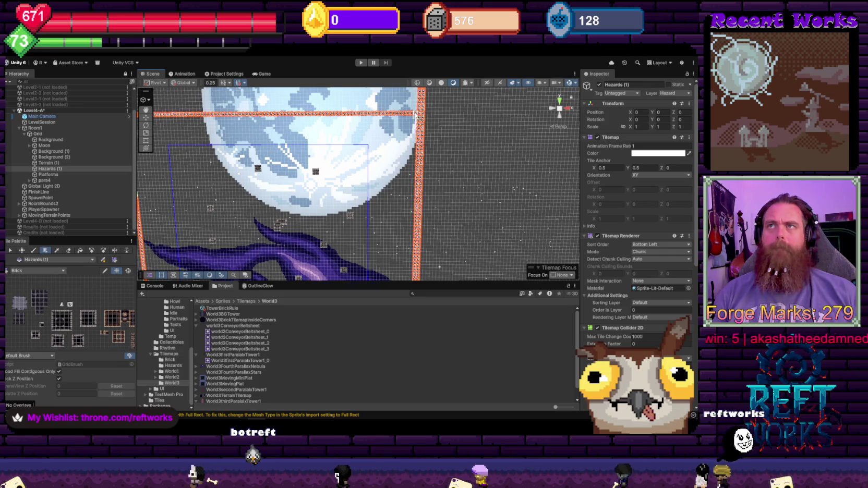
{"action": "scroll", "coordinate": [414, 117], "scroll_direction": "down", "scroll_amount": 4}
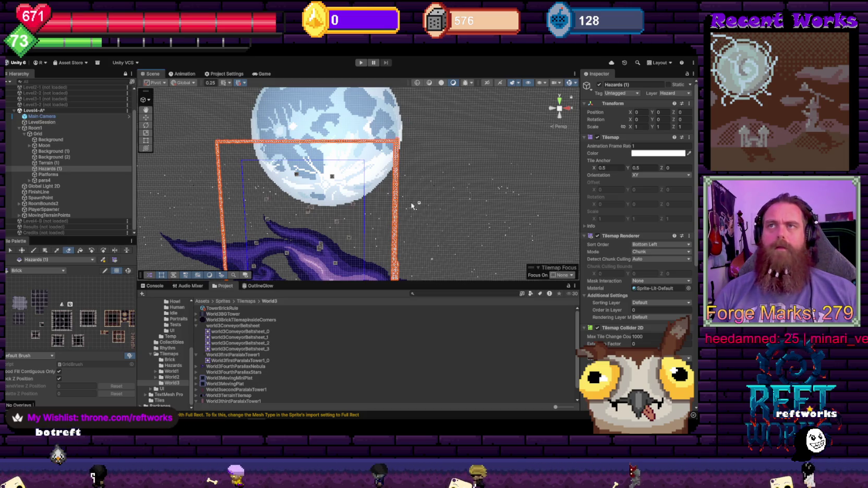
{"action": "scroll", "coordinate": [420, 206], "scroll_direction": "up", "scroll_amount": 5}
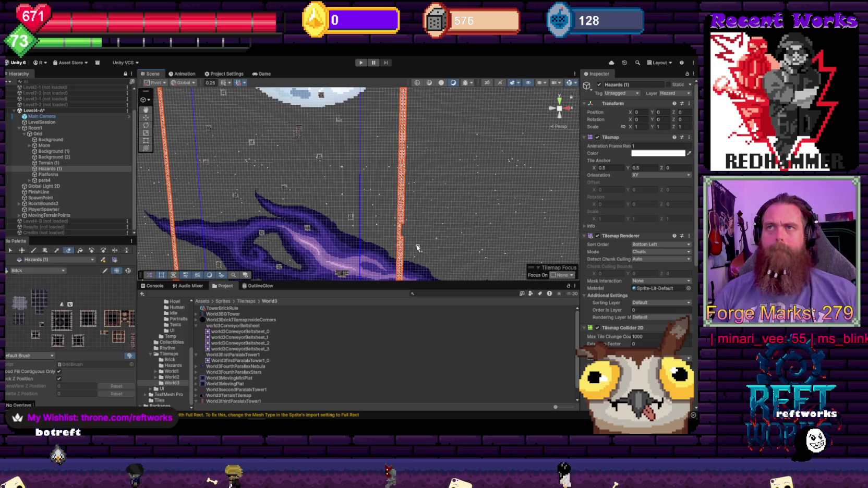
{"action": "scroll", "coordinate": [412, 229], "scroll_direction": "down", "scroll_amount": 3}
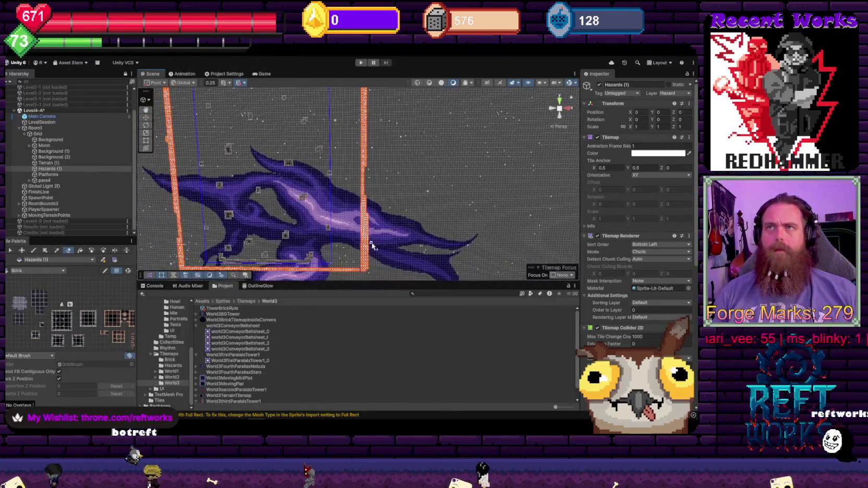
{"action": "left_click_drag", "start_coordinate": [371, 245], "coordinate": [371, 140]}
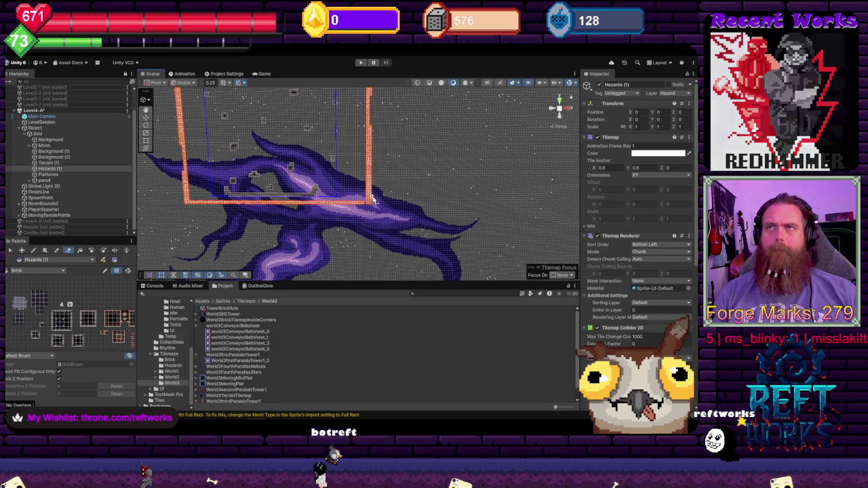
{"action": "scroll", "coordinate": [372, 177], "scroll_direction": "up", "scroll_amount": 2}
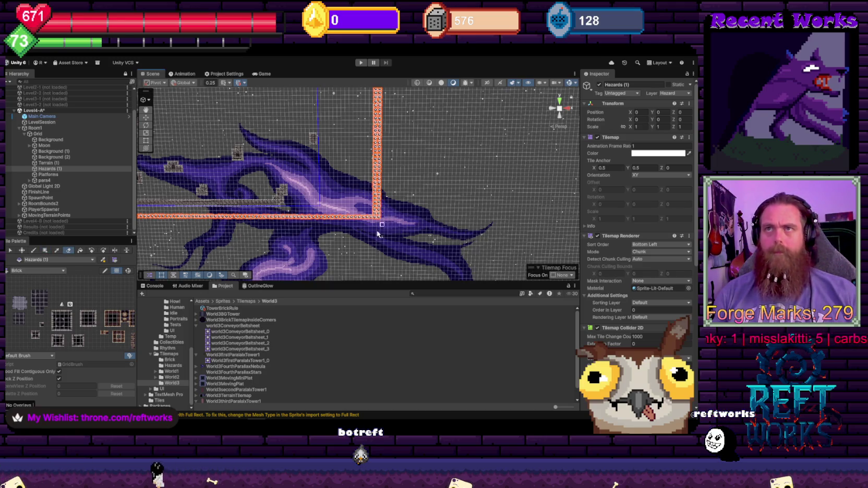
{"action": "key", "text": "f"}
{"action": "scroll", "coordinate": [377, 162], "scroll_direction": "up", "scroll_amount": 4}
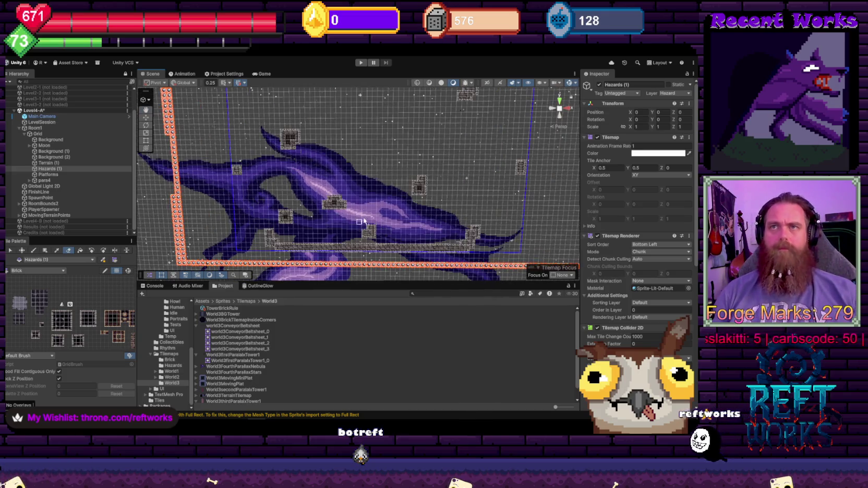
{"action": "scroll", "coordinate": [364, 221], "scroll_direction": "up", "scroll_amount": 6}
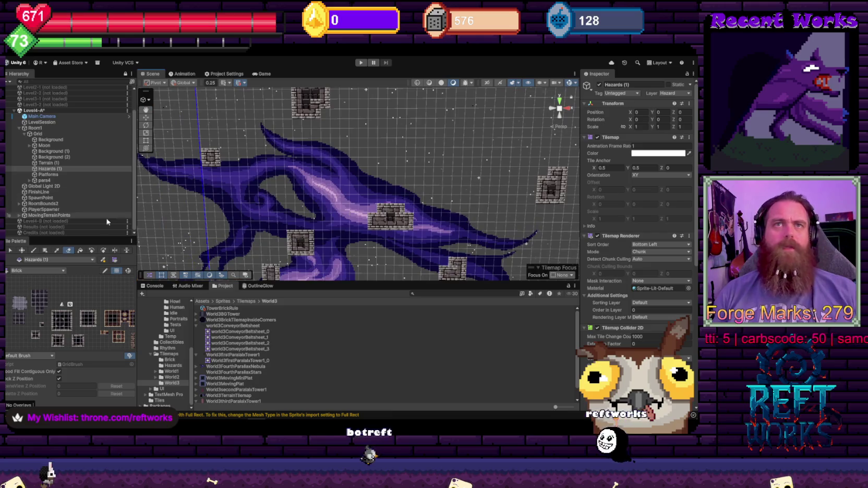
- Make Terrain (1) the active tilemap and zoom out over the level's terrain blocks
{"action": "scroll", "coordinate": [78, 328], "scroll_direction": "down", "scroll_amount": 2}
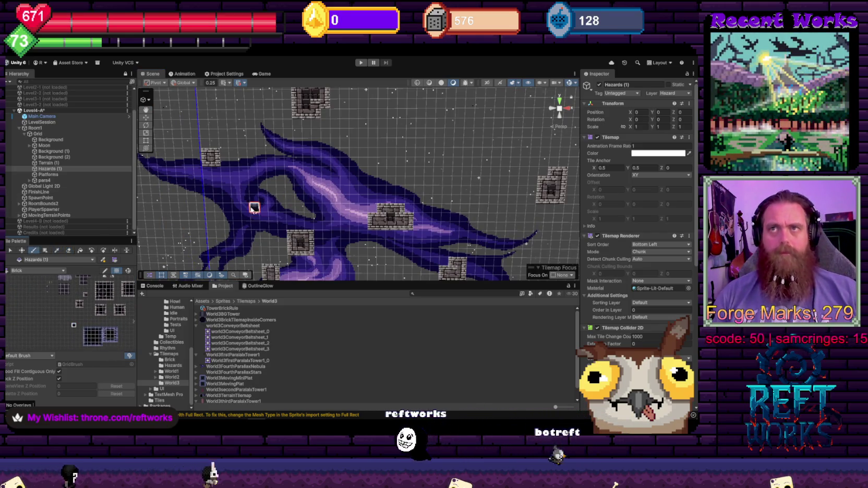
{"action": "left_click", "coordinate": [79, 251]}
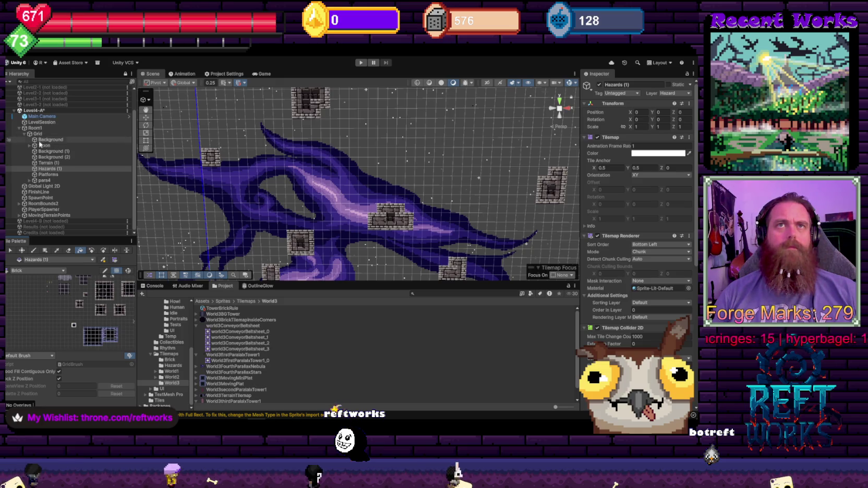
{"action": "left_click", "coordinate": [41, 163]}
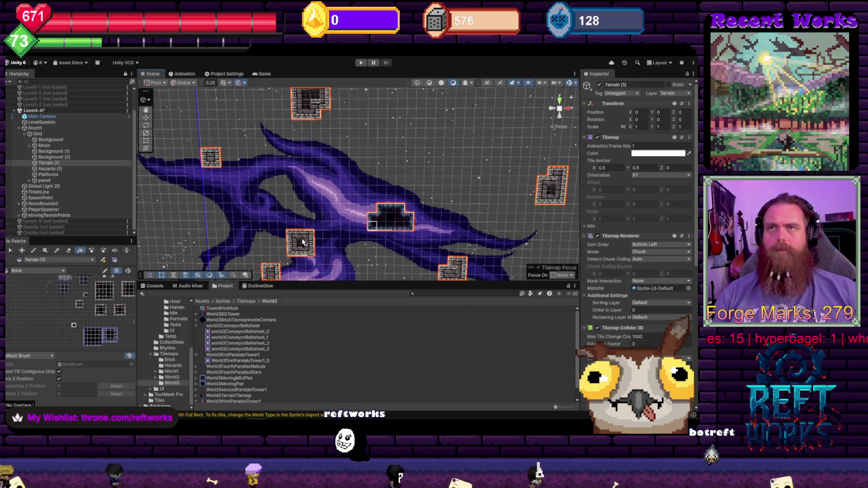
{"action": "scroll", "coordinate": [284, 172], "scroll_direction": "down", "scroll_amount": 3}
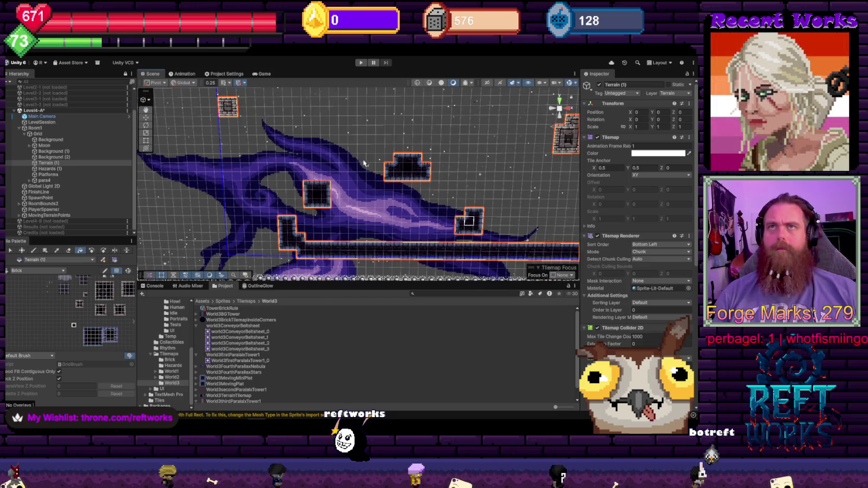
{"action": "scroll", "coordinate": [451, 138], "scroll_direction": "down", "scroll_amount": 10}
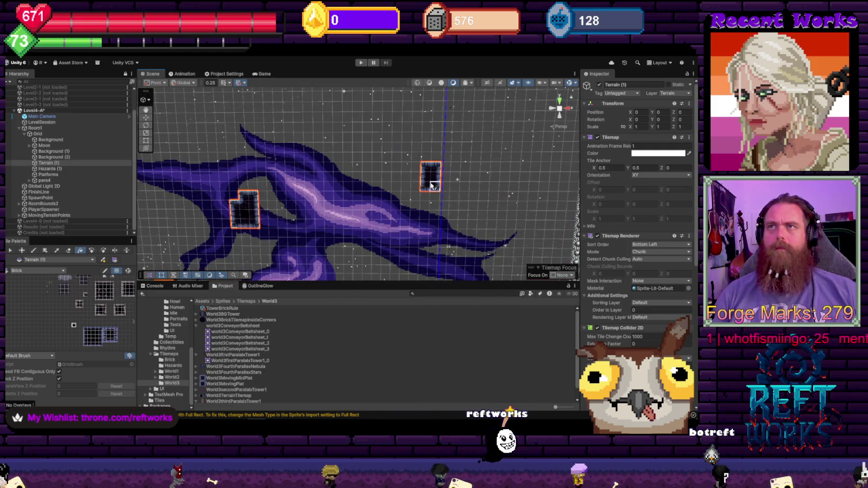
{"action": "scroll", "coordinate": [393, 242], "scroll_direction": "up", "scroll_amount": 5}
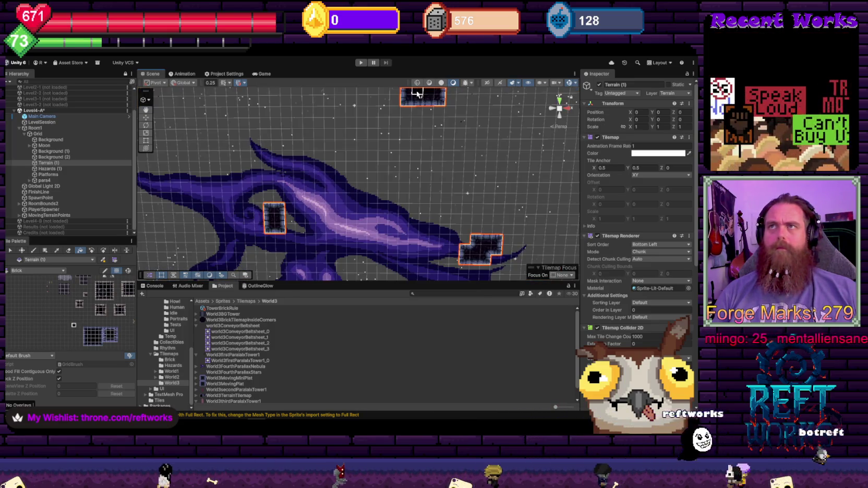
{"action": "scroll", "coordinate": [377, 136], "scroll_direction": "down", "scroll_amount": 5}
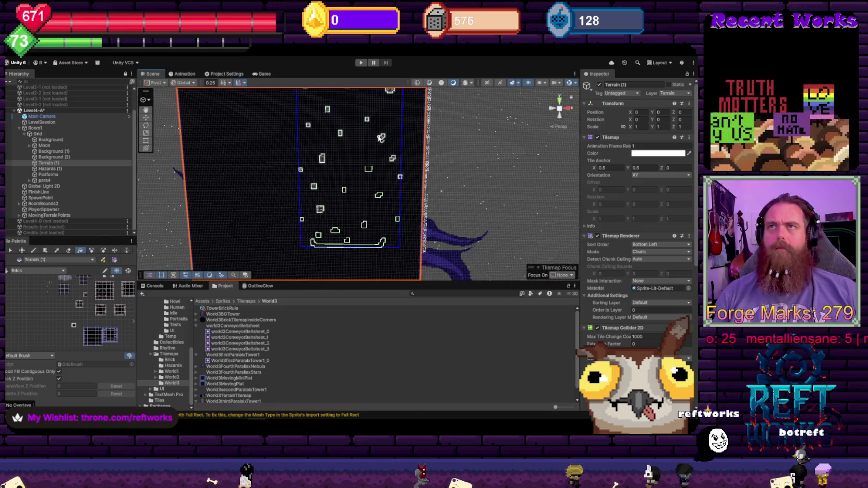
- Paint a small Terrain (1) tile among the floating blocks inside the hazard frame
{"action": "scroll", "coordinate": [350, 165], "scroll_direction": "down", "scroll_amount": 1}
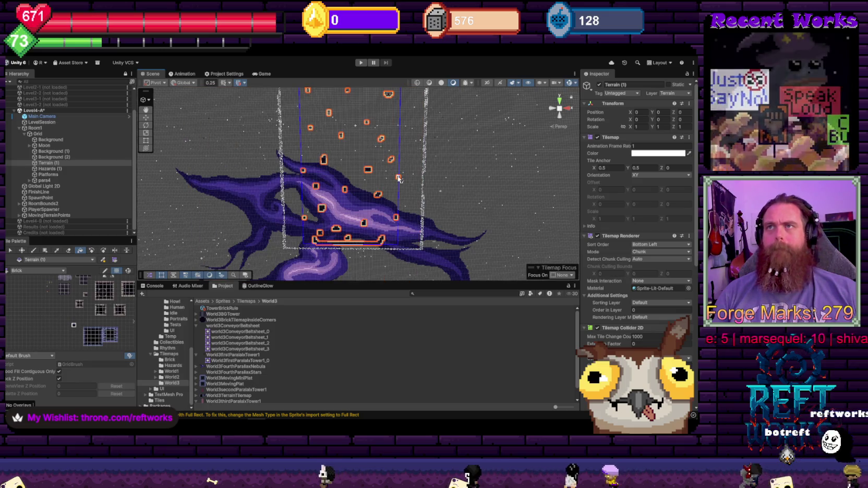
{"action": "left_click", "coordinate": [367, 133]}
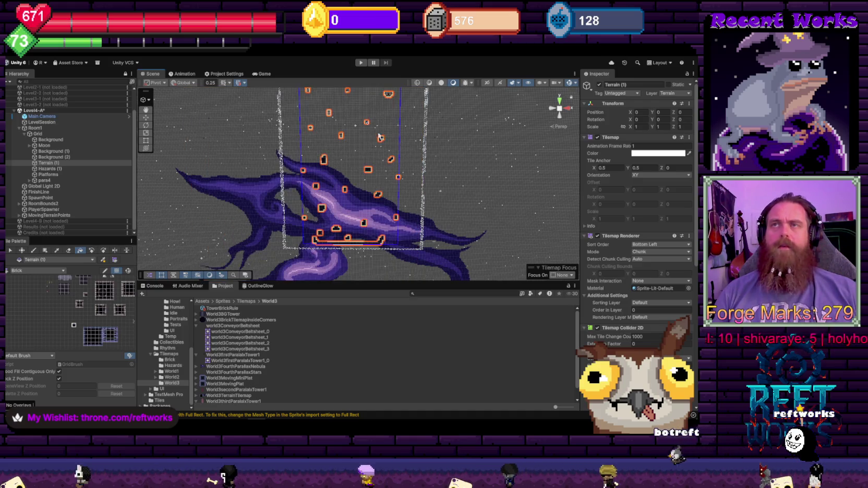
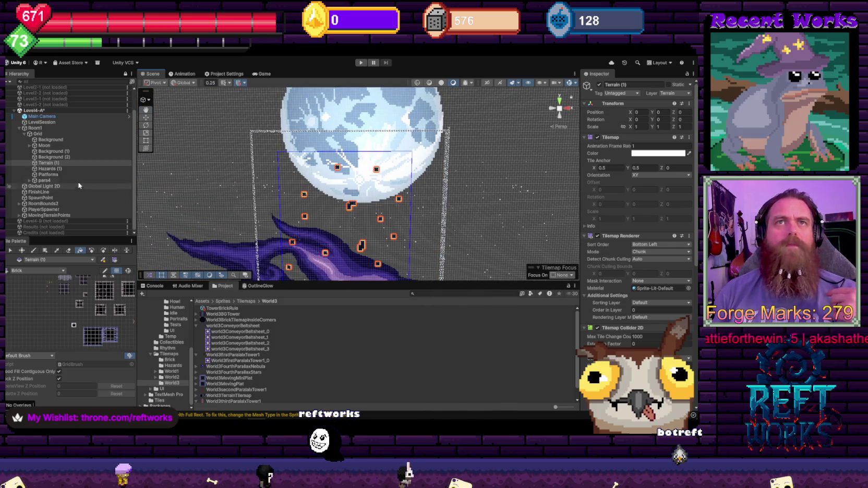
- Select Level4-A's FinishLine and check its Box Collider 2D trigger in the Scene view
{"action": "left_click", "coordinate": [48, 192]}
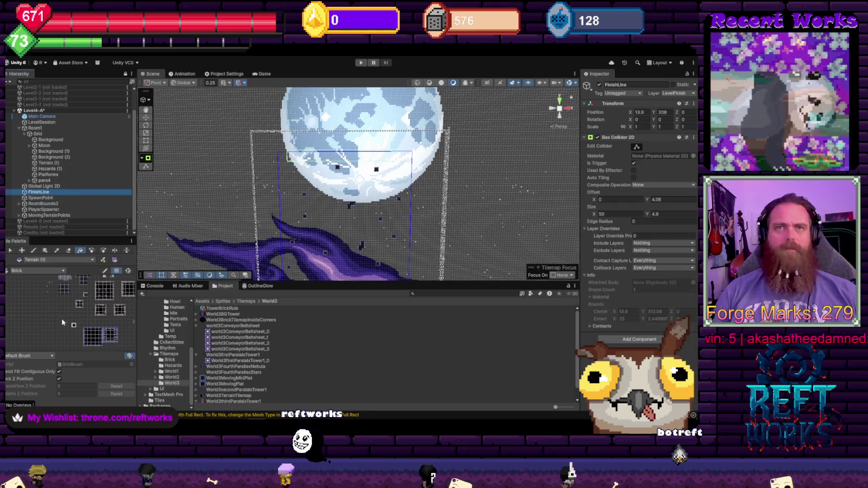
{"action": "scroll", "coordinate": [297, 180], "scroll_direction": "up", "scroll_amount": 2}
{"action": "scroll", "coordinate": [358, 183], "scroll_direction": "up", "scroll_amount": 3}
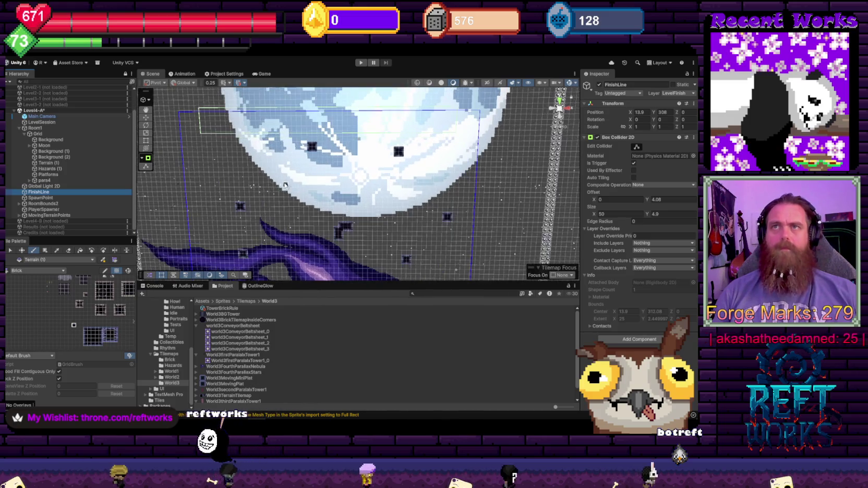
{"action": "left_click_drag", "start_coordinate": [206, 161], "coordinate": [226, 171]}
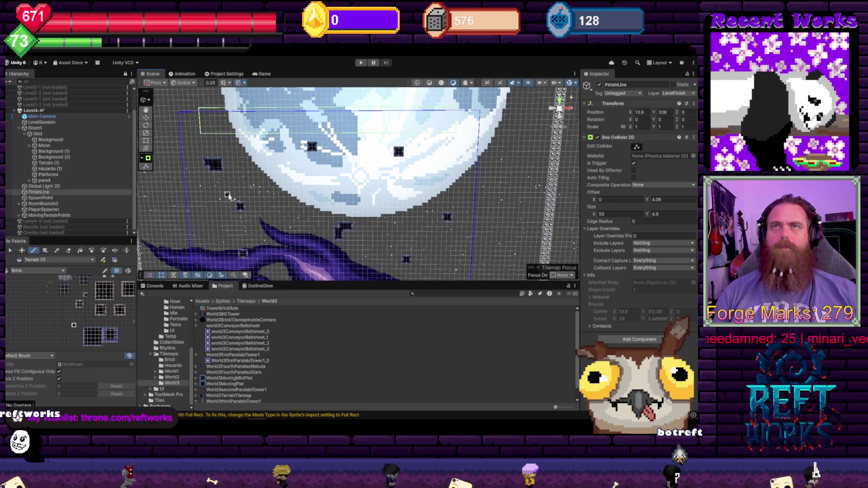
{"action": "scroll", "coordinate": [262, 180], "scroll_direction": "down", "scroll_amount": 6}
{"action": "scroll", "coordinate": [313, 191], "scroll_direction": "down", "scroll_amount": 2}
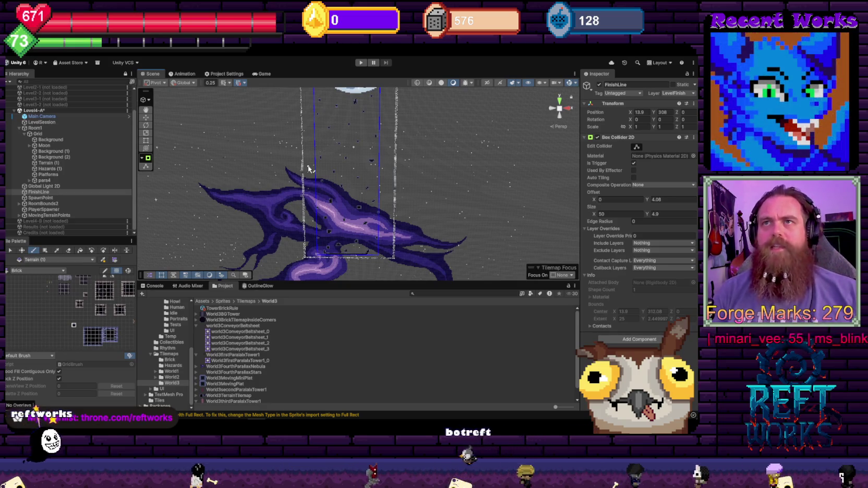
- Bring up the scene options for the unloaded Level3-2 in the Hierarchy
{"action": "scroll", "coordinate": [365, 183], "scroll_direction": "up", "scroll_amount": 3}
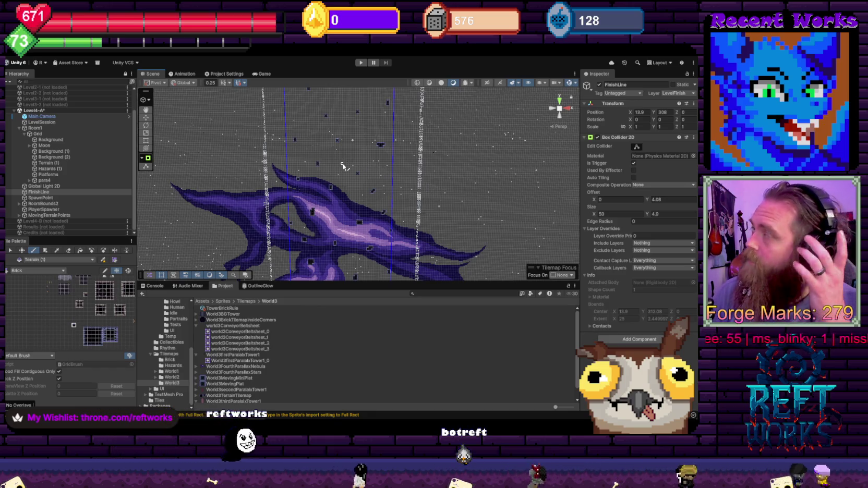
{"action": "scroll", "coordinate": [354, 172], "scroll_direction": "down", "scroll_amount": 3}
{"action": "scroll", "coordinate": [339, 193], "scroll_direction": "up", "scroll_amount": 2}
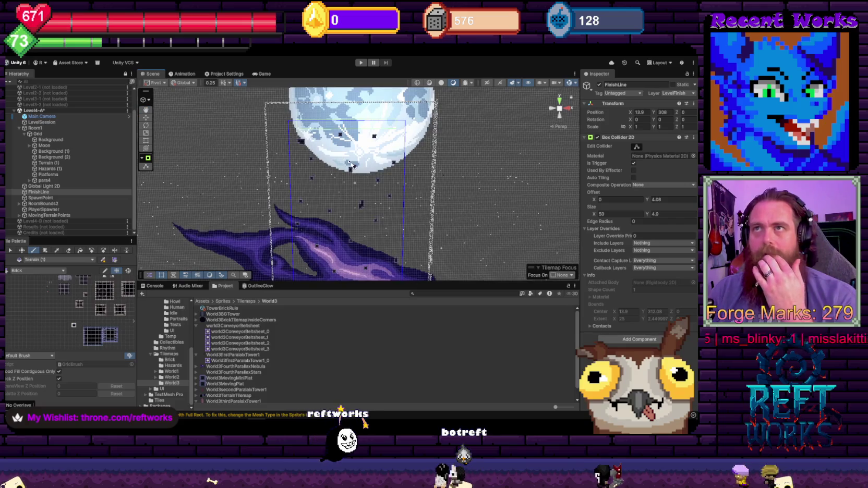
{"action": "scroll", "coordinate": [340, 172], "scroll_direction": "down", "scroll_amount": 2}
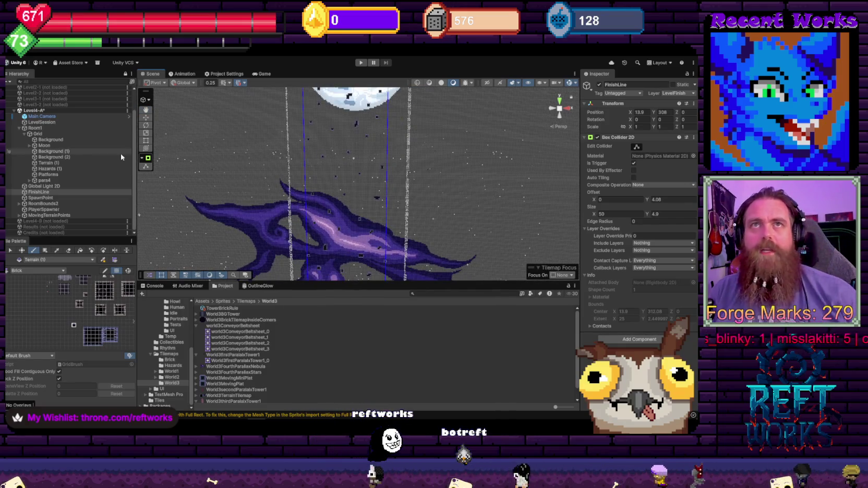
{"action": "right_click", "coordinate": [54, 105]}
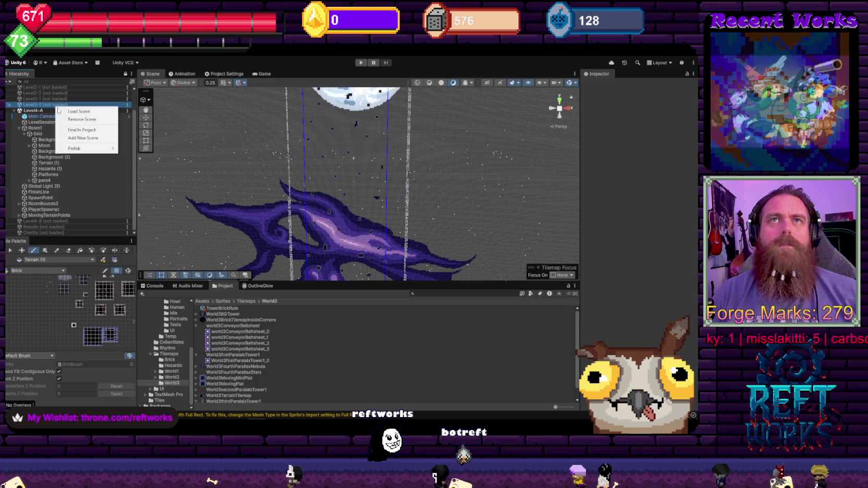
- Load the Level3-2 scene and unload Level4-A
{"action": "left_click", "coordinate": [68, 111]}
{"action": "right_click", "coordinate": [37, 192]}
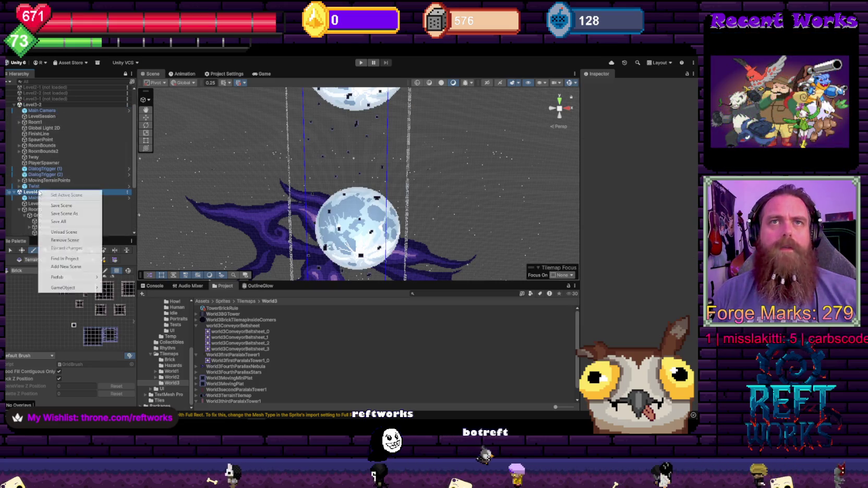
{"action": "left_click", "coordinate": [65, 232]}
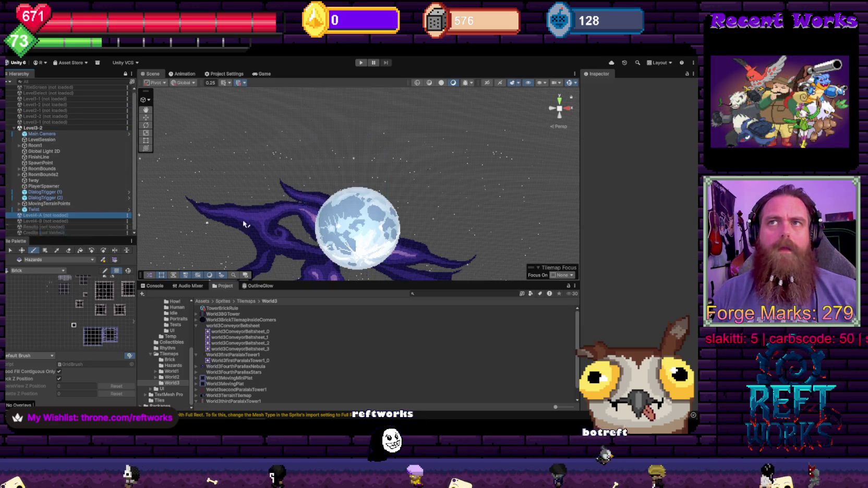
- Load Level3-1 and select its TennisBall, which has a 0.5-radius Circle Collider 2D
{"action": "scroll", "coordinate": [333, 200], "scroll_direction": "up", "scroll_amount": 5}
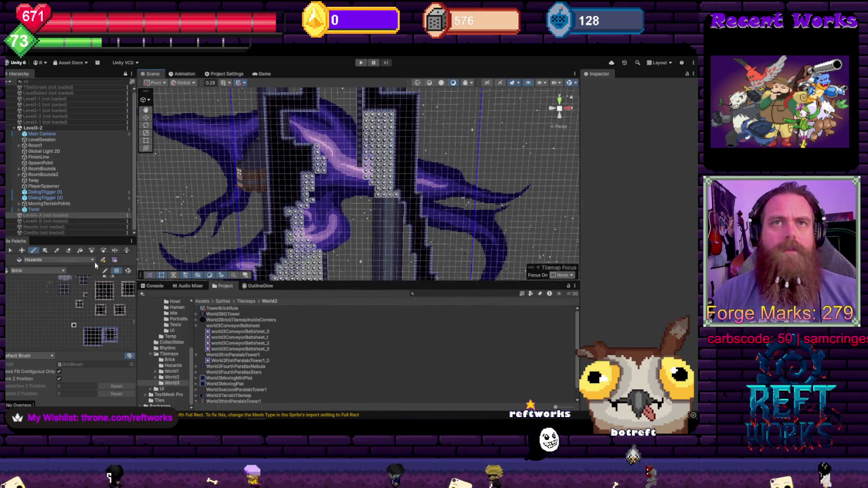
{"action": "right_click", "coordinate": [34, 122]}
{"action": "left_click", "coordinate": [57, 151]}
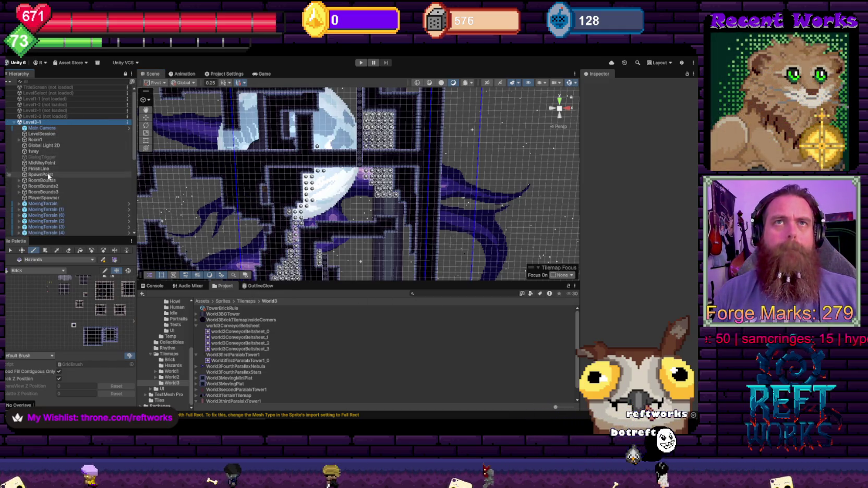
{"action": "scroll", "coordinate": [47, 173], "scroll_direction": "down", "scroll_amount": 5}
{"action": "scroll", "coordinate": [50, 177], "scroll_direction": "up", "scroll_amount": 4}
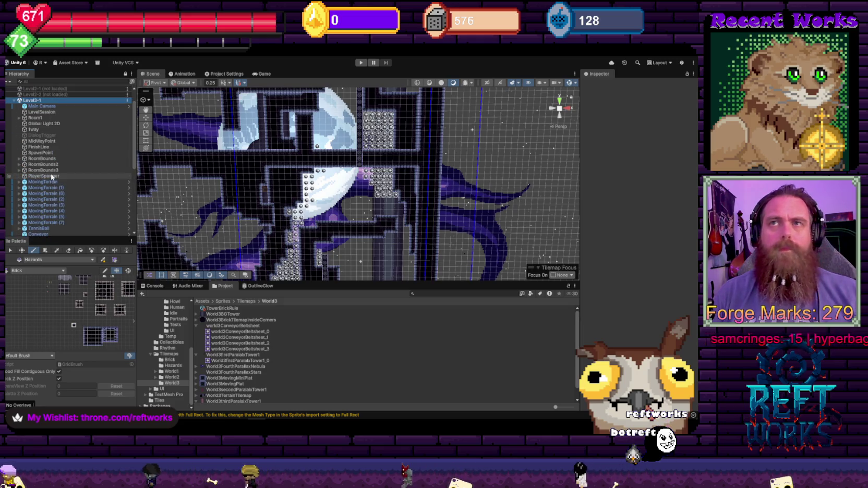
{"action": "scroll", "coordinate": [52, 178], "scroll_direction": "down", "scroll_amount": 8}
{"action": "scroll", "coordinate": [50, 176], "scroll_direction": "up", "scroll_amount": 5}
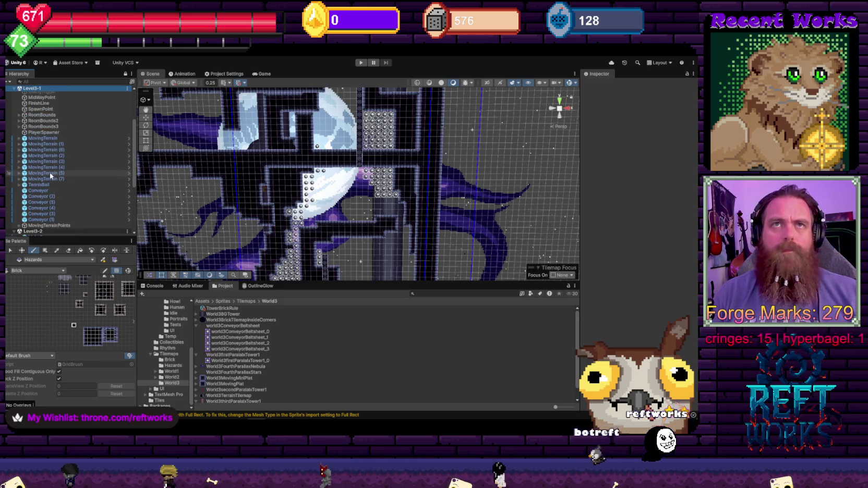
{"action": "left_click", "coordinate": [47, 186]}
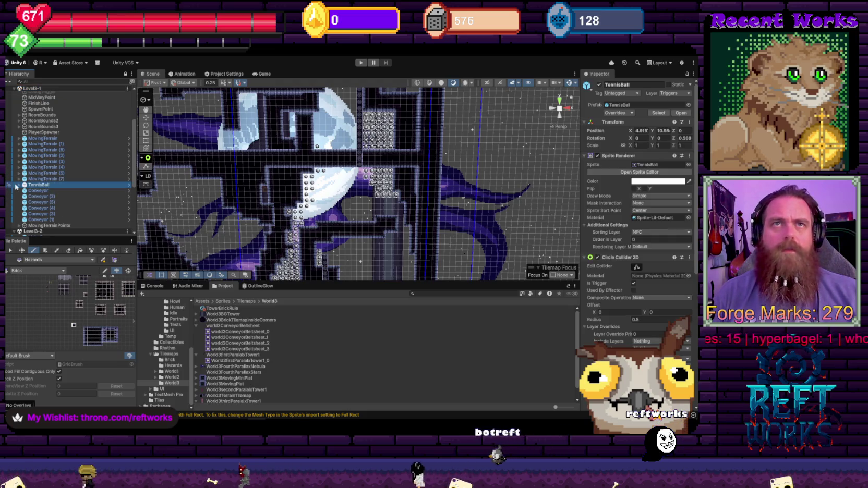
- Restrict TennisBall's Light 2D target sorting layers to Player, NPC, Terrain and TerrainBG
{"action": "scroll", "coordinate": [673, 269], "scroll_direction": "down", "scroll_amount": 5}
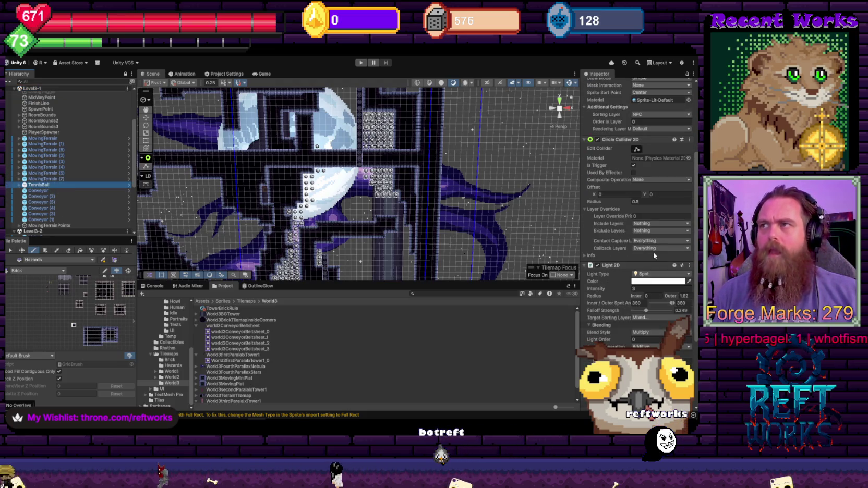
{"action": "scroll", "coordinate": [644, 245], "scroll_direction": "down", "scroll_amount": 3}
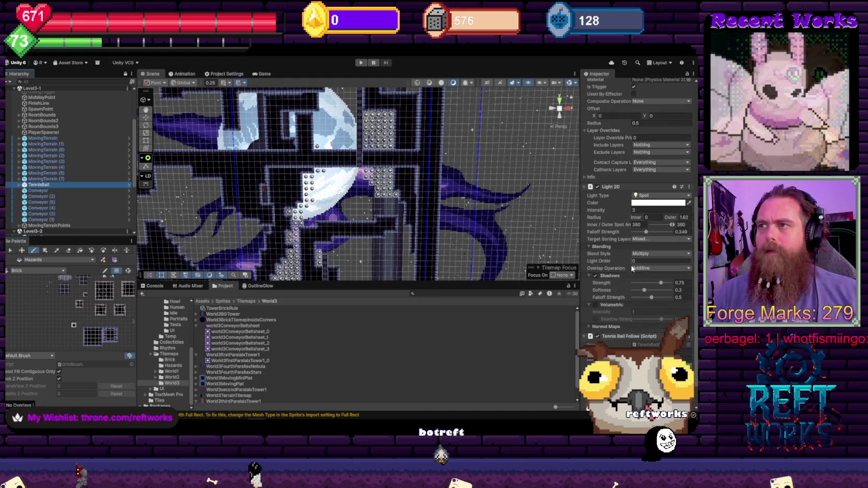
{"action": "left_click", "coordinate": [642, 242]}
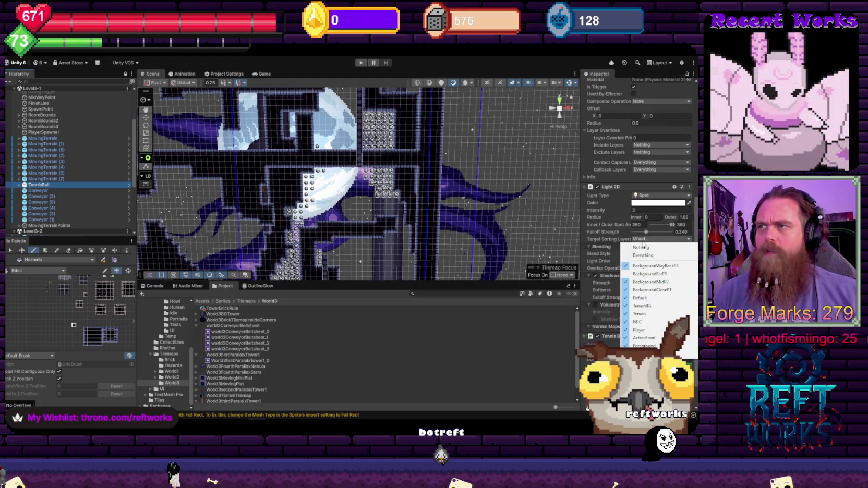
{"action": "left_click", "coordinate": [646, 267]}
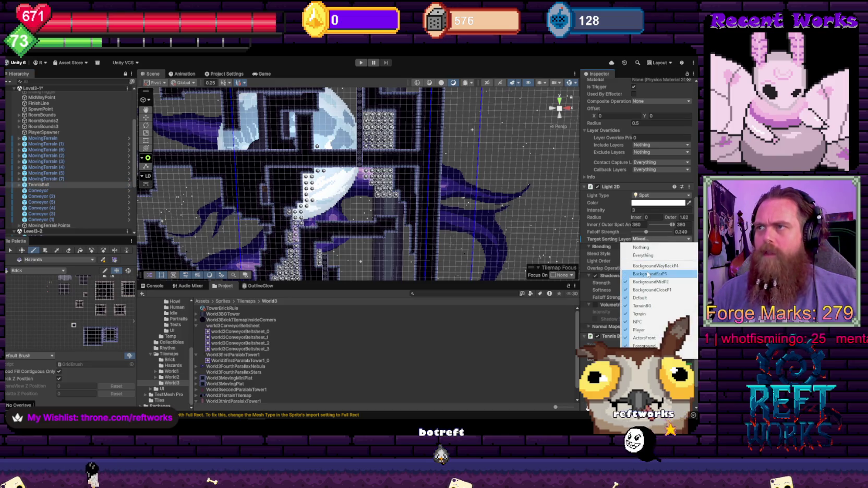
{"action": "left_click", "coordinate": [648, 249]}
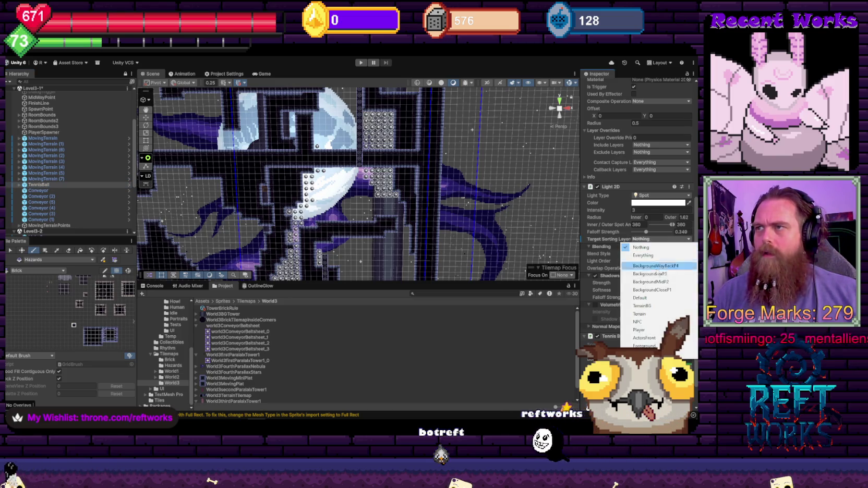
{"action": "left_click", "coordinate": [649, 329]}
{"action": "left_click", "coordinate": [646, 240]}
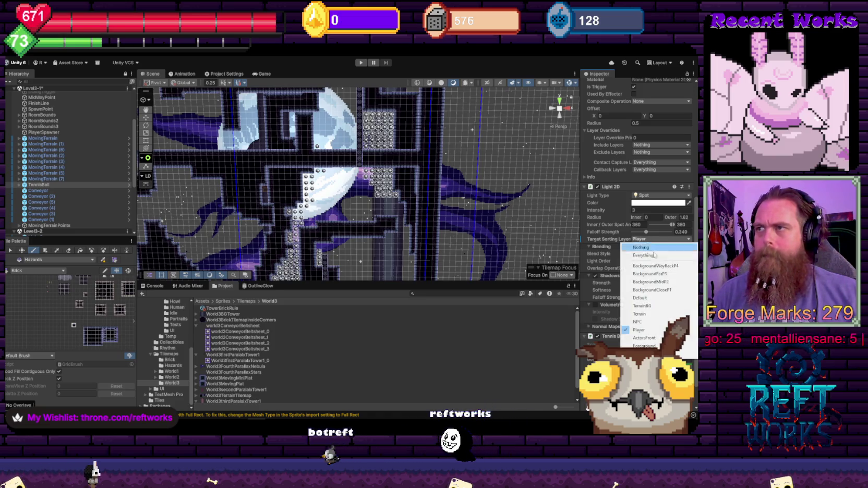
{"action": "left_click", "coordinate": [647, 321]}
{"action": "left_click", "coordinate": [646, 314]}
{"action": "left_click", "coordinate": [660, 238]}
{"action": "left_click", "coordinate": [646, 306]}
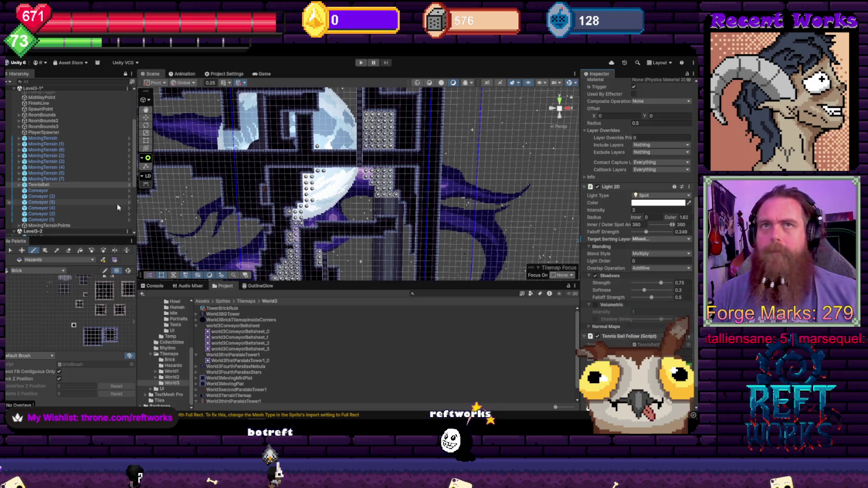
- Pick TennisBall for copying and unload the Level3-1 scene
{"action": "left_click", "coordinate": [46, 186]}
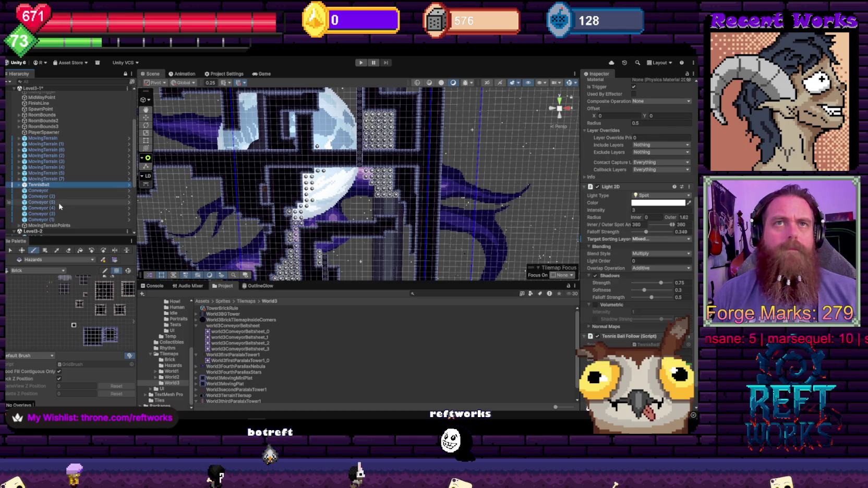
{"action": "right_click", "coordinate": [39, 90]}
{"action": "left_click", "coordinate": [78, 130]}
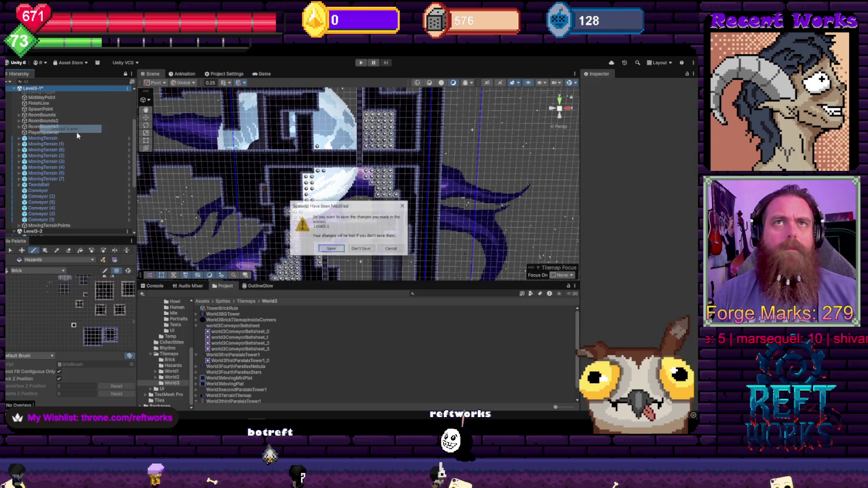
- Finish unloading Level3-1, paste TennisBall into Level3-2, and raise it into the tower
{"action": "left_click", "coordinate": [327, 249]}
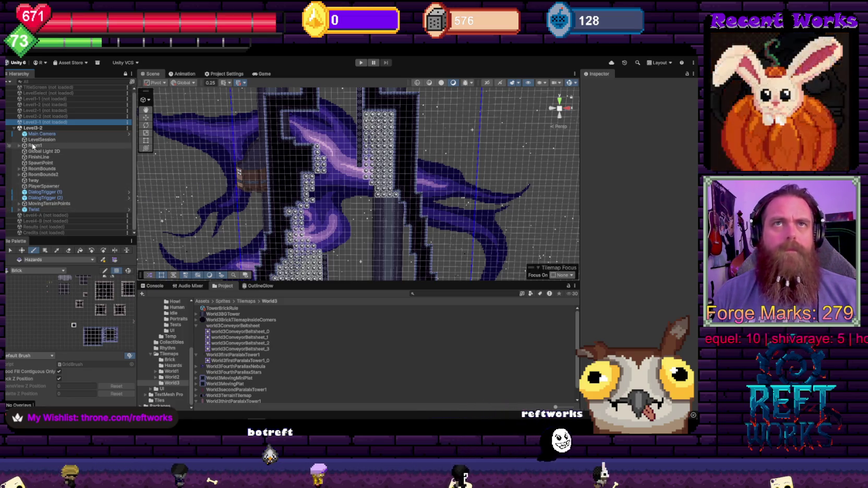
{"action": "key", "text": "ctrl+v"}
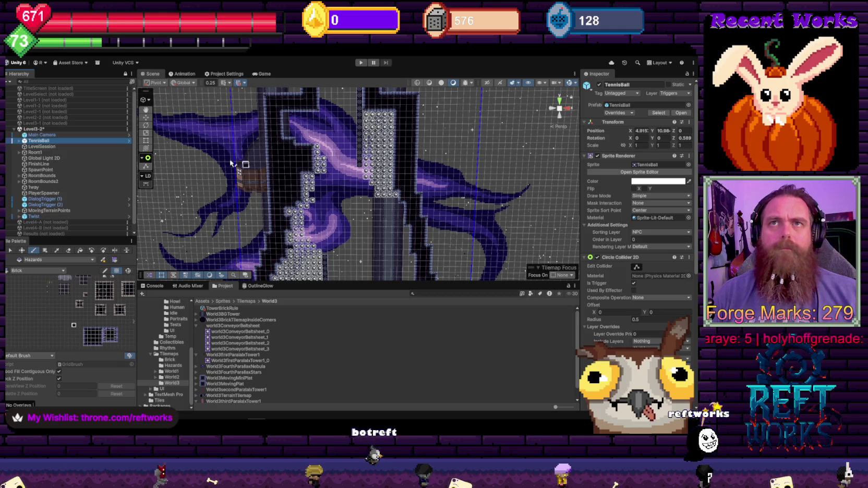
{"action": "mouse_move", "coordinate": [653, 134]}
{"action": "left_mouse_down"}
{"action": "mouse_move", "coordinate": [62, 143]}
{"action": "mouse_move", "coordinate": [13, 158]}
{"action": "left_mouse_up"}
{"action": "key", "text": "f"}
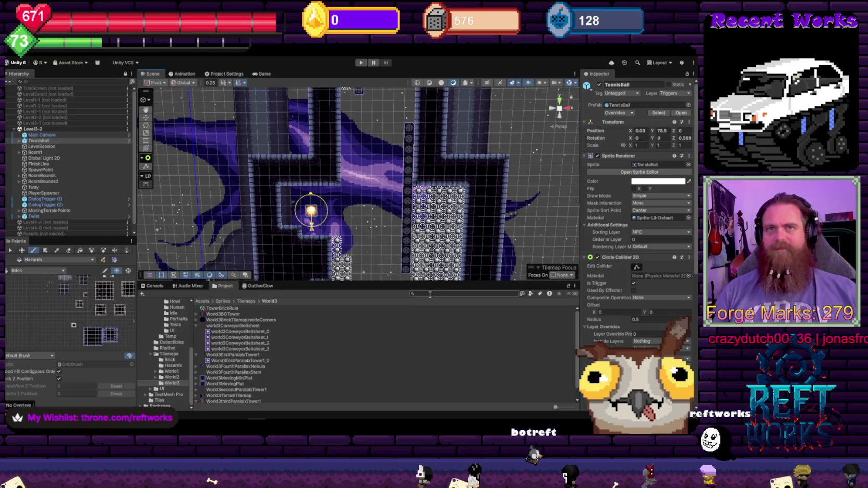
{"action": "right_click", "coordinate": [51, 100]}
- Load Level1-1, take its FogScreen object, then unload Level1-1 again
{"action": "left_click", "coordinate": [71, 120]}
{"action": "scroll", "coordinate": [52, 179], "scroll_direction": "down", "scroll_amount": 3}
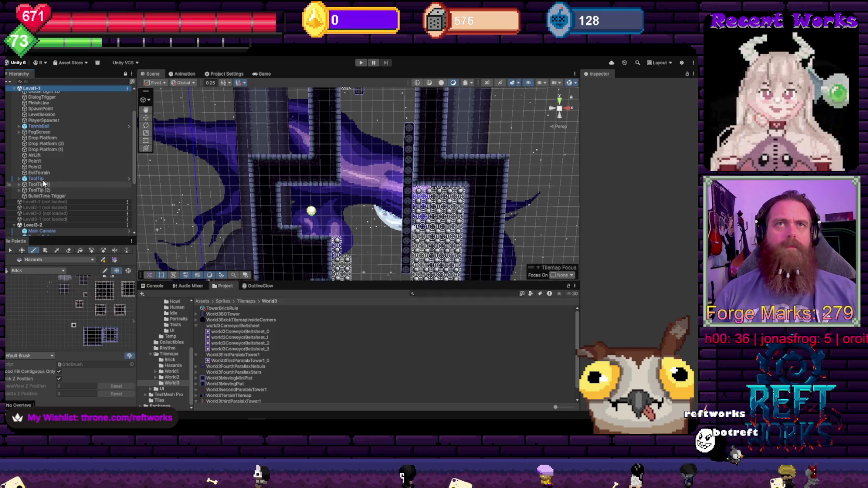
{"action": "scroll", "coordinate": [48, 193], "scroll_direction": "up", "scroll_amount": 2}
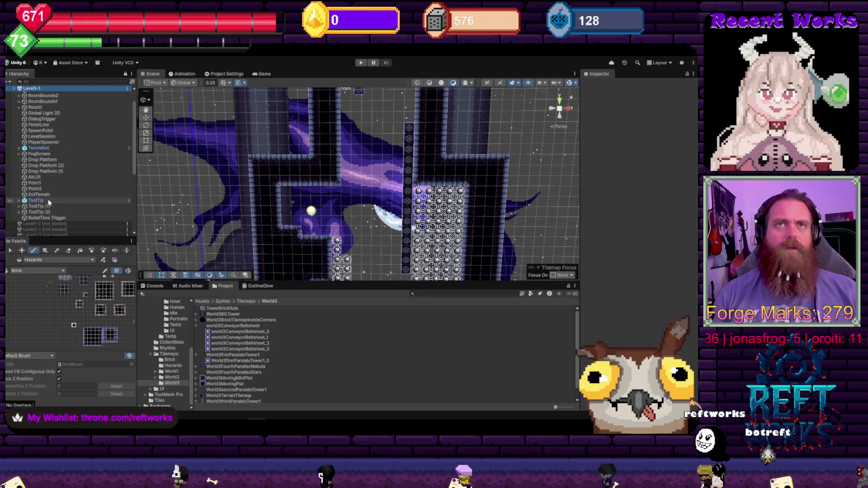
{"action": "scroll", "coordinate": [50, 137], "scroll_direction": "up", "scroll_amount": 2}
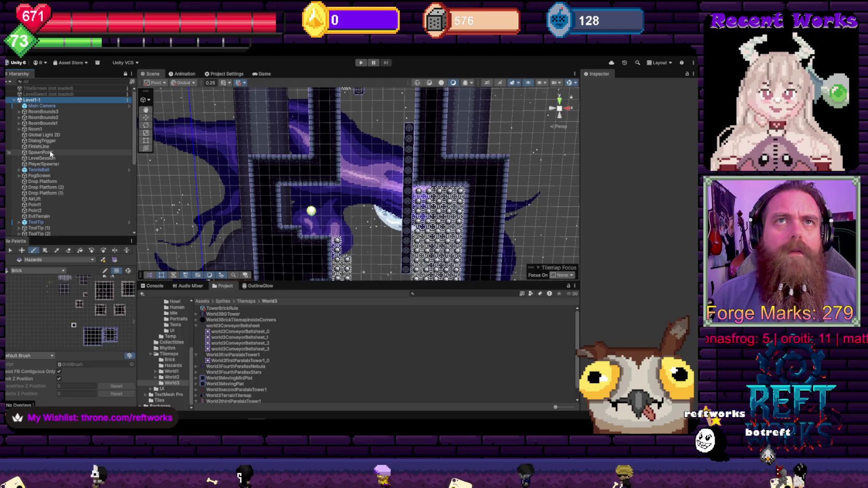
{"action": "left_click", "coordinate": [50, 177]}
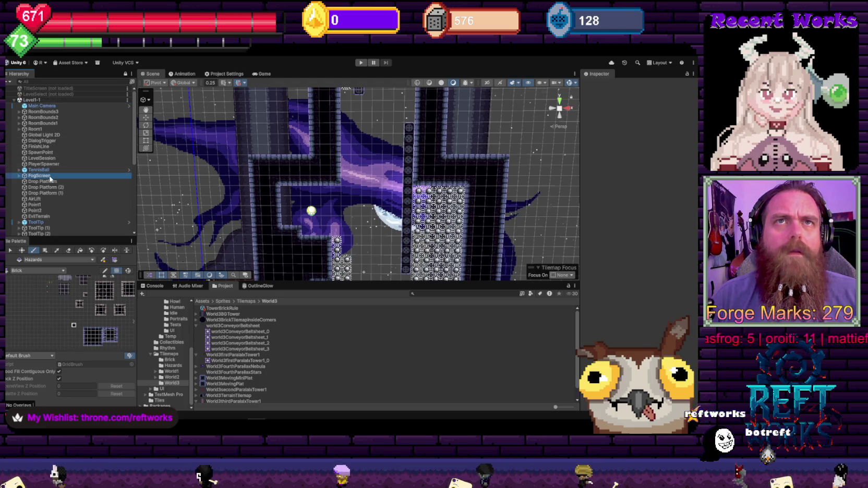
{"action": "right_click", "coordinate": [32, 100]}
{"action": "left_click", "coordinate": [54, 142]}
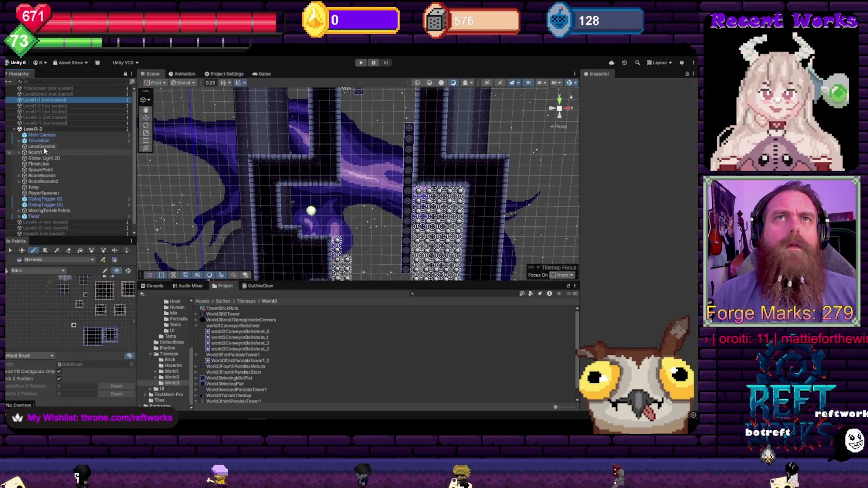
- Paste FogScreen into Level3-2 next to TennisBall and frame it
{"action": "left_click", "coordinate": [311, 211]}
{"action": "key", "text": "ctrl+v"}
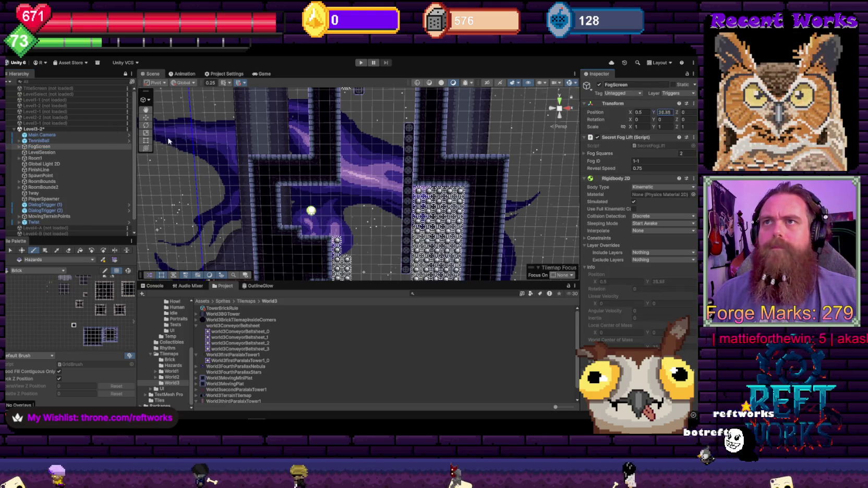
{"action": "key", "text": "f"}
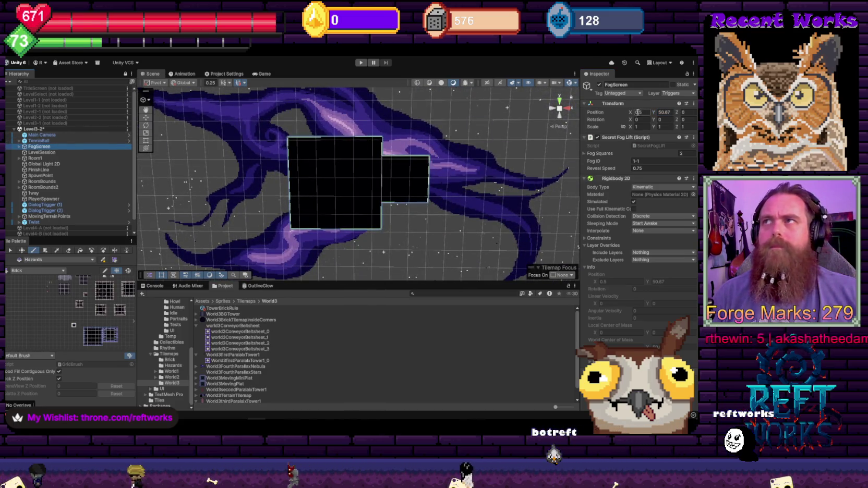
- Delete FogScreen's extra GameObject fog square child
{"action": "scroll", "coordinate": [348, 184], "scroll_direction": "down", "scroll_amount": 5}
{"action": "mouse_move", "coordinate": [428, 161]}
{"action": "left_mouse_down"}
{"action": "mouse_move", "coordinate": [312, 101]}
{"action": "mouse_move", "coordinate": [309, 230]}
{"action": "left_mouse_up"}
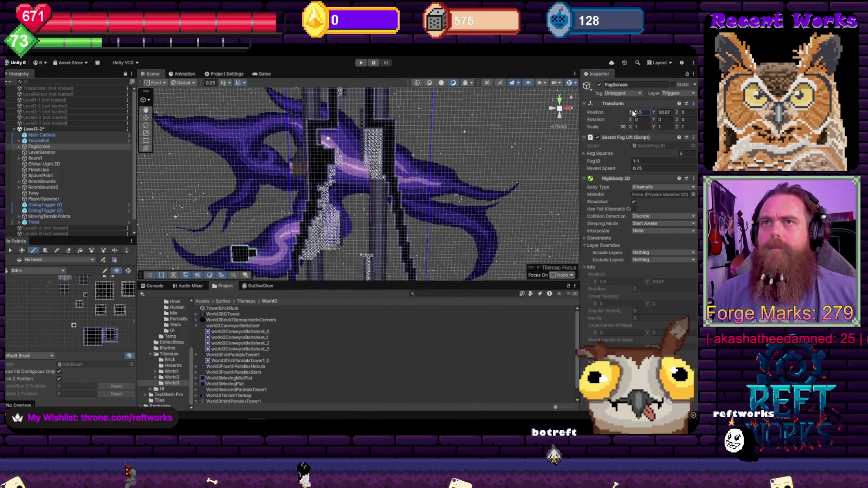
{"action": "type", "text": "25.4"}
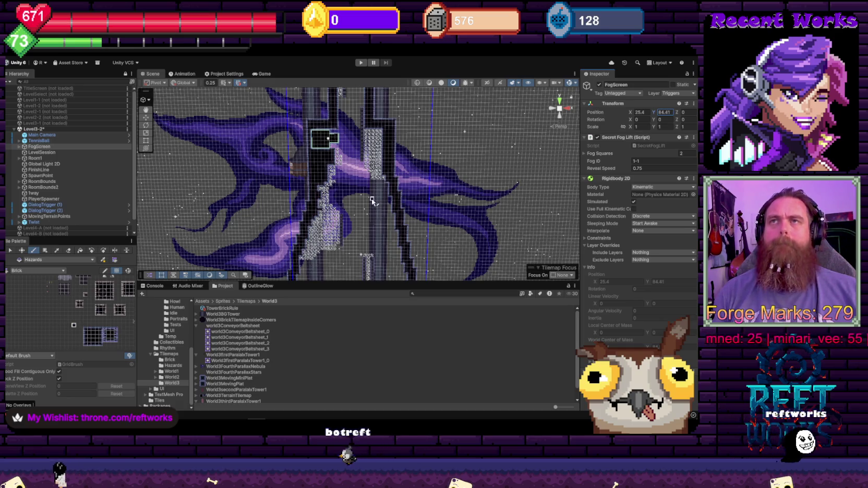
{"action": "scroll", "coordinate": [292, 157], "scroll_direction": "up", "scroll_amount": 4}
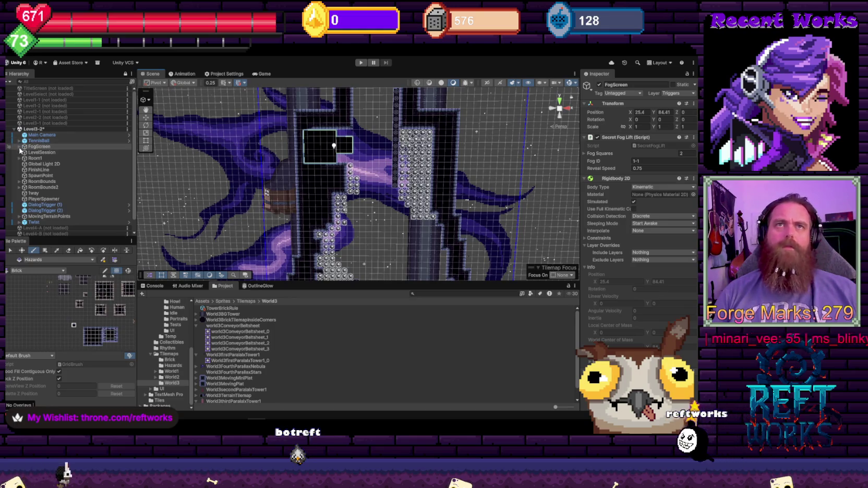
{"action": "scroll", "coordinate": [359, 164], "scroll_direction": "up", "scroll_amount": 5}
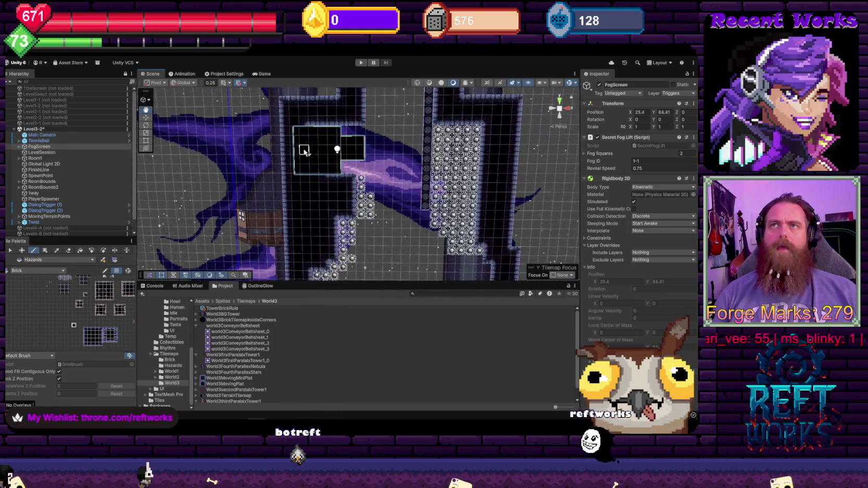
{"action": "scroll", "coordinate": [310, 184], "scroll_direction": "up", "scroll_amount": 2}
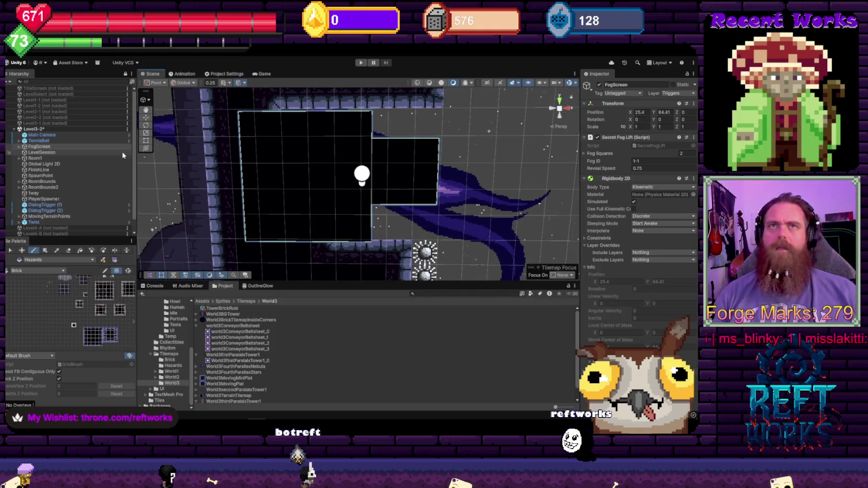
{"action": "left_click", "coordinate": [19, 147]}
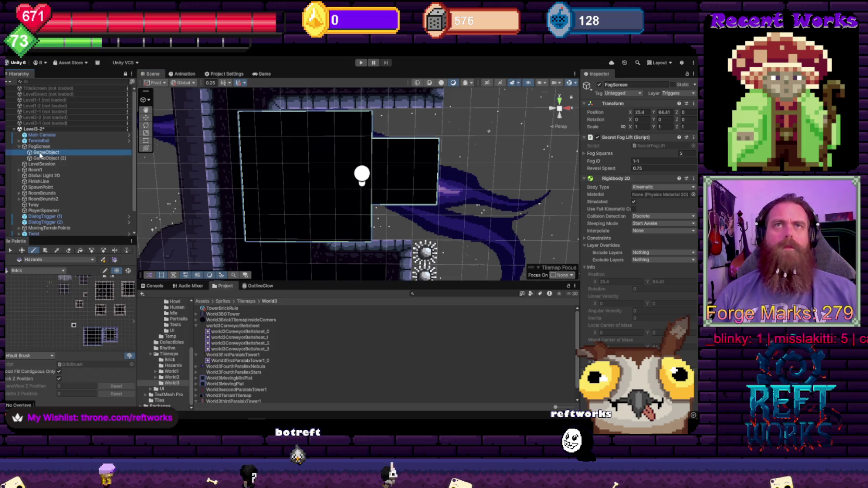
{"action": "left_click", "coordinate": [40, 152]}
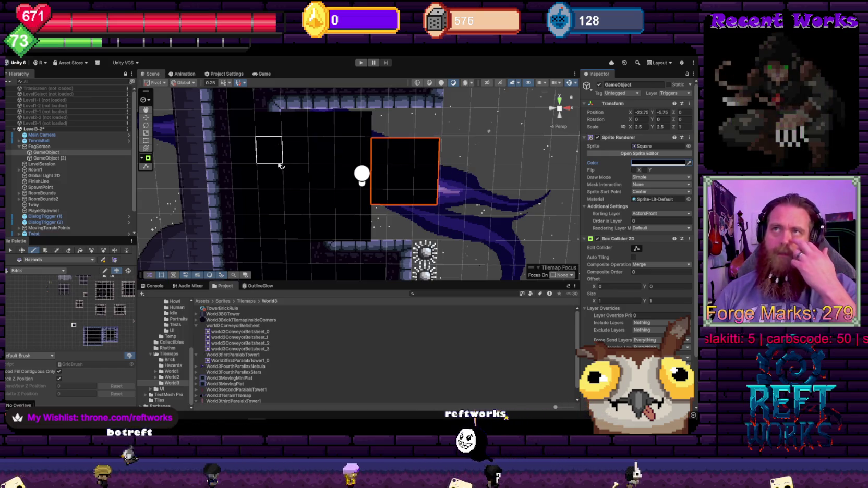
{"action": "left_click", "coordinate": [43, 153]}
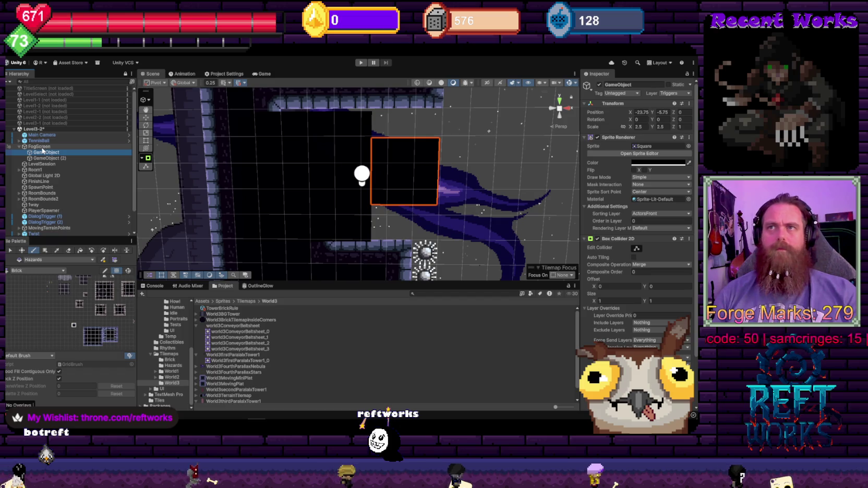
{"action": "key", "text": "Delete"}
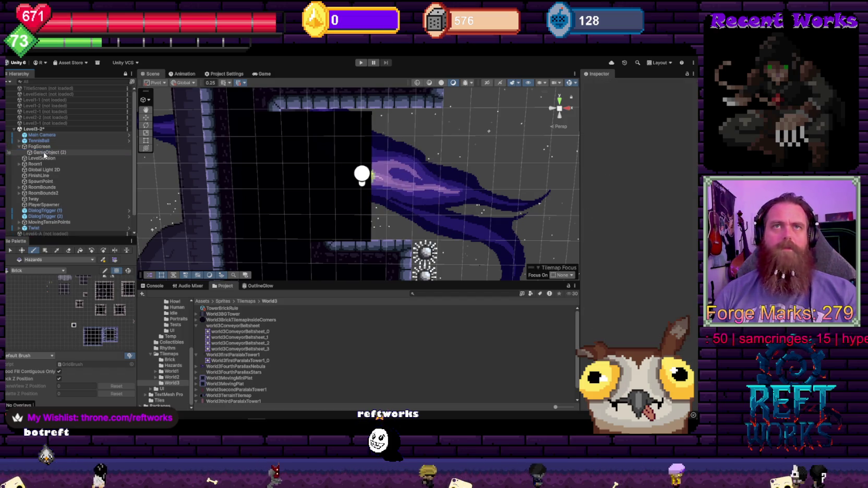
- Set FogScreen's position to X 25, Y 84.5
{"action": "left_click", "coordinate": [78, 147]}
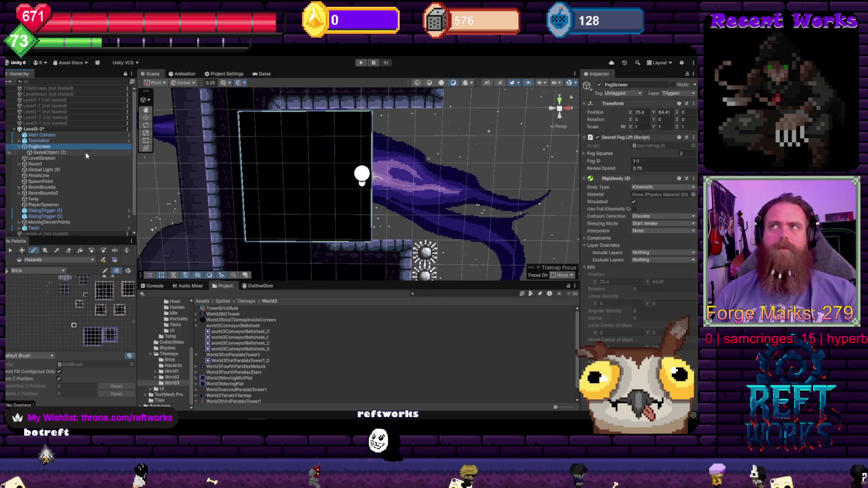
{"action": "left_click", "coordinate": [645, 112]}
{"action": "key", "text": "BackSpace"}
{"action": "key", "text": "BackSpace"}
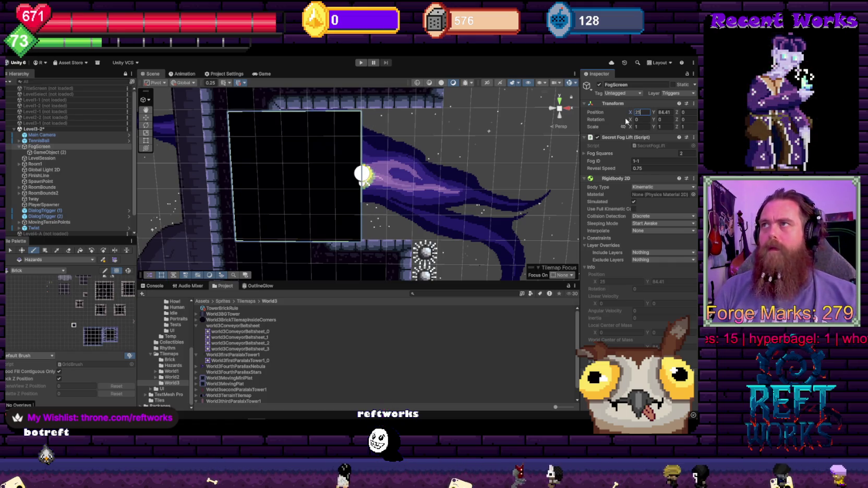
{"action": "left_click", "coordinate": [662, 113]}
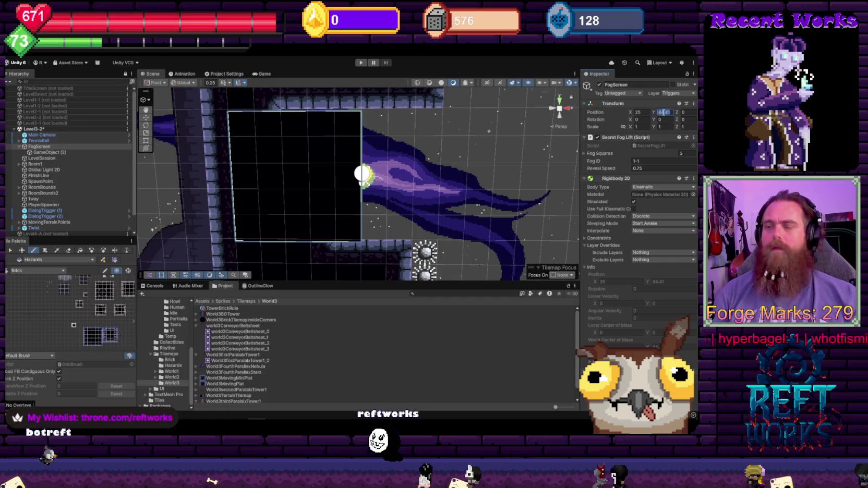
{"action": "type", "text": "85"}
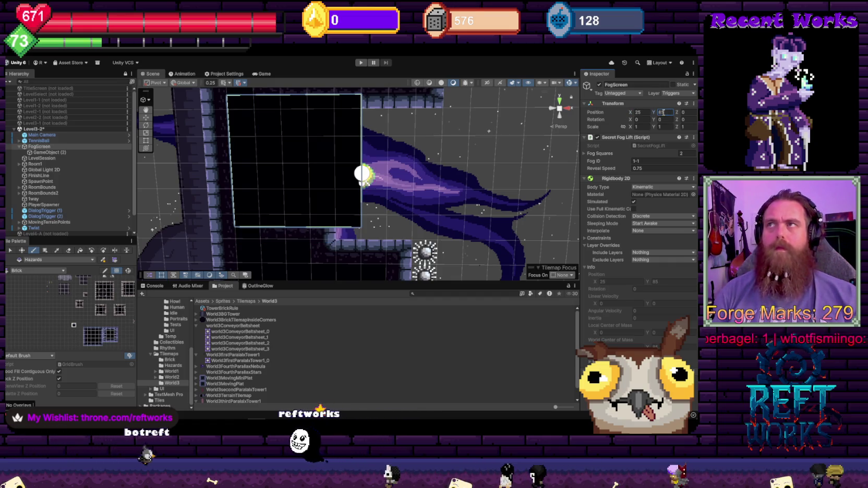
{"action": "key", "text": "BackSpace"}
{"action": "type", "text": "4.5"}
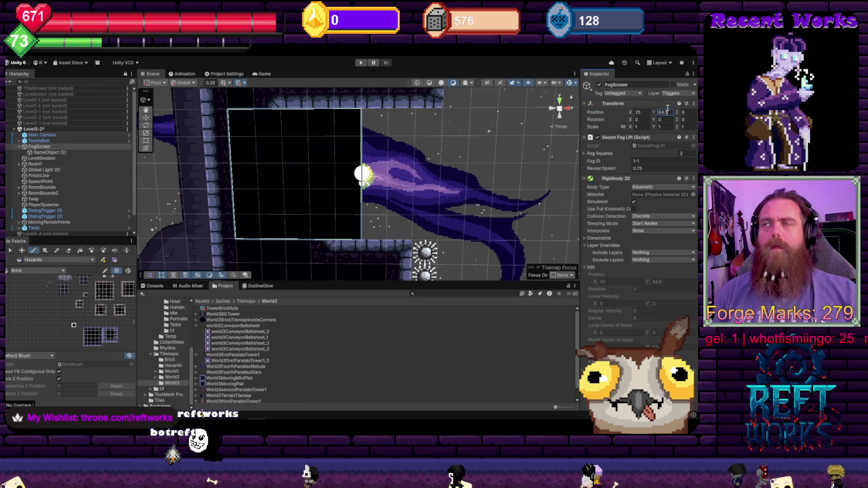
- Nest FogScreen under Room1 in the Hierarchy
{"action": "mouse_move", "coordinate": [461, 121]}
{"action": "left_mouse_down"}
{"action": "mouse_move", "coordinate": [132, 129]}
{"action": "mouse_move", "coordinate": [146, 121]}
{"action": "left_mouse_up"}
{"action": "left_click", "coordinate": [146, 118]}
{"action": "left_click", "coordinate": [223, 82]}
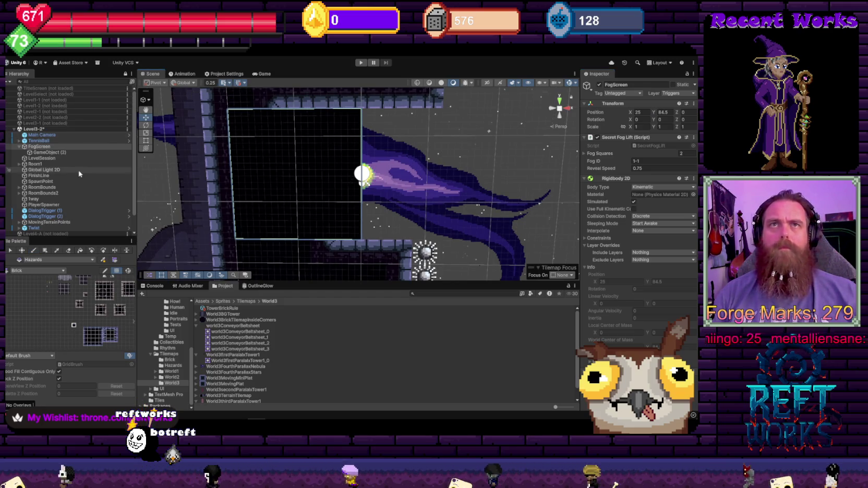
{"action": "left_click", "coordinate": [40, 149]}
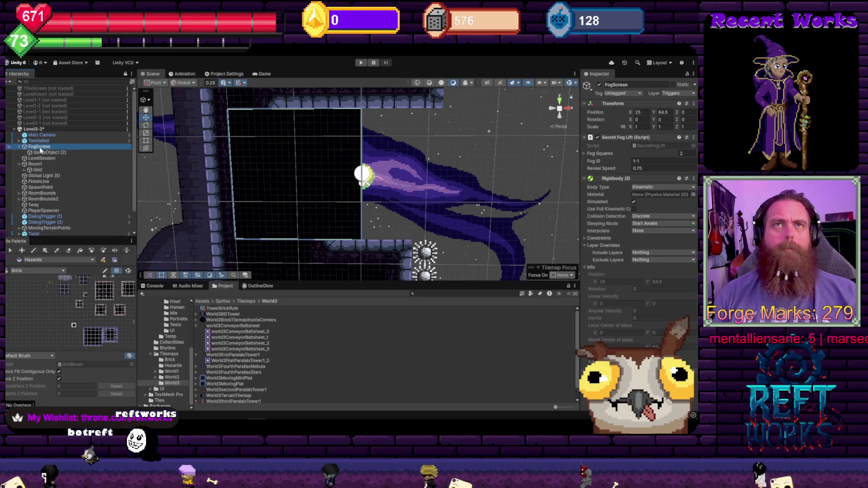
{"action": "mouse_move", "coordinate": [40, 149]}
{"action": "left_mouse_down"}
{"action": "mouse_move", "coordinate": [38, 173]}
{"action": "mouse_move", "coordinate": [38, 158]}
{"action": "left_mouse_up"}
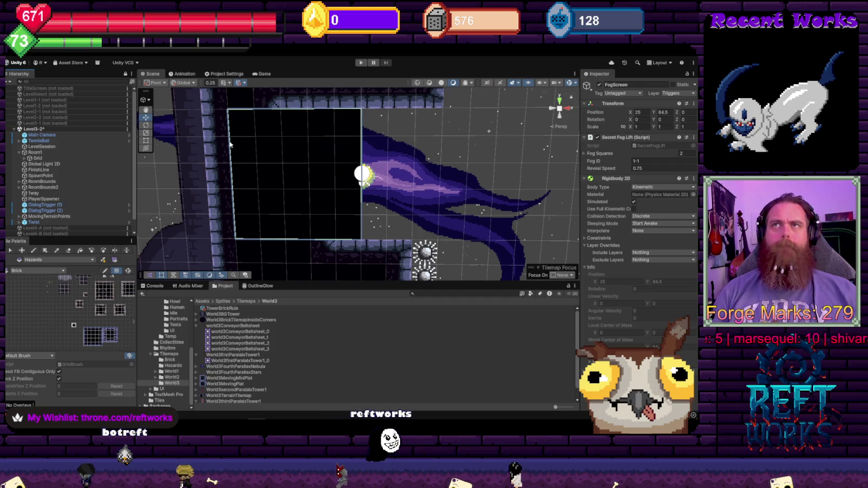
{"action": "left_click", "coordinate": [23, 158]}
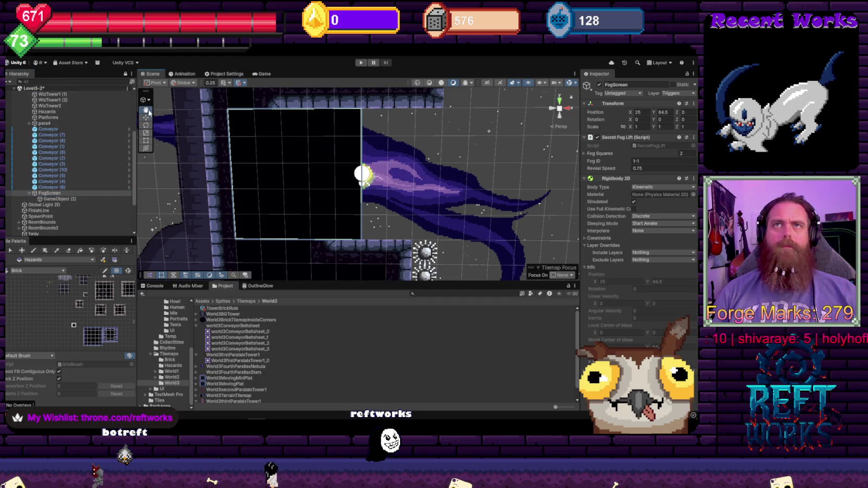
- Move FogScreen to X -1, Y 78.5 in the Scene view
{"action": "scroll", "coordinate": [315, 179], "scroll_direction": "down", "scroll_amount": 5}
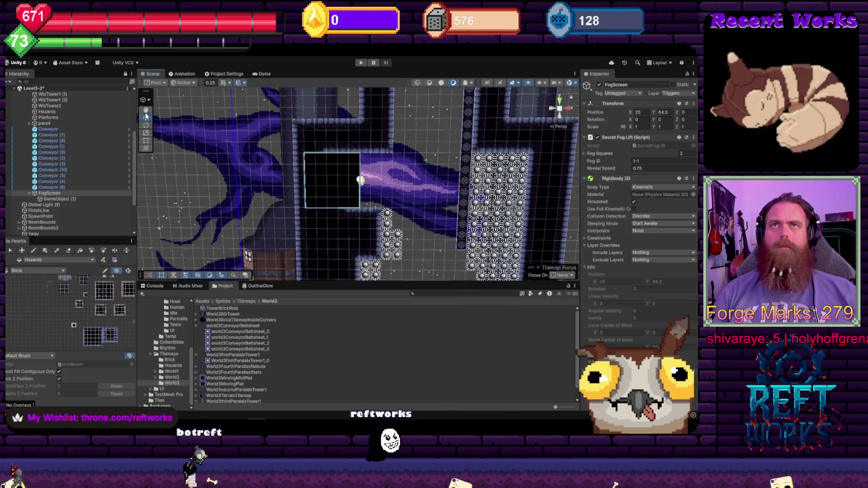
{"action": "scroll", "coordinate": [428, 160], "scroll_direction": "down", "scroll_amount": 3}
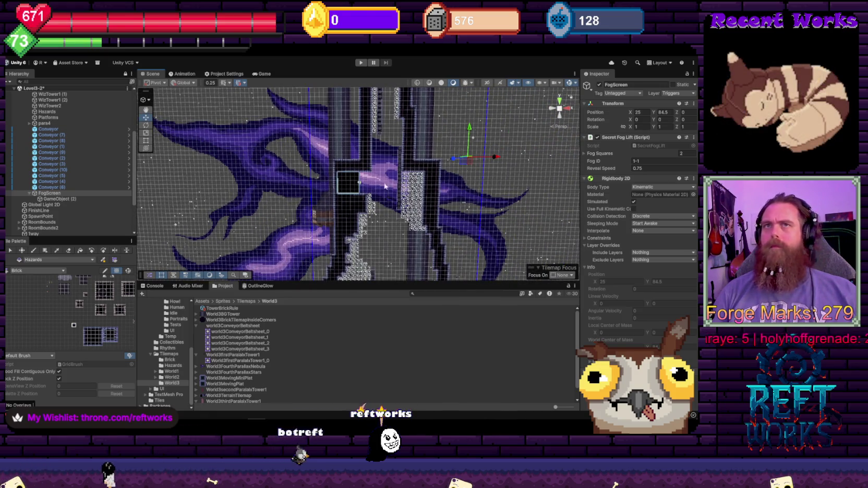
{"action": "left_click", "coordinate": [58, 199]}
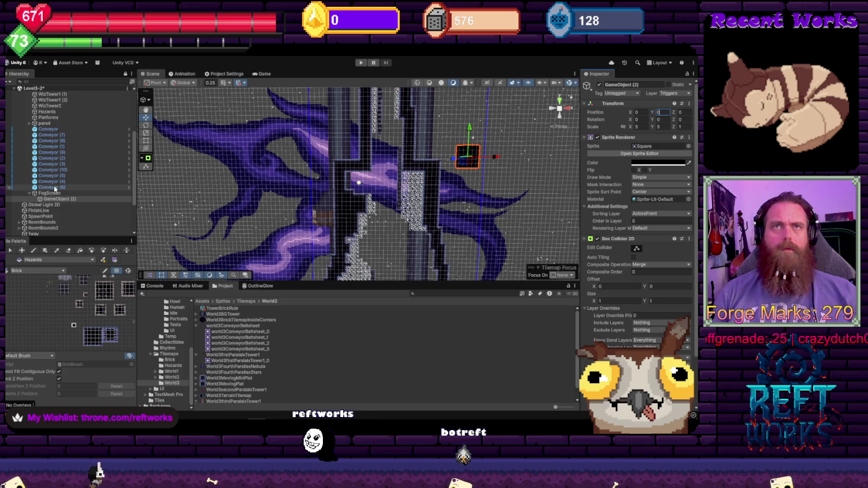
{"action": "left_click", "coordinate": [115, 192]}
{"action": "left_click_drag", "start_coordinate": [490, 160], "coordinate": [379, 160]}
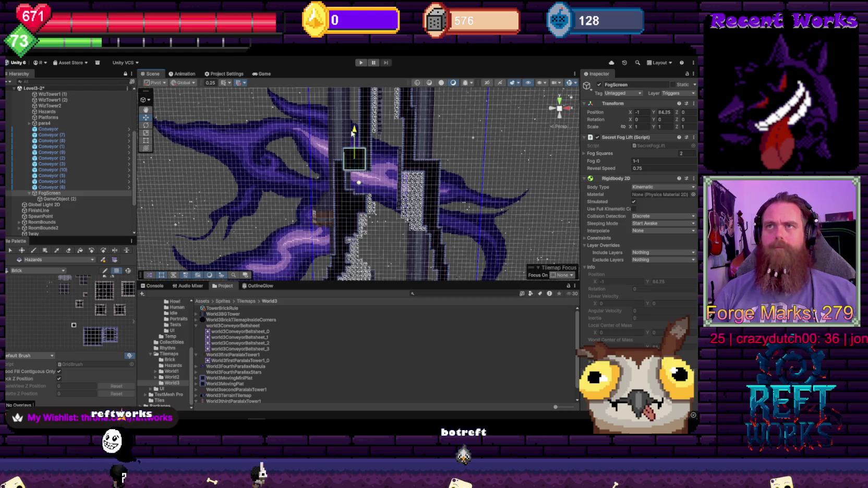
{"action": "left_click_drag", "start_coordinate": [353, 131], "coordinate": [353, 156]}
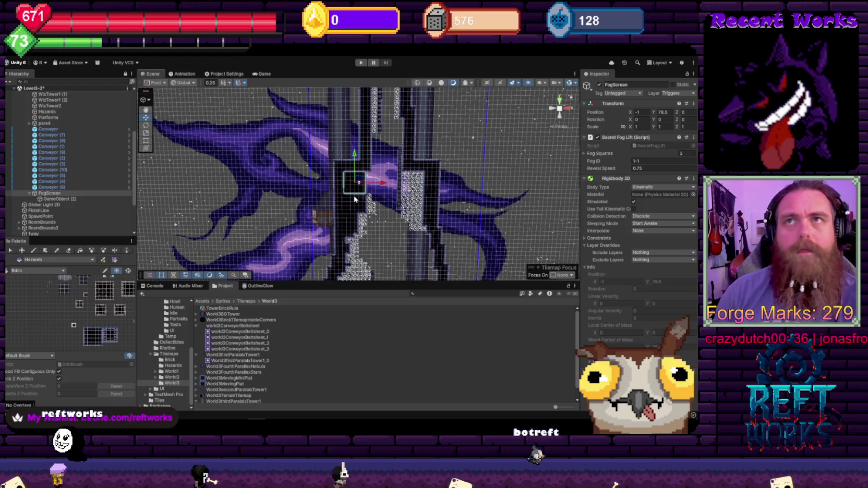
- Set the fog square GameObject (2)'s Scale X to 6
{"action": "scroll", "coordinate": [354, 199], "scroll_direction": "up", "scroll_amount": 3}
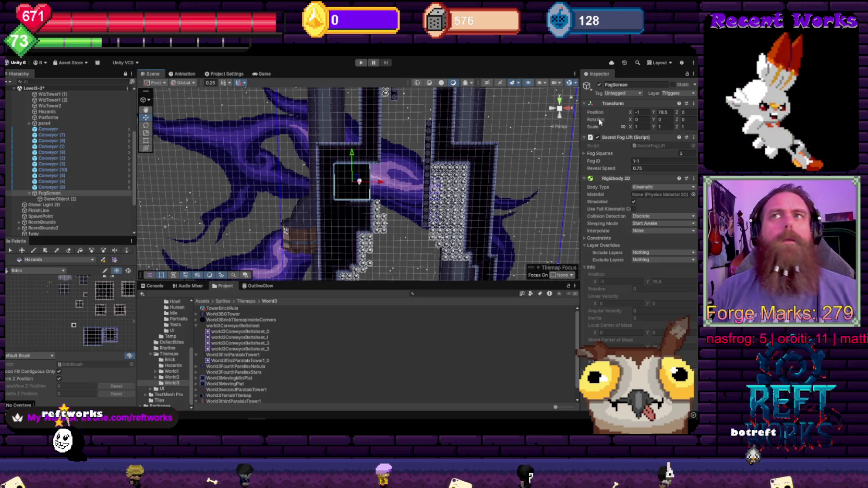
{"action": "scroll", "coordinate": [360, 190], "scroll_direction": "up", "scroll_amount": 3}
{"action": "scroll", "coordinate": [376, 179], "scroll_direction": "down", "scroll_amount": 1}
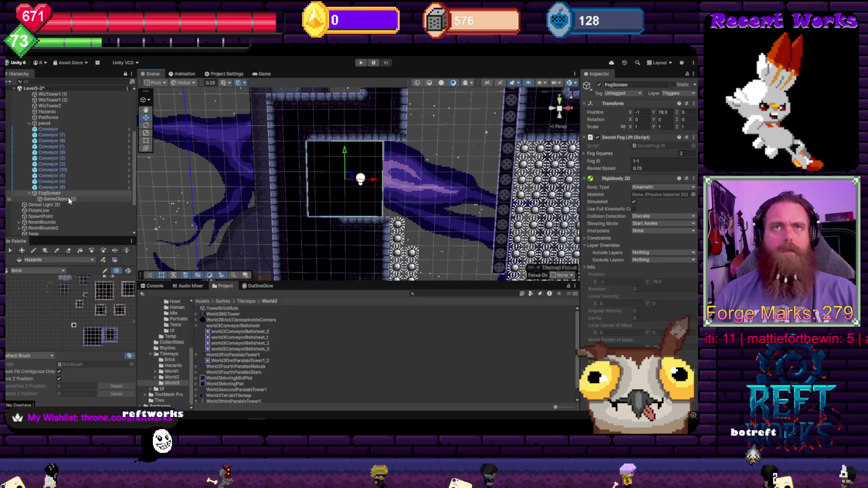
{"action": "left_click", "coordinate": [344, 166]}
{"action": "left_click", "coordinate": [646, 125]}
{"action": "type", "text": "6"}
{"action": "key", "text": "Return"}
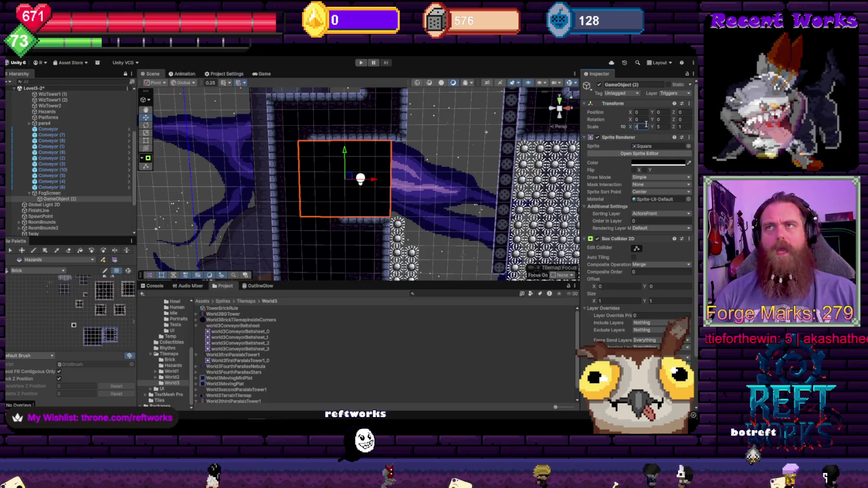
{"action": "left_click_drag", "start_coordinate": [339, 173], "coordinate": [377, 146]}
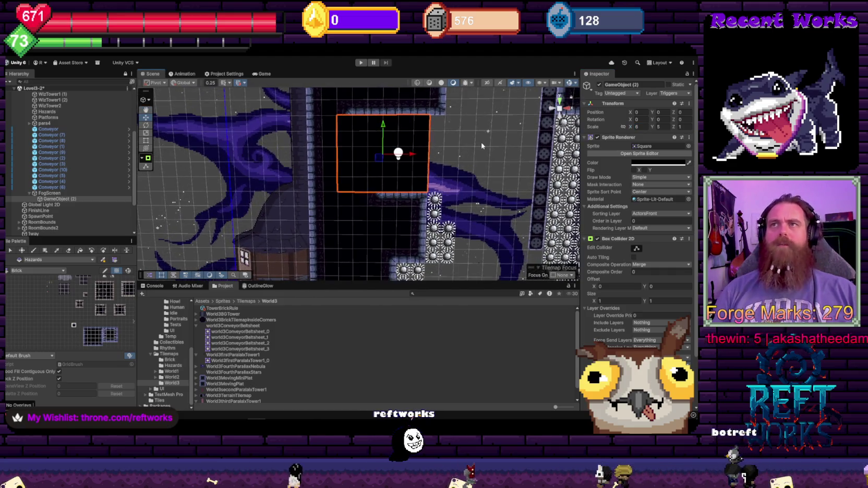
{"action": "scroll", "coordinate": [469, 162], "scroll_direction": "down", "scroll_amount": 3}
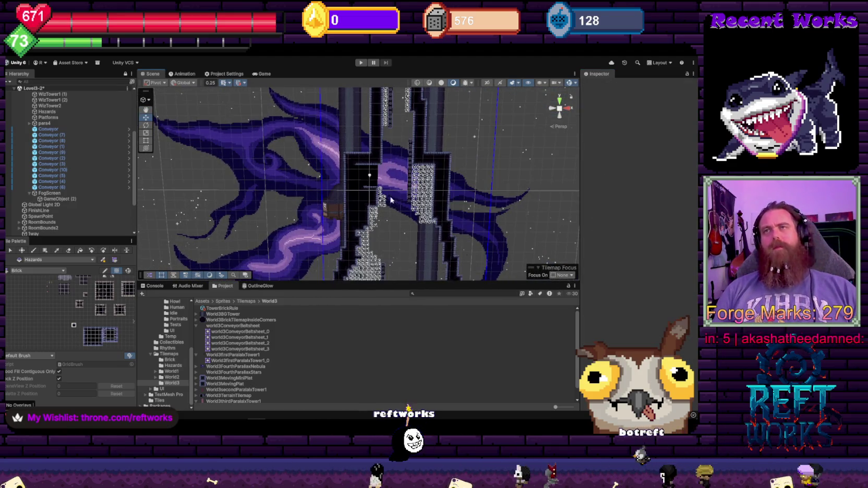
- Save the Level3-2 scene
{"action": "left_click", "coordinate": [475, 184]}
{"action": "left_click", "coordinate": [478, 193]}
{"action": "scroll", "coordinate": [479, 193], "scroll_direction": "down", "scroll_amount": 5}
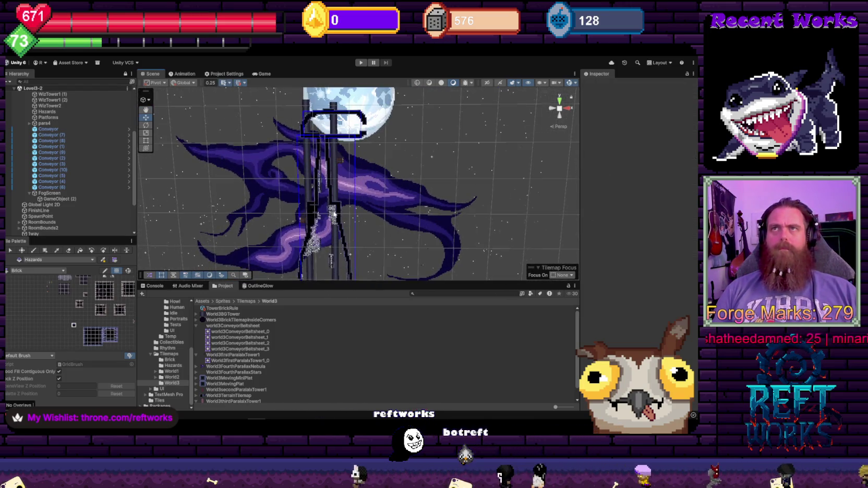
{"action": "scroll", "coordinate": [68, 131], "scroll_direction": "up", "scroll_amount": 3}
{"action": "right_click", "coordinate": [31, 128]}
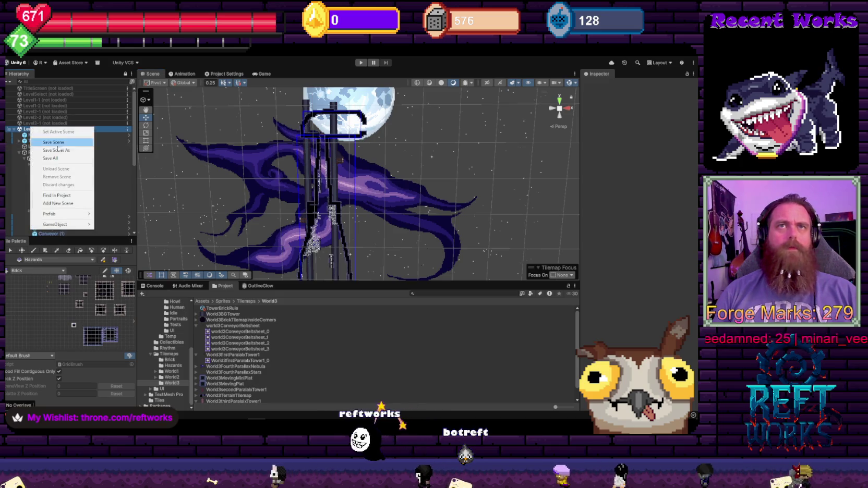
{"action": "left_click", "coordinate": [57, 143]}
- Unload the Level3-2 scene
{"action": "scroll", "coordinate": [41, 209], "scroll_direction": "down", "scroll_amount": 3}
{"action": "right_click", "coordinate": [41, 219]}
{"action": "scroll", "coordinate": [49, 131], "scroll_direction": "up", "scroll_amount": 3}
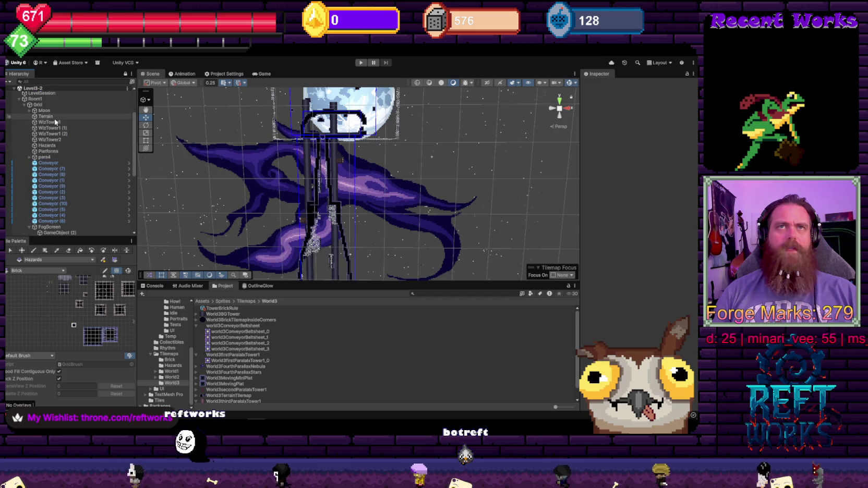
{"action": "right_click", "coordinate": [48, 89]}
{"action": "left_click", "coordinate": [68, 130]}
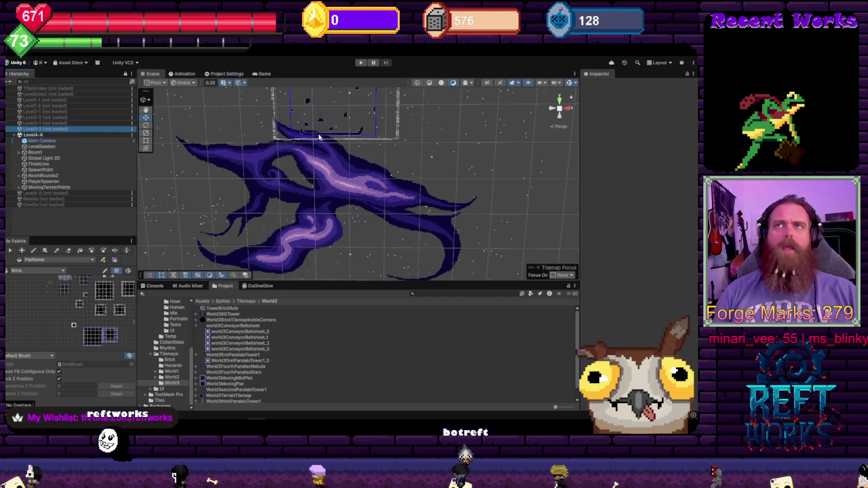
- Load Level4-B and unload Level4-A
{"action": "scroll", "coordinate": [295, 136], "scroll_direction": "up", "scroll_amount": 5}
{"action": "scroll", "coordinate": [358, 189], "scroll_direction": "down", "scroll_amount": 5}
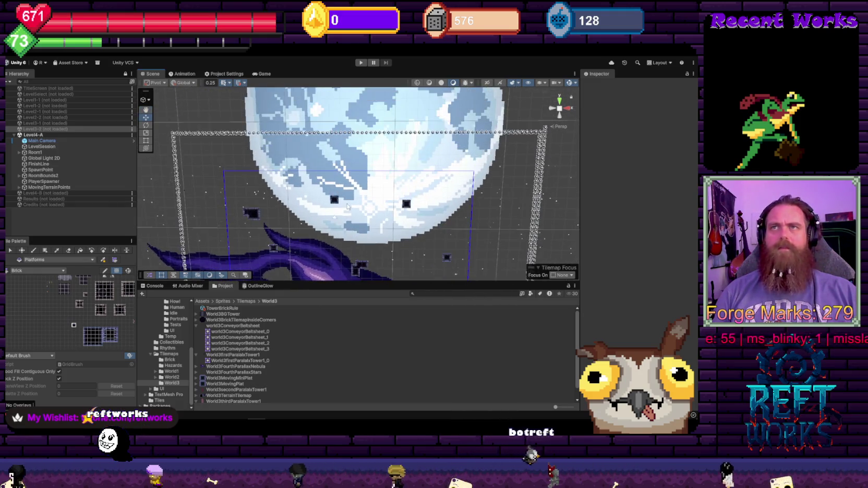
{"action": "scroll", "coordinate": [348, 205], "scroll_direction": "up", "scroll_amount": 5}
{"action": "left_click_drag", "start_coordinate": [331, 152], "coordinate": [332, 95]}
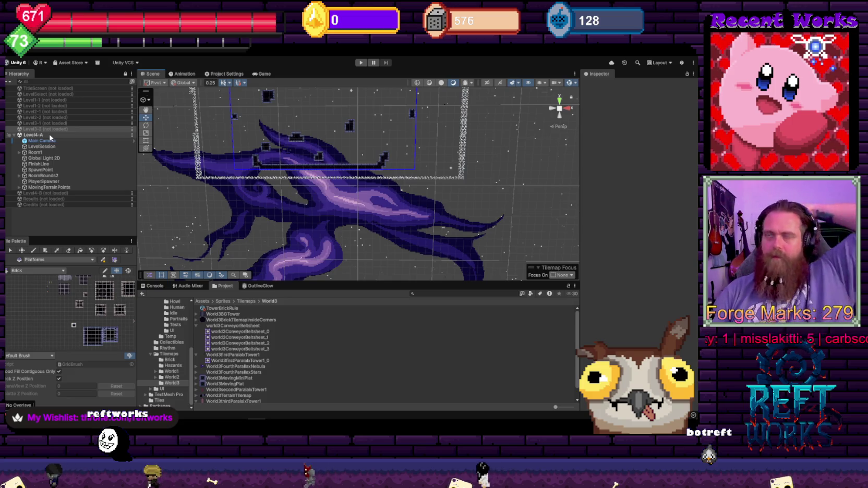
{"action": "right_click", "coordinate": [47, 192]}
{"action": "left_click", "coordinate": [60, 199]}
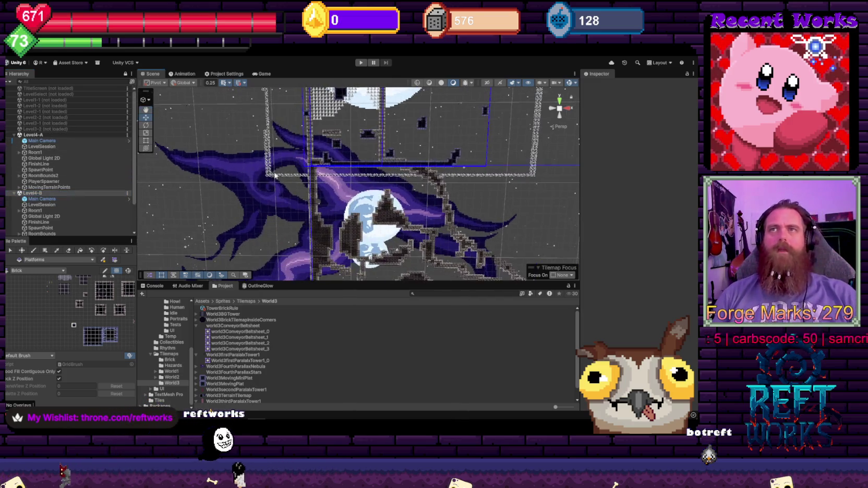
{"action": "right_click", "coordinate": [46, 135]}
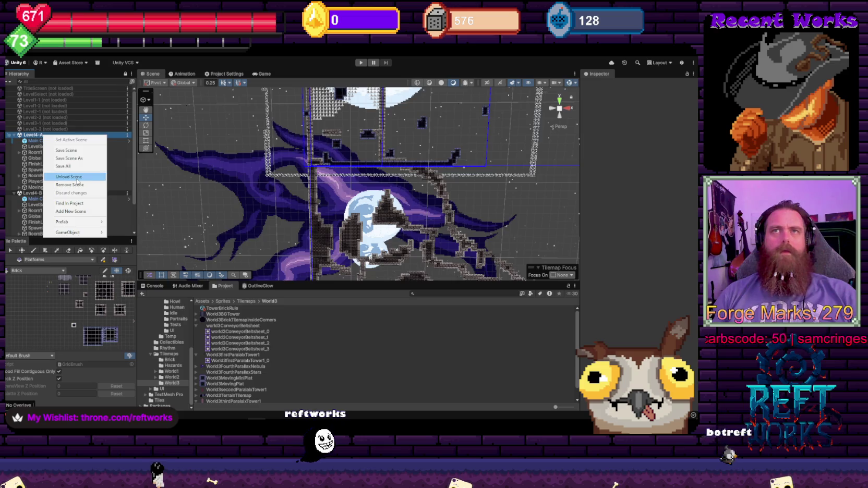
{"action": "left_click", "coordinate": [77, 178]}
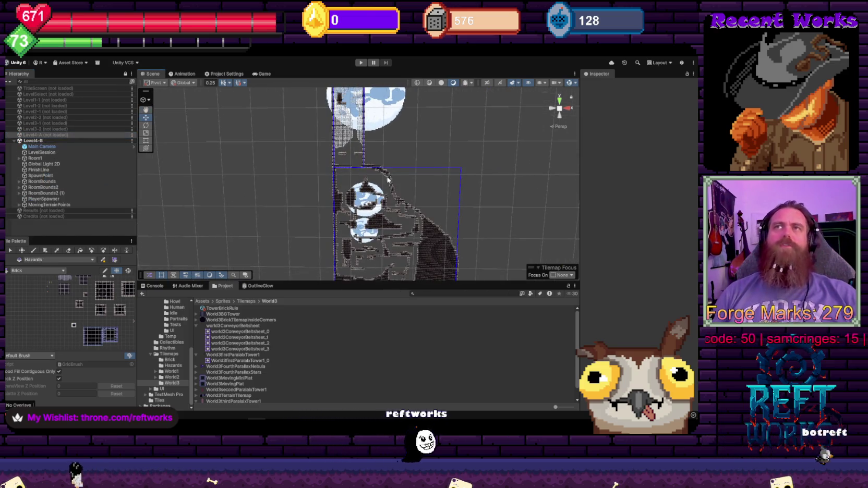
- Frame Level4-B's tower and select the Terrain tilemap
{"action": "left_click_drag", "start_coordinate": [393, 182], "coordinate": [317, 166]}
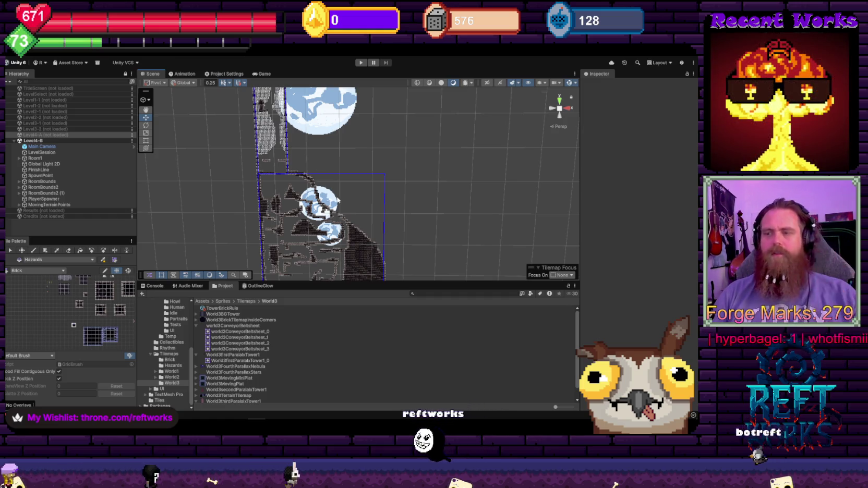
{"action": "scroll", "coordinate": [260, 166], "scroll_direction": "up", "scroll_amount": 2}
{"action": "scroll", "coordinate": [260, 166], "scroll_direction": "up", "scroll_amount": 5}
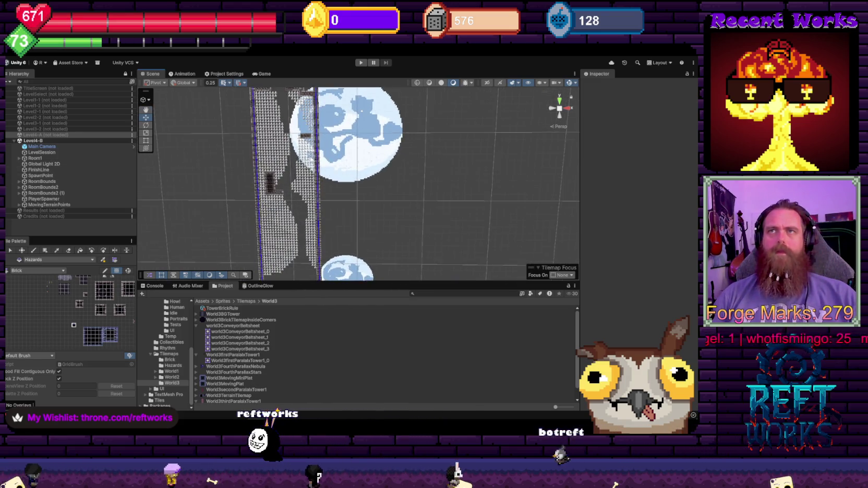
{"action": "left_click_drag", "start_coordinate": [334, 208], "coordinate": [357, 162]}
{"action": "scroll", "coordinate": [313, 234], "scroll_direction": "up", "scroll_amount": 3}
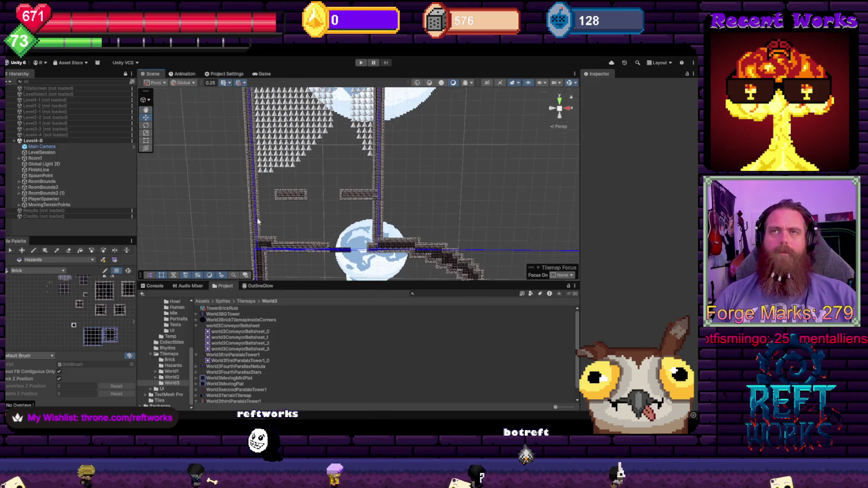
{"action": "left_click", "coordinate": [258, 222]}
- Erase tiles to open a gap in the left wall and a notch by the right platform
{"action": "scroll", "coordinate": [256, 203], "scroll_direction": "up", "scroll_amount": 4}
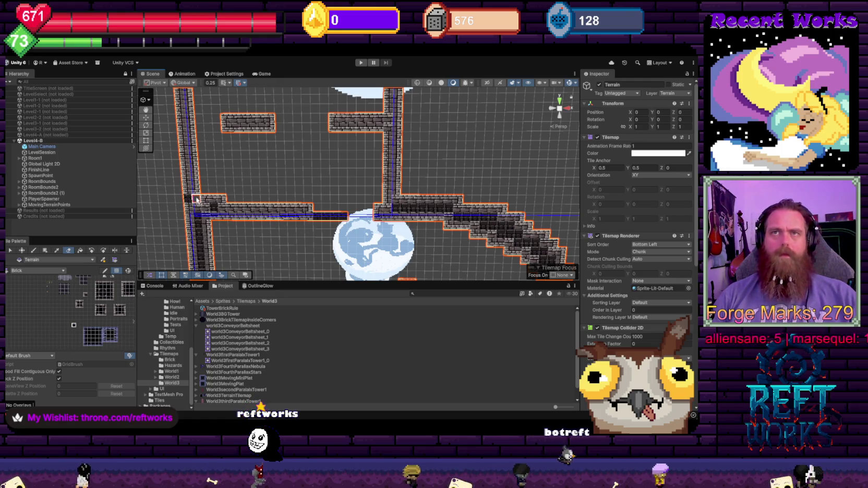
{"action": "left_click_drag", "start_coordinate": [198, 201], "coordinate": [207, 219]}
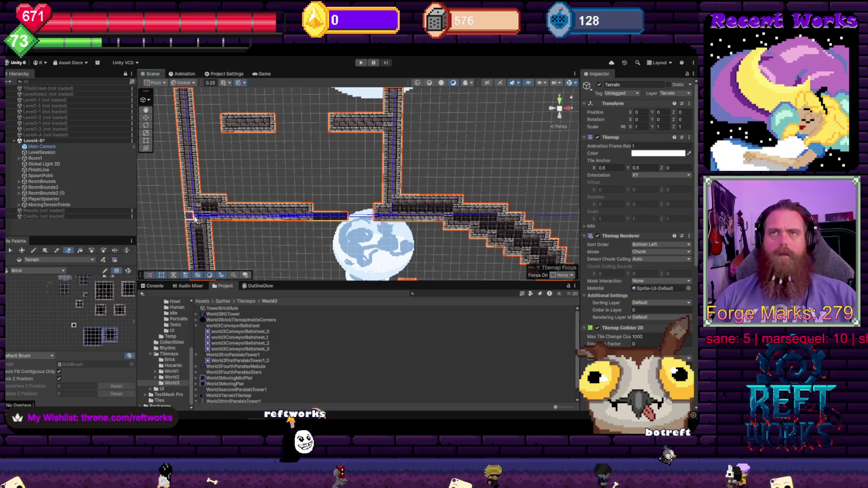
{"action": "mouse_move", "coordinate": [398, 202]}
{"action": "left_mouse_down"}
{"action": "mouse_move", "coordinate": [408, 205]}
{"action": "mouse_move", "coordinate": [402, 224]}
{"action": "left_mouse_up"}
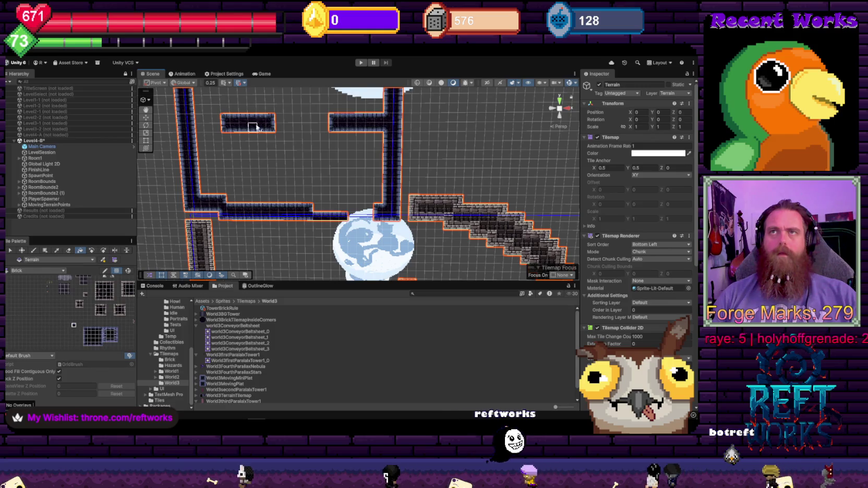
{"action": "scroll", "coordinate": [255, 126], "scroll_direction": "down", "scroll_amount": 3}
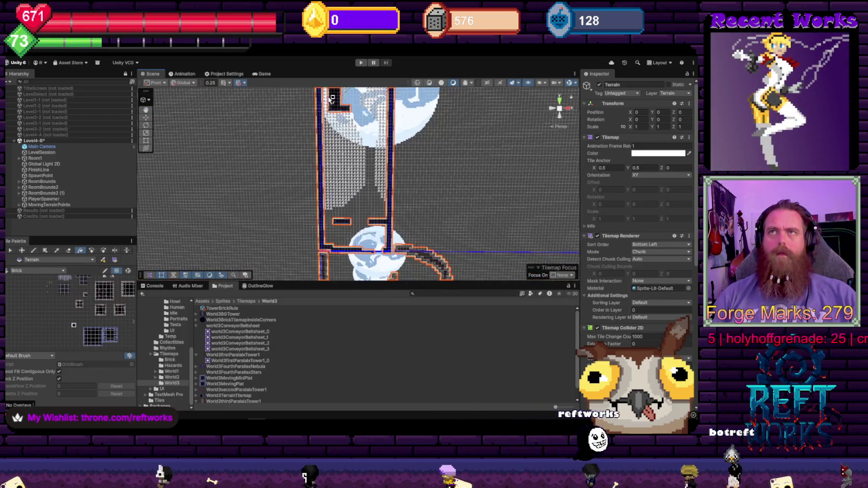
{"action": "scroll", "coordinate": [333, 102], "scroll_direction": "down", "scroll_amount": 3}
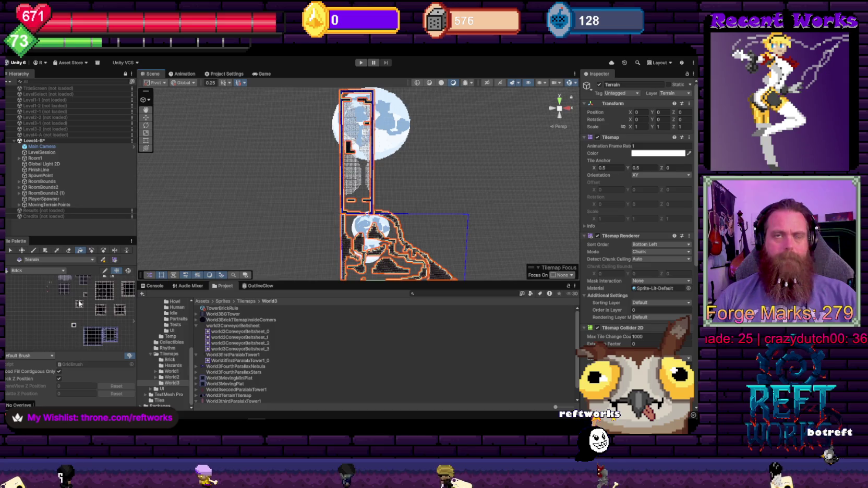
{"action": "scroll", "coordinate": [79, 303], "scroll_direction": "down", "scroll_amount": 2}
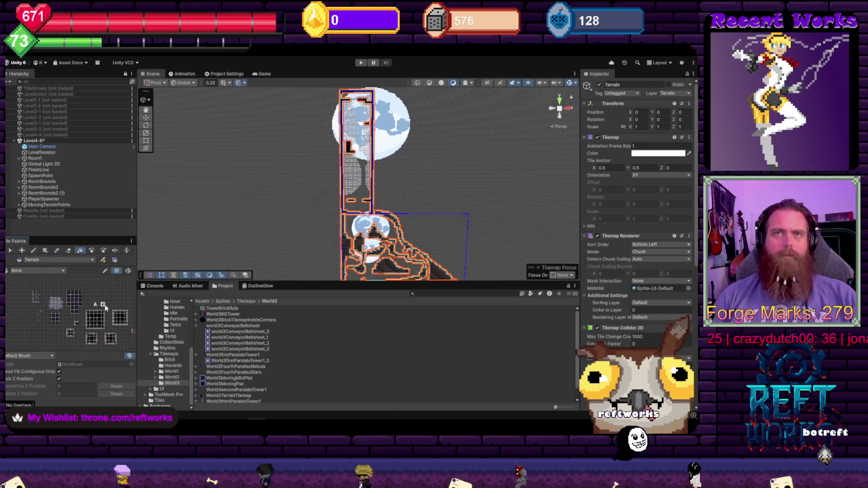
- Try flood-filling the tower with Hazards tiles under Room1's Grid, then undo the fill
{"action": "left_click", "coordinate": [19, 158]}
{"action": "left_click", "coordinate": [27, 166]}
{"action": "left_click", "coordinate": [24, 165]}
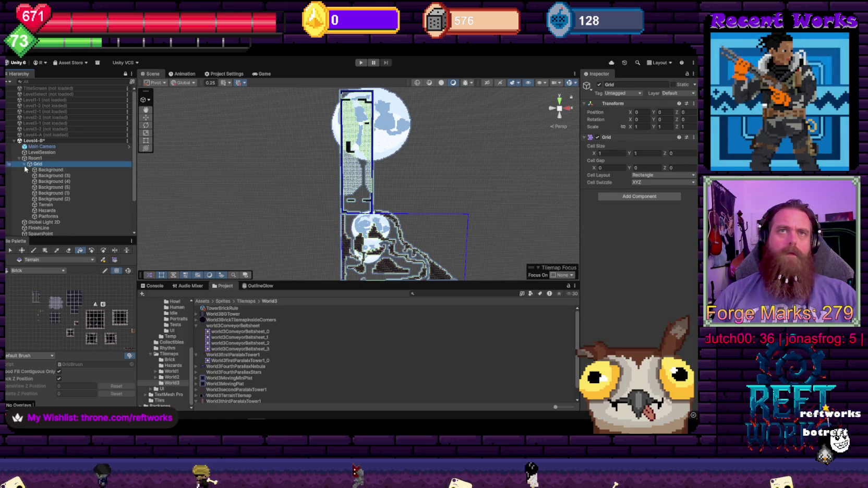
{"action": "left_click", "coordinate": [46, 210]}
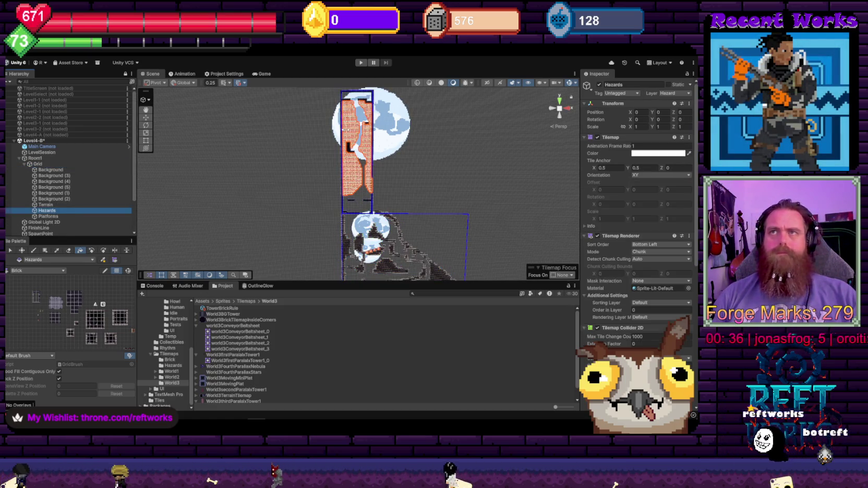
{"action": "left_click", "coordinate": [103, 305]}
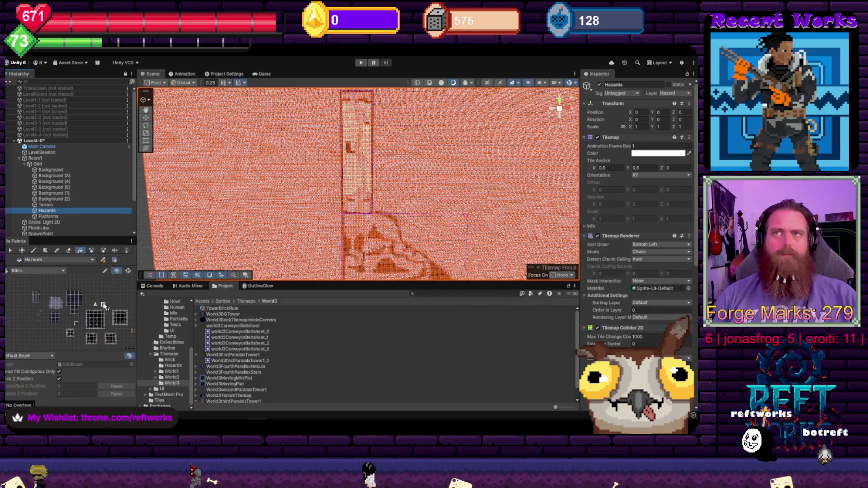
{"action": "key", "text": "ctrl+z"}
{"action": "key", "text": "ctrl+z"}
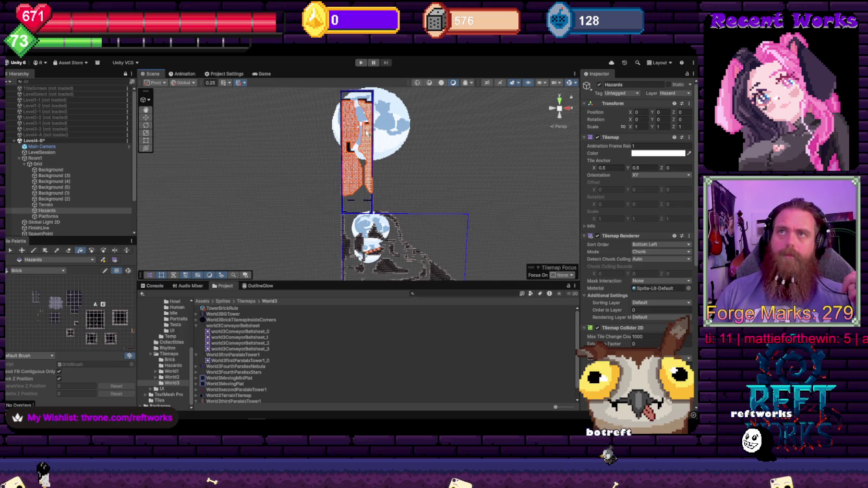
{"action": "left_click", "coordinate": [367, 133]}
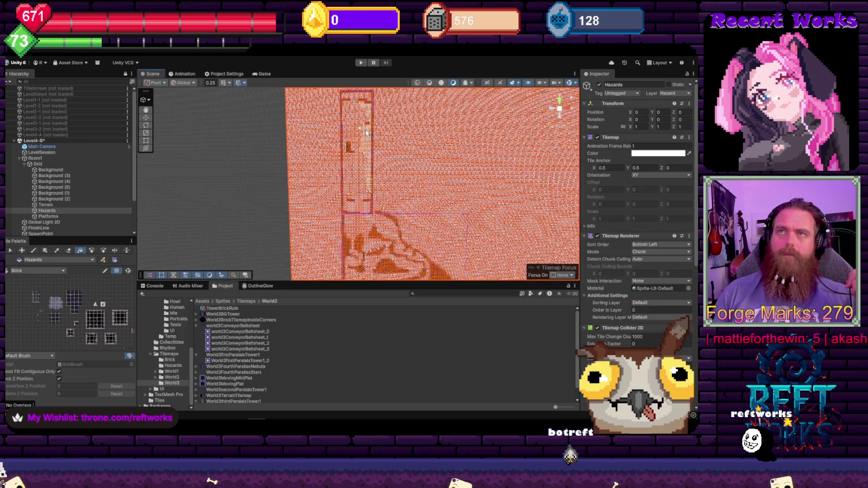
{"action": "key", "text": "ctrl+z"}
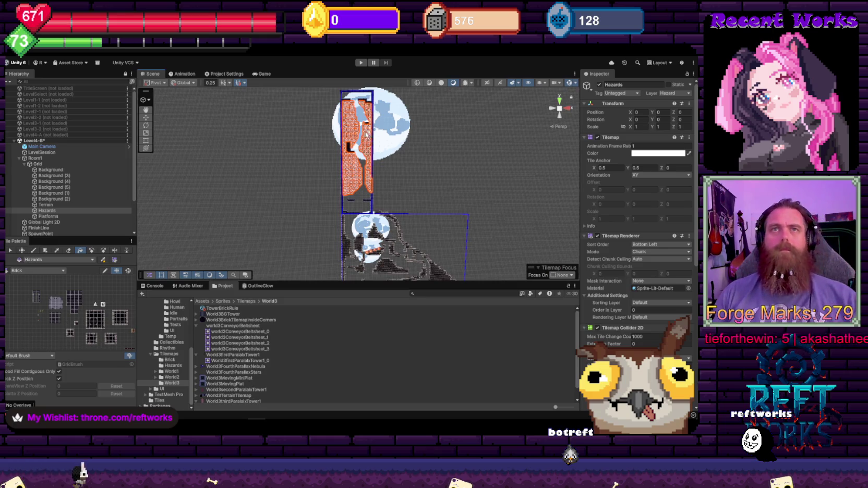
{"action": "key", "text": "ctrl+y"}
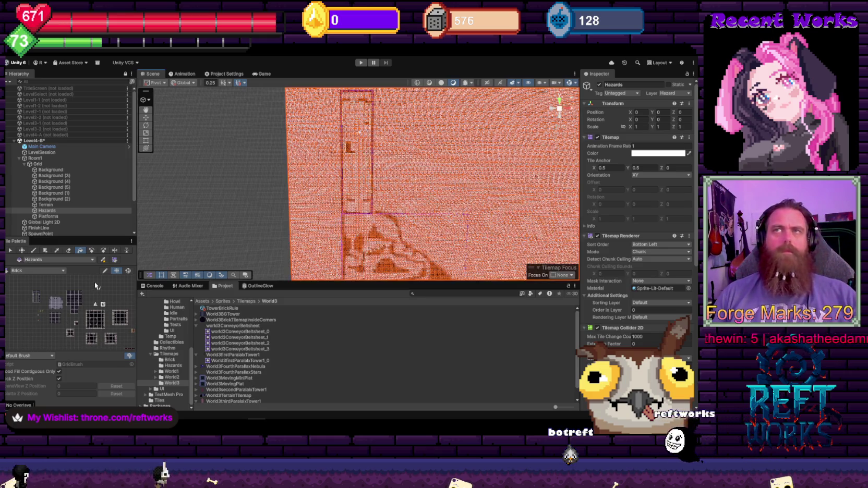
{"action": "key", "text": "ctrl+z"}
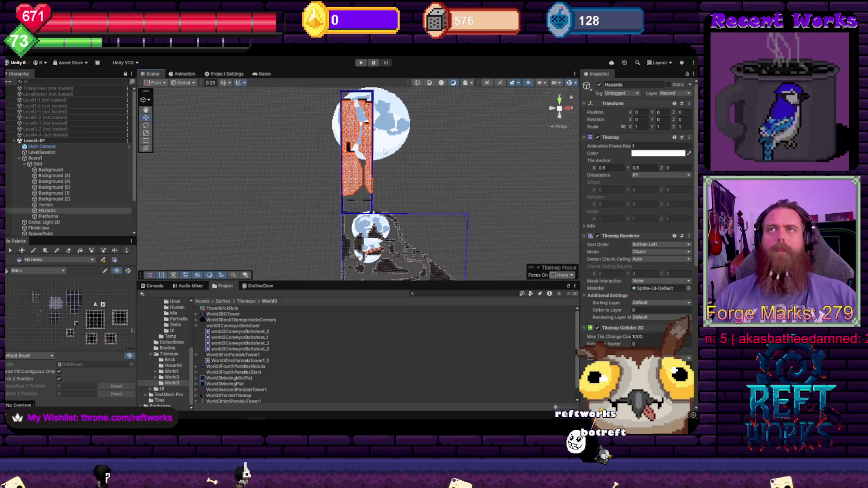
- Pan the Scene view along the tower to show its lower part and the lower moon
{"action": "scroll", "coordinate": [404, 192], "scroll_direction": "up", "scroll_amount": 5}
{"action": "scroll", "coordinate": [404, 192], "scroll_direction": "down", "scroll_amount": 2}
{"action": "scroll", "coordinate": [459, 156], "scroll_direction": "up", "scroll_amount": 3}
{"action": "scroll", "coordinate": [461, 151], "scroll_direction": "down", "scroll_amount": 3}
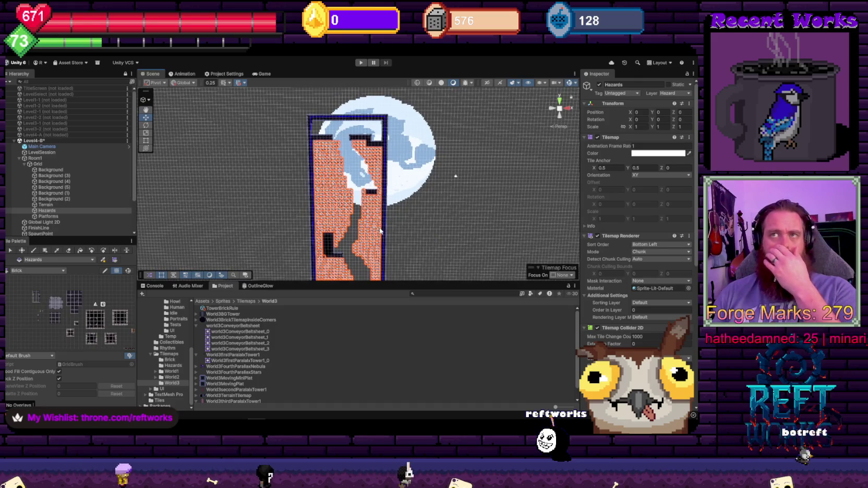
{"action": "left_click_drag", "start_coordinate": [378, 231], "coordinate": [389, 158]}
{"action": "left_click_drag", "start_coordinate": [433, 204], "coordinate": [429, 178]}
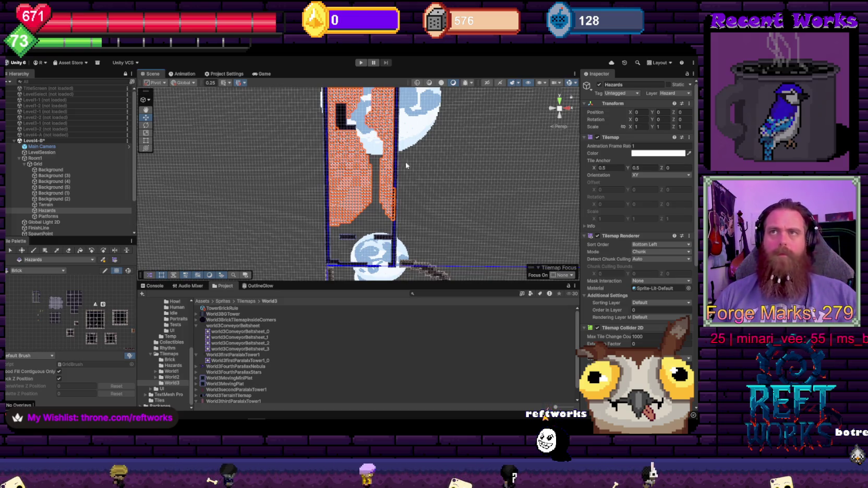
{"action": "left_click_drag", "start_coordinate": [360, 198], "coordinate": [355, 172]}
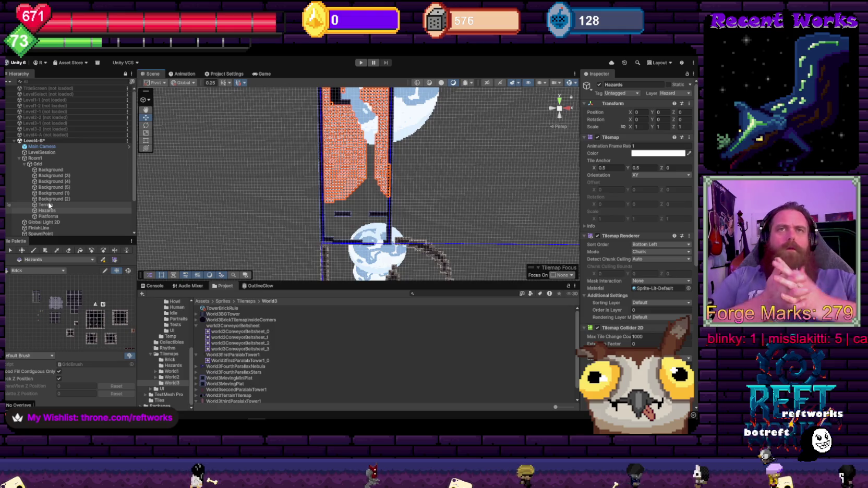
- Select and frame the Background strip, then make Terrain the active tilemap
{"action": "left_click", "coordinate": [51, 170]}
{"action": "scroll", "coordinate": [58, 171], "scroll_direction": "down", "scroll_amount": 3}
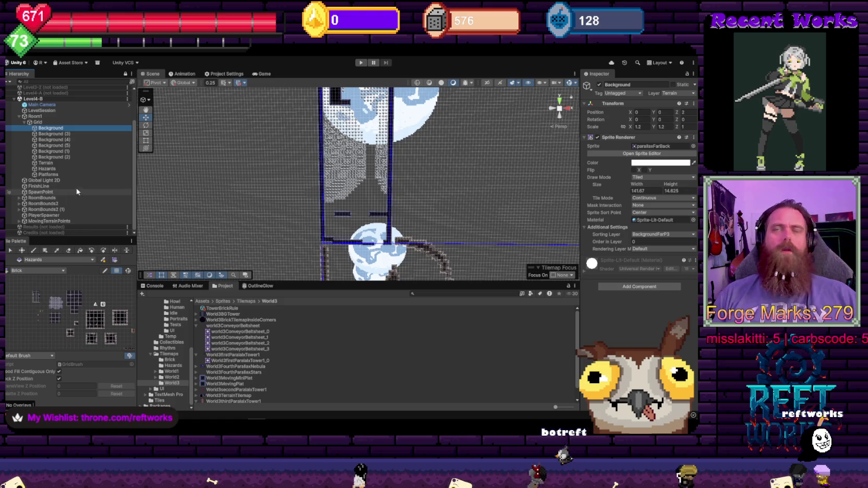
{"action": "left_click_drag", "start_coordinate": [448, 202], "coordinate": [436, 171]}
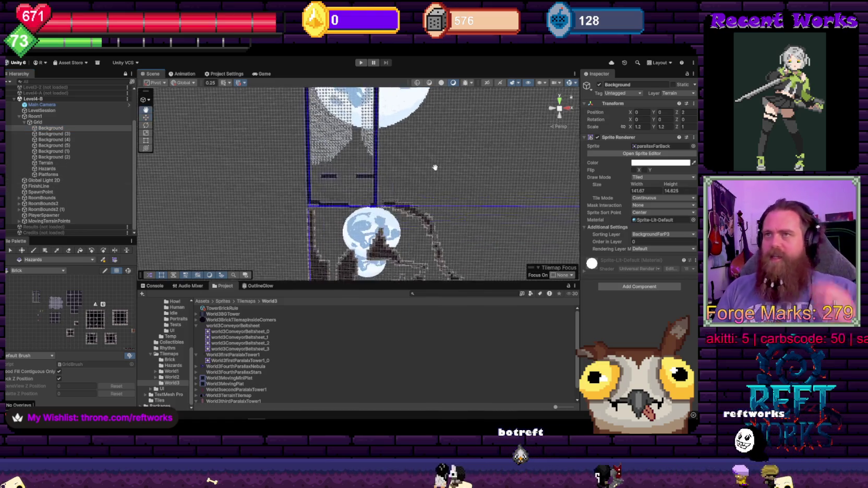
{"action": "scroll", "coordinate": [436, 171], "scroll_direction": "down", "scroll_amount": 5}
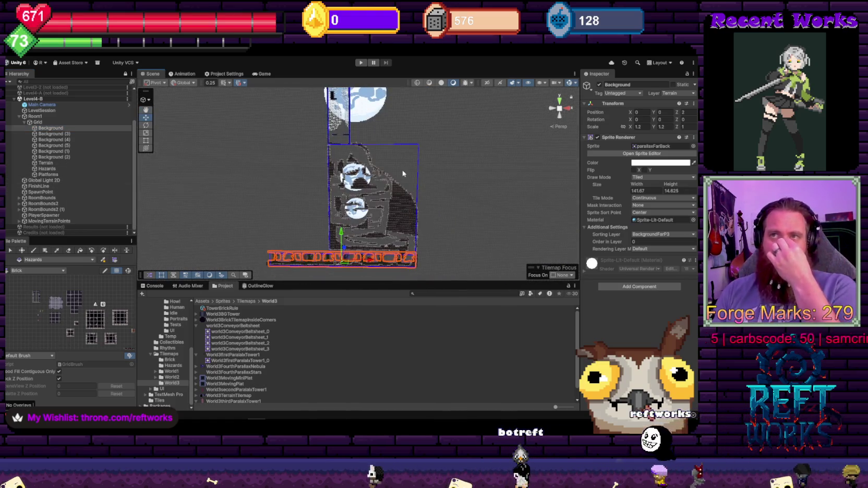
{"action": "key", "text": "f"}
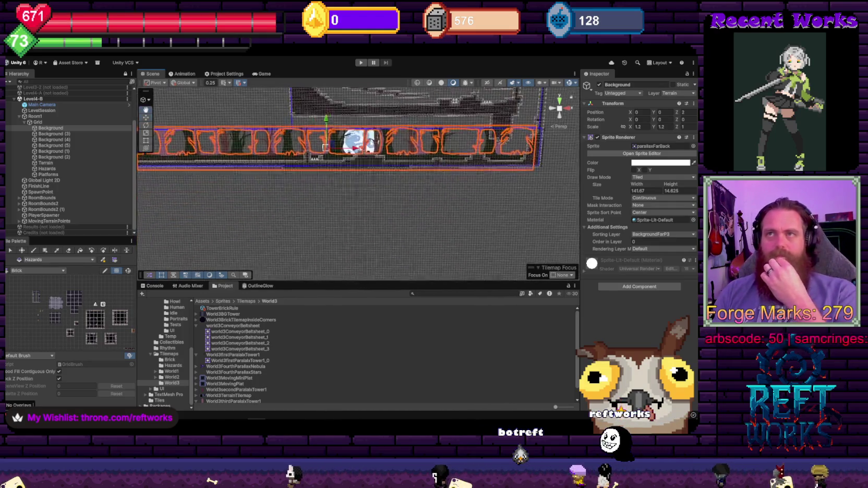
{"action": "scroll", "coordinate": [348, 173], "scroll_direction": "down", "scroll_amount": 5}
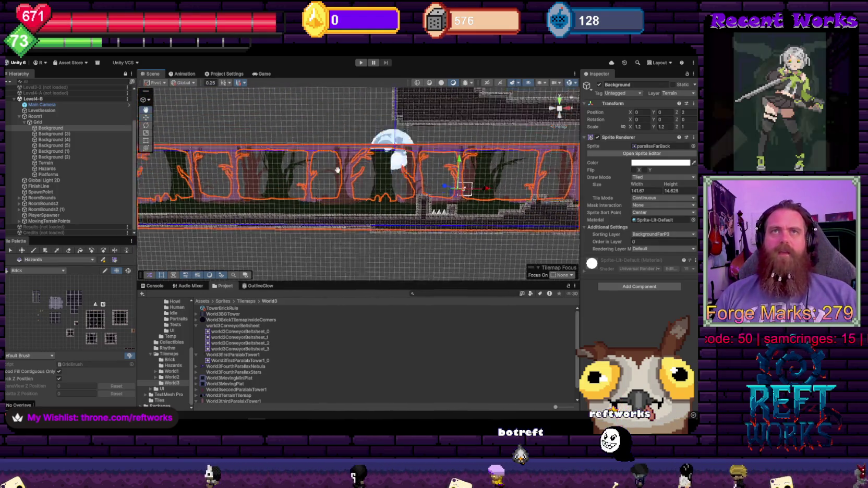
{"action": "scroll", "coordinate": [391, 124], "scroll_direction": "down", "scroll_amount": 5}
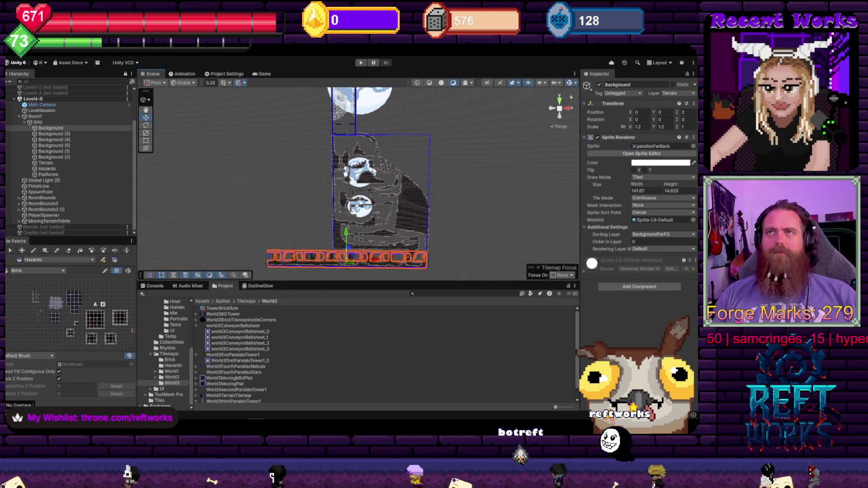
{"action": "scroll", "coordinate": [376, 174], "scroll_direction": "up", "scroll_amount": 3}
{"action": "left_click", "coordinate": [310, 140]}
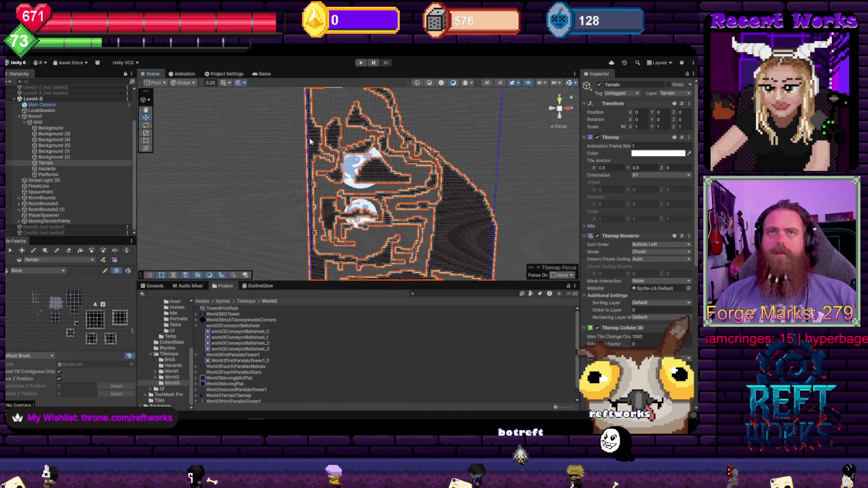
- Flood-fill the terrain's interior pockets with a black tile, undoing the fill that spilled outside
{"action": "scroll", "coordinate": [78, 320], "scroll_direction": "down", "scroll_amount": 2}
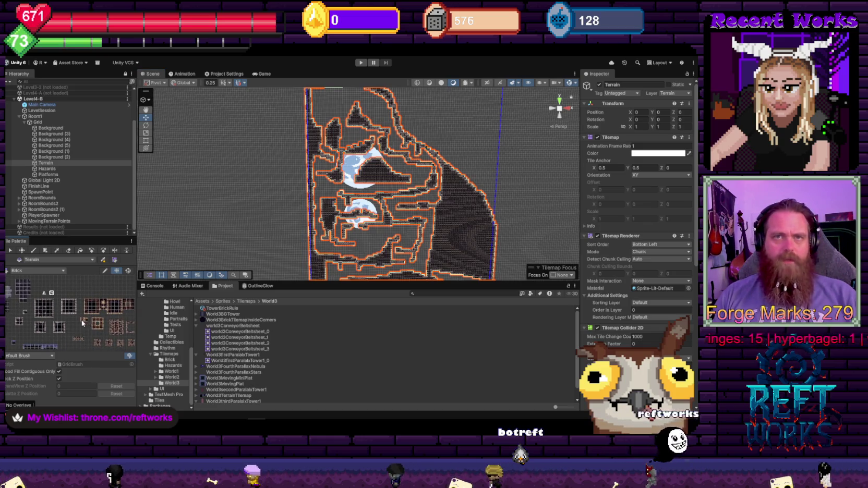
{"action": "left_click", "coordinate": [85, 319]}
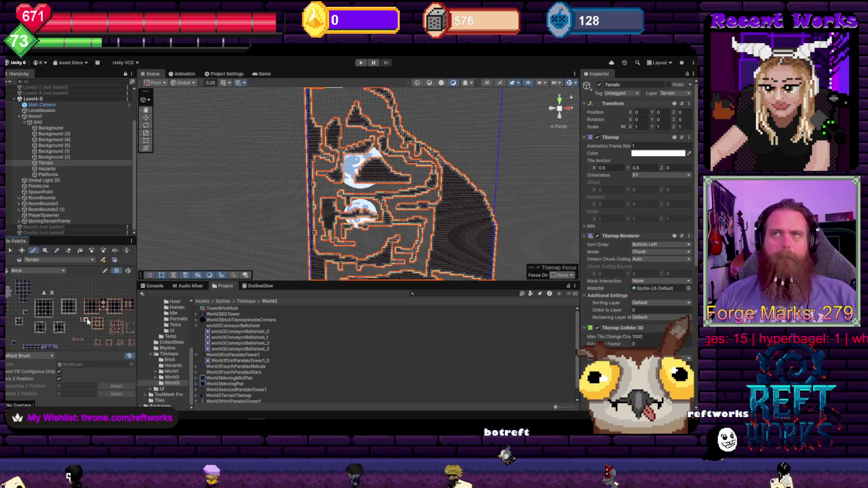
{"action": "left_click", "coordinate": [80, 250]}
{"action": "left_click", "coordinate": [462, 226]}
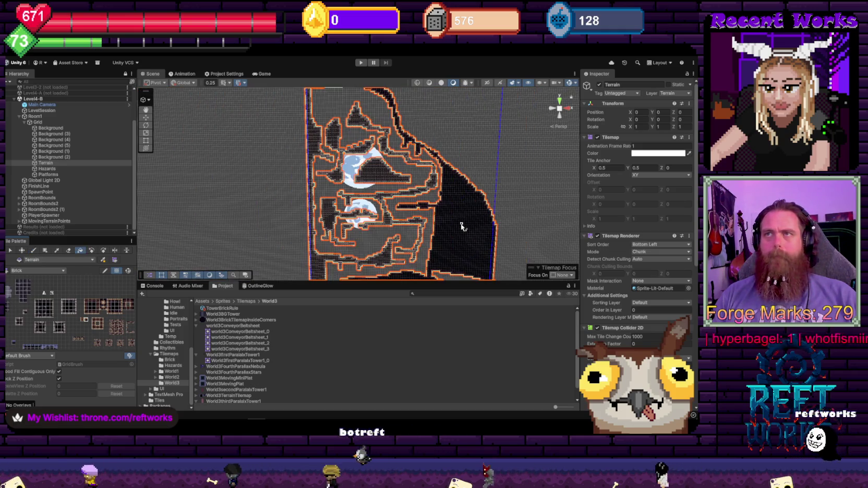
{"action": "left_click", "coordinate": [341, 138]}
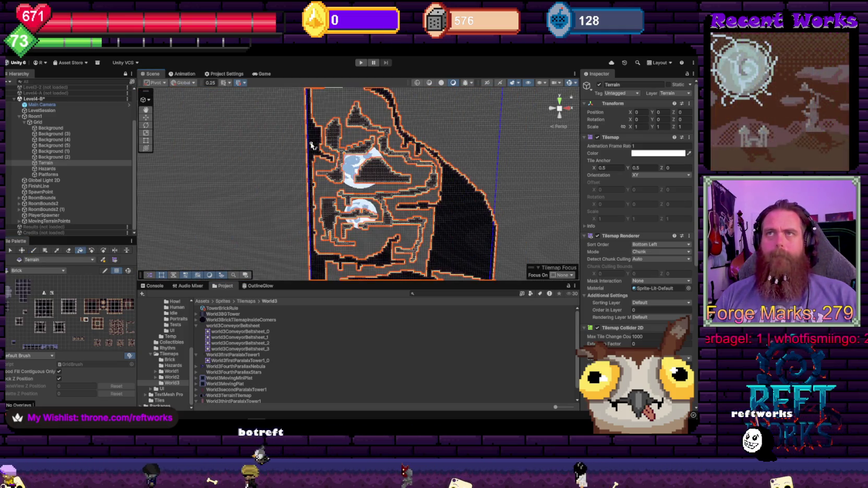
{"action": "left_click", "coordinate": [334, 139]}
{"action": "left_click", "coordinate": [355, 118]}
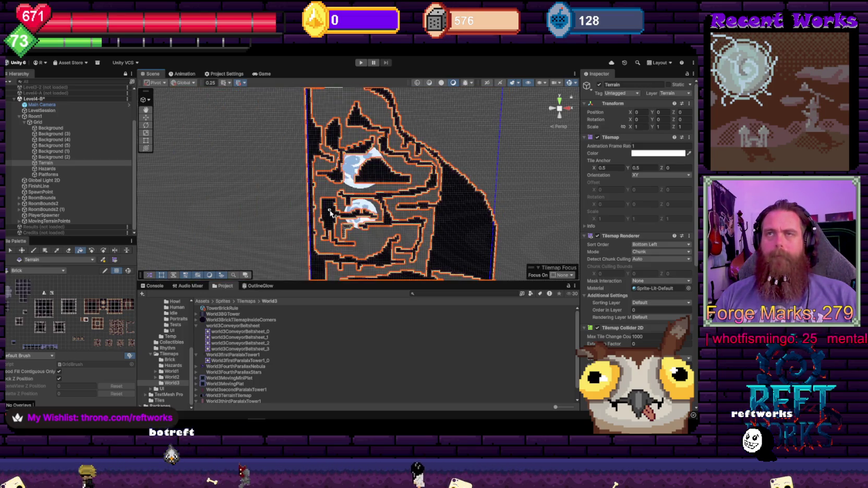
{"action": "scroll", "coordinate": [335, 225], "scroll_direction": "up", "scroll_amount": 5}
{"action": "scroll", "coordinate": [334, 225], "scroll_direction": "down", "scroll_amount": 8}
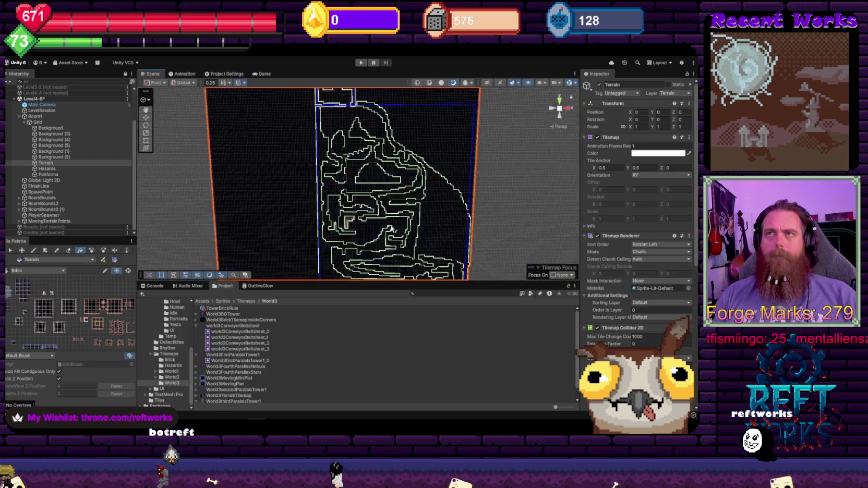
{"action": "left_click", "coordinate": [452, 209]}
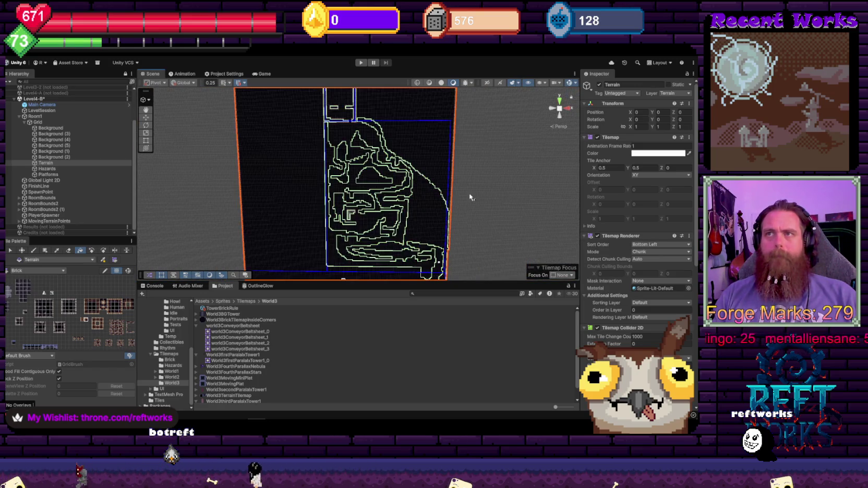
{"action": "key", "text": "ctrl+z"}
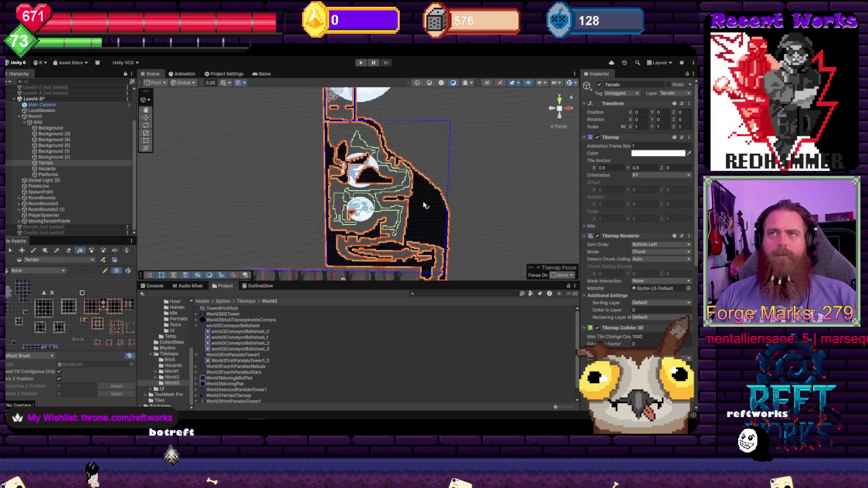
{"action": "key", "text": "f"}
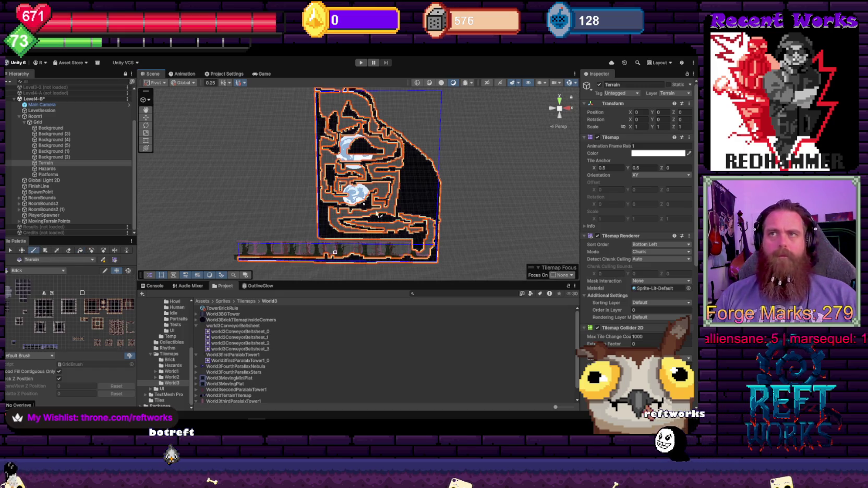
{"action": "scroll", "coordinate": [372, 210], "scroll_direction": "up", "scroll_amount": 10}
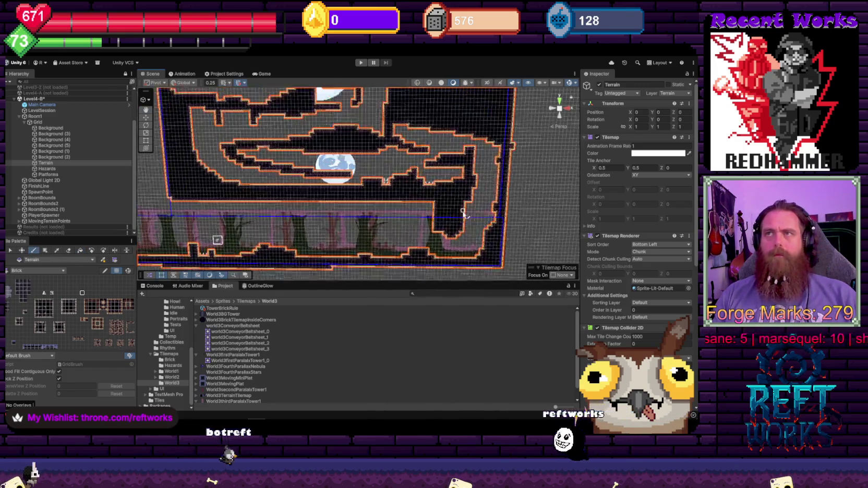
{"action": "scroll", "coordinate": [461, 213], "scroll_direction": "up", "scroll_amount": 8}
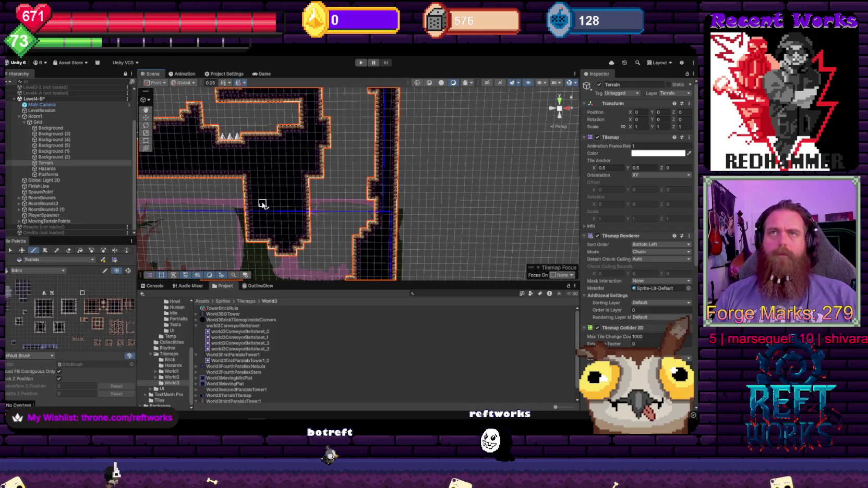
{"action": "scroll", "coordinate": [262, 205], "scroll_direction": "down", "scroll_amount": 5}
{"action": "scroll", "coordinate": [439, 173], "scroll_direction": "up", "scroll_amount": 5}
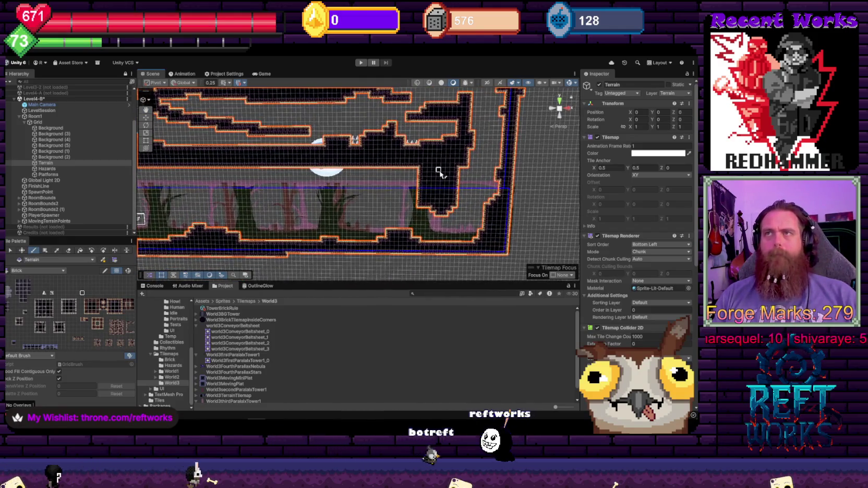
{"action": "scroll", "coordinate": [362, 171], "scroll_direction": "up", "scroll_amount": 3}
{"action": "key", "text": "d"}
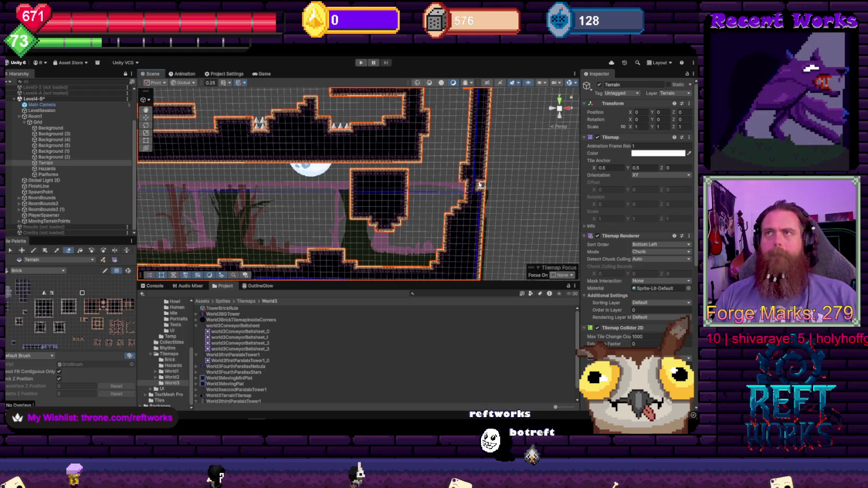
{"action": "key", "text": "b"}
{"action": "left_click_drag", "start_coordinate": [27, 313], "coordinate": [44, 311]}
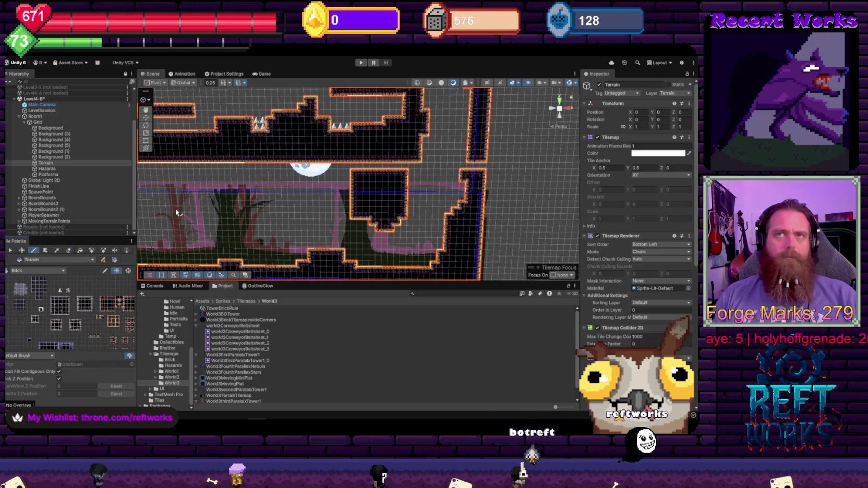
{"action": "left_click", "coordinate": [82, 251]}
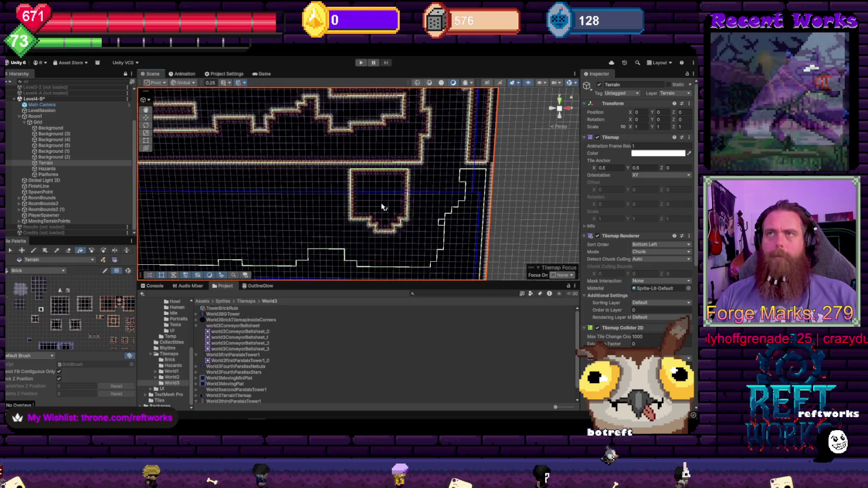
{"action": "scroll", "coordinate": [259, 217], "scroll_direction": "down", "scroll_amount": 1}
{"action": "scroll", "coordinate": [259, 217], "scroll_direction": "down", "scroll_amount": 3}
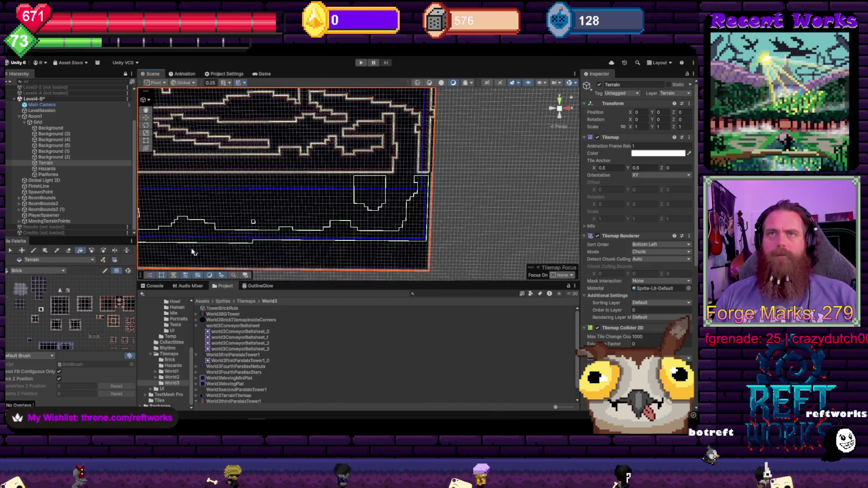
{"action": "scroll", "coordinate": [175, 227], "scroll_direction": "down", "scroll_amount": 2}
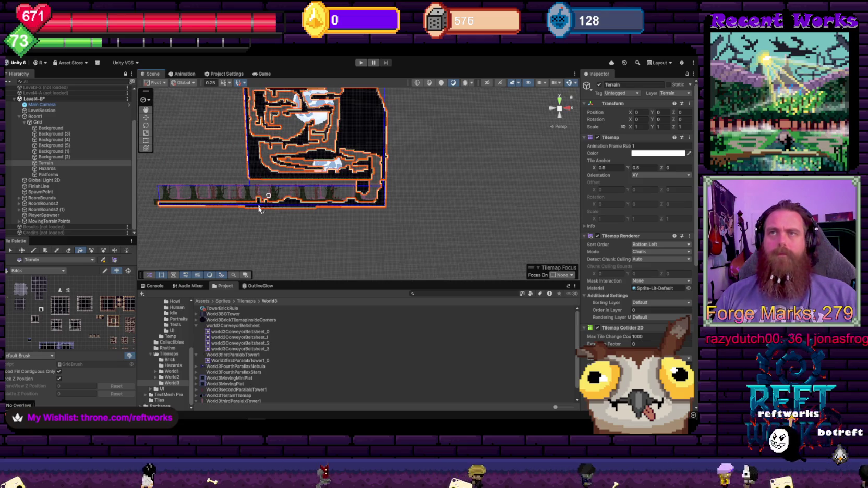
{"action": "left_click", "coordinate": [58, 128]}
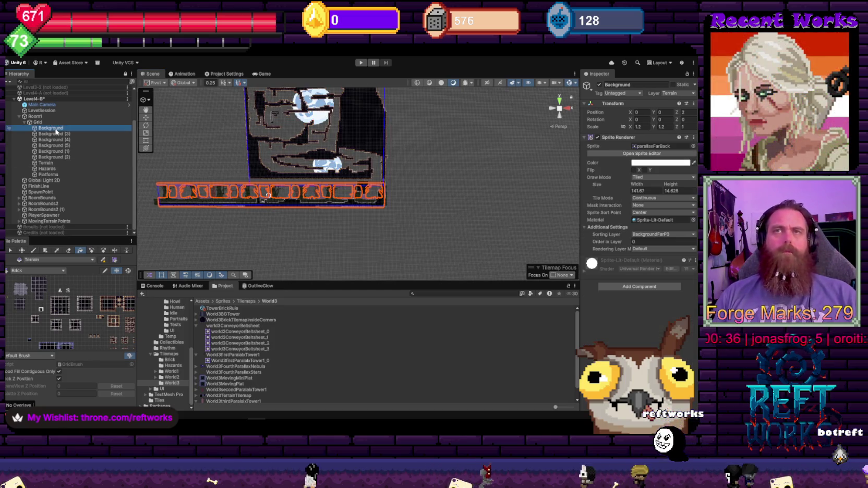
- Create a new empty object named World1 under Grid
{"action": "left_click", "coordinate": [52, 157], "text": "shift"}
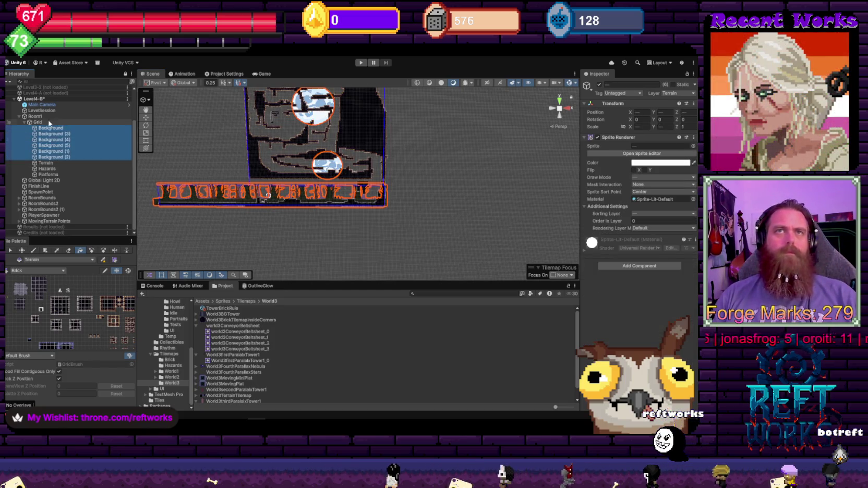
{"action": "right_click", "coordinate": [45, 122]}
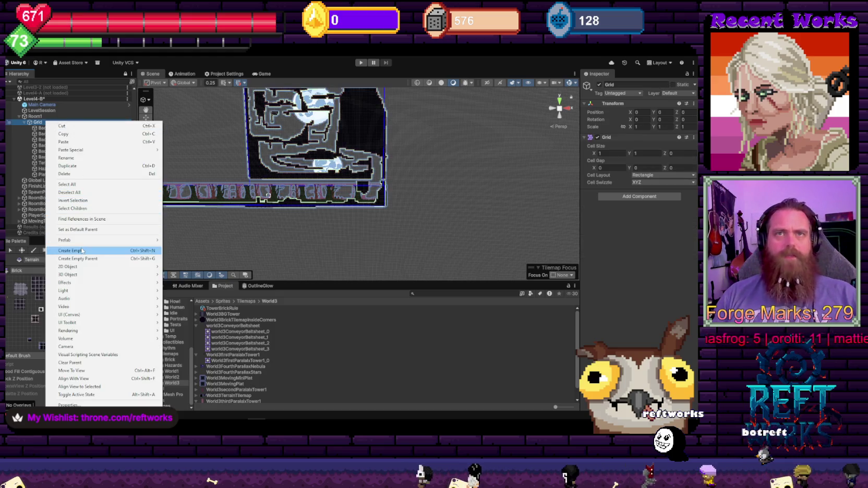
{"action": "left_click", "coordinate": [89, 251]}
{"action": "type", "text": "World1"}
{"action": "key", "text": "Return"}
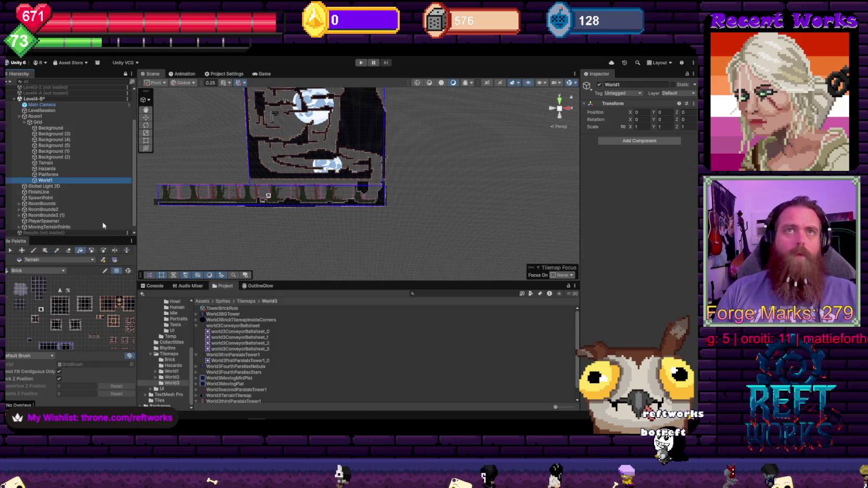
- Review the Background layers, then rename Background (5) to World1MOon
{"action": "left_click", "coordinate": [52, 128]}
{"action": "left_click", "coordinate": [63, 134], "text": "shift"}
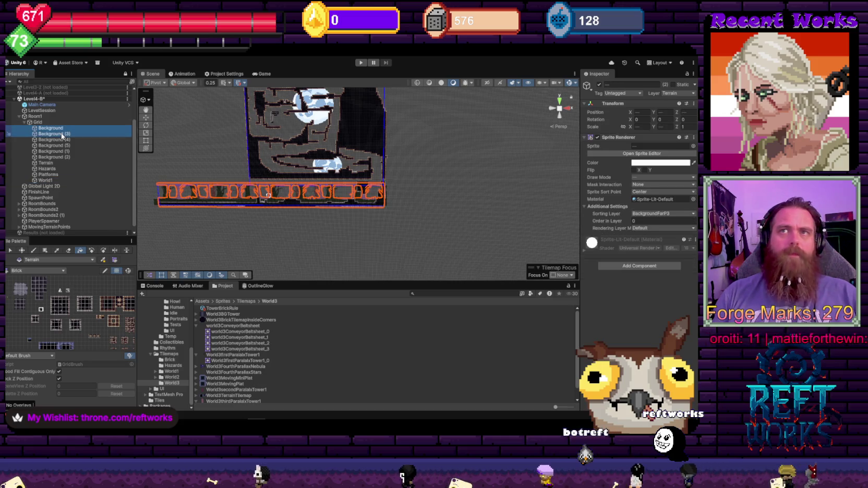
{"action": "left_click", "coordinate": [62, 135]}
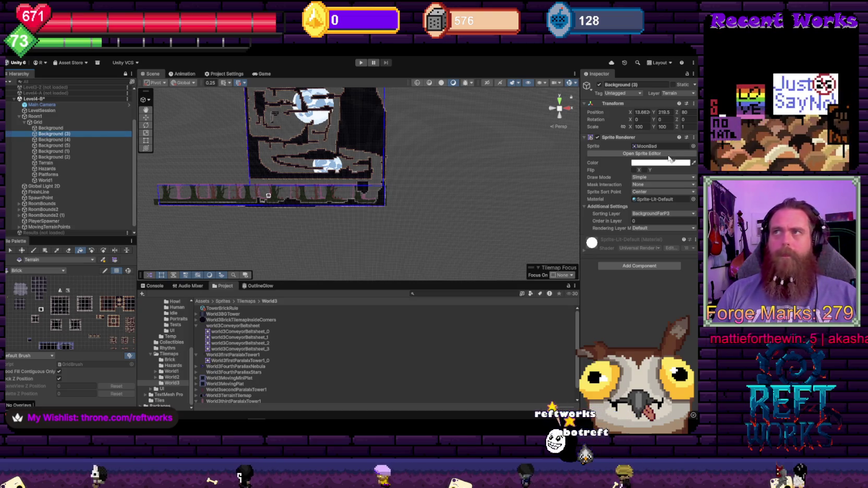
{"action": "left_click", "coordinate": [65, 152]}
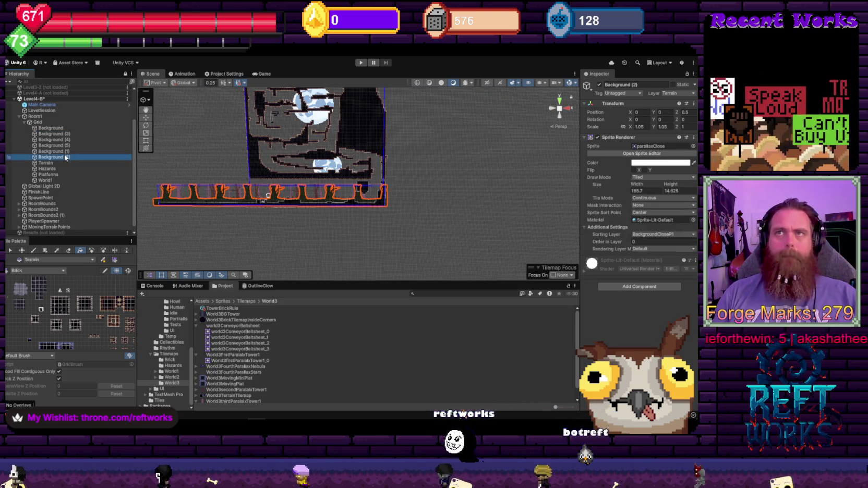
{"action": "left_click", "coordinate": [65, 145]}
{"action": "type", "text": "World3M3"}
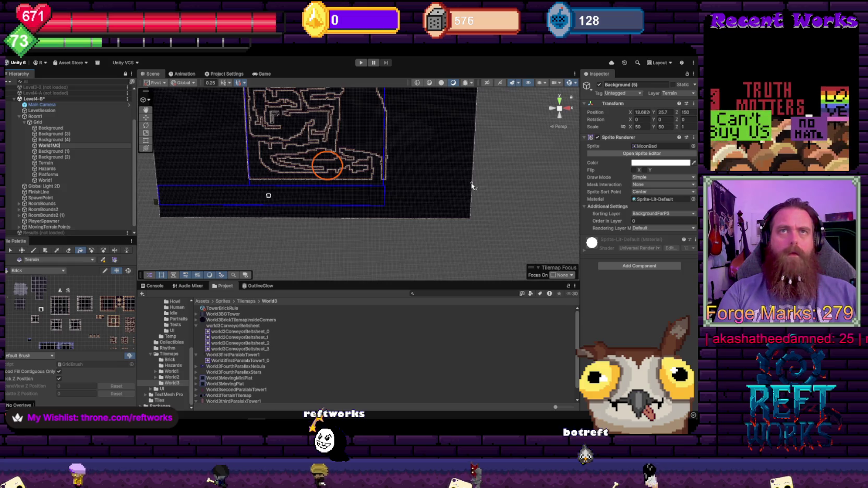
{"action": "type", "text": "on"}
{"action": "key", "text": "Return"}
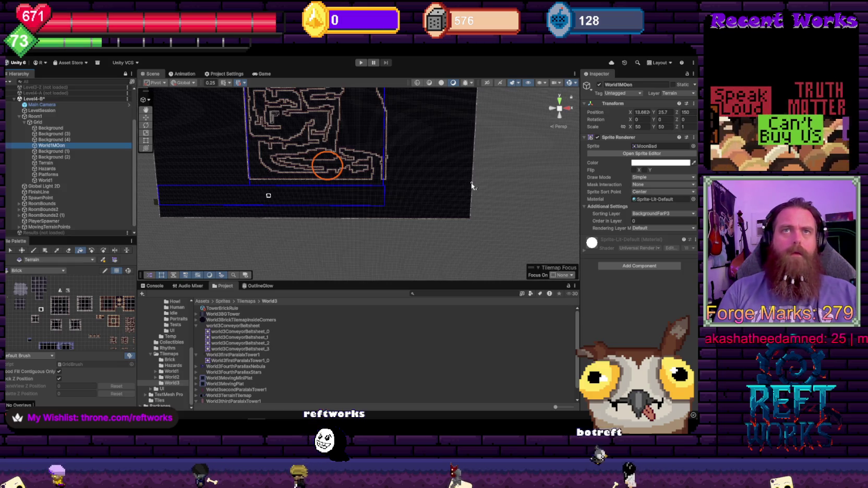
- Rename the far-back Background parallax layer to ForestParallax3
{"action": "left_click", "coordinate": [69, 134]}
{"action": "type", "text": "World3Moon"}
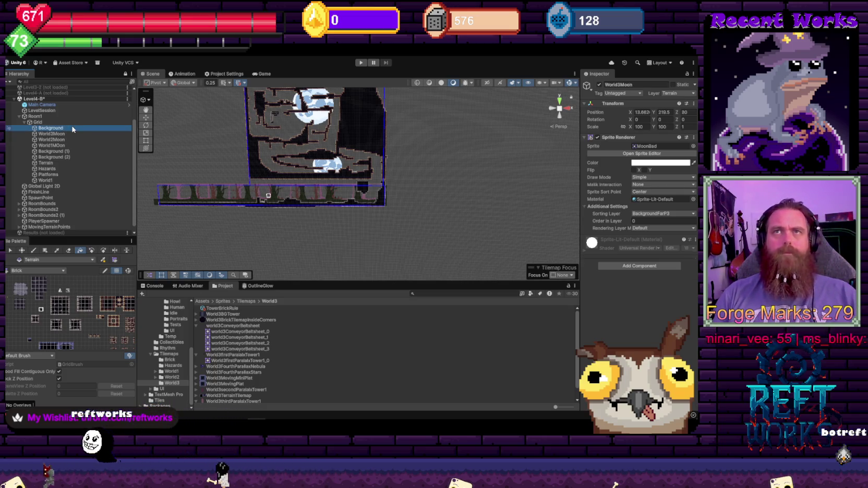
{"action": "left_click", "coordinate": [73, 129]}
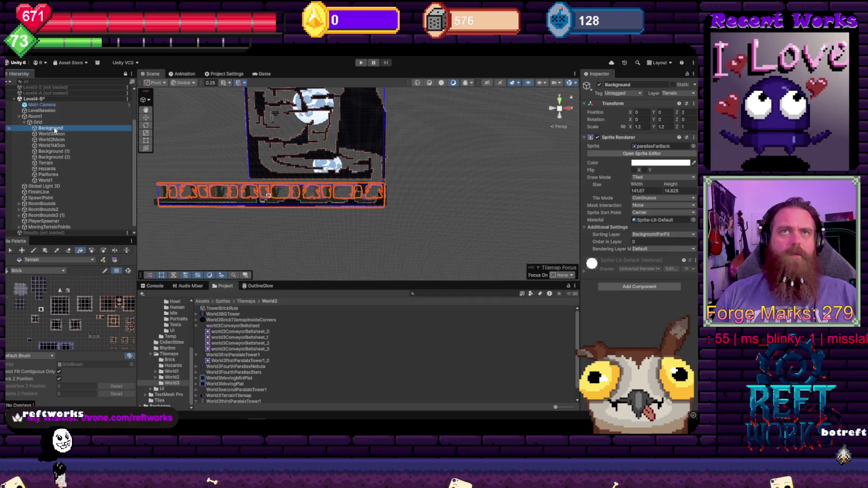
{"action": "left_click", "coordinate": [55, 127]}
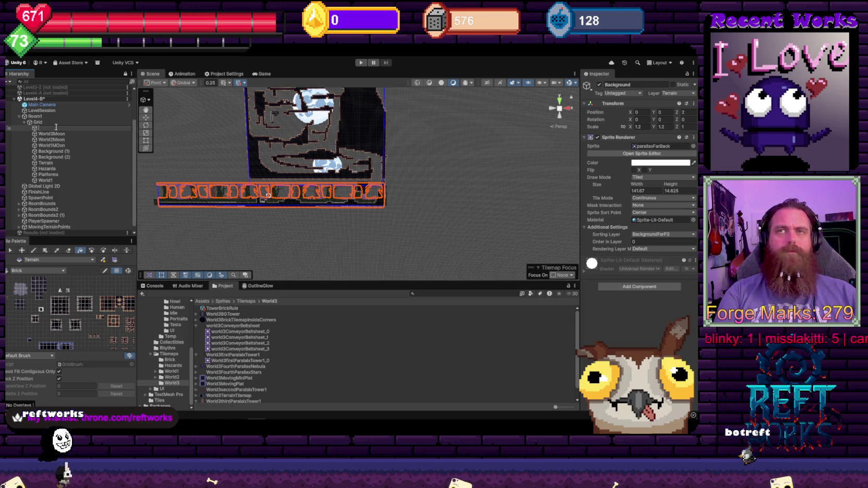
{"action": "type", "text": "Forest"}
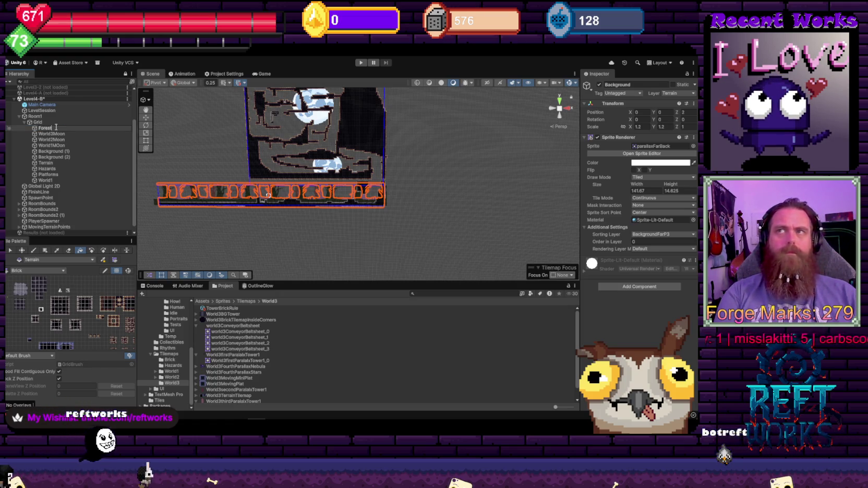
{"action": "type", "text": "Pa"}
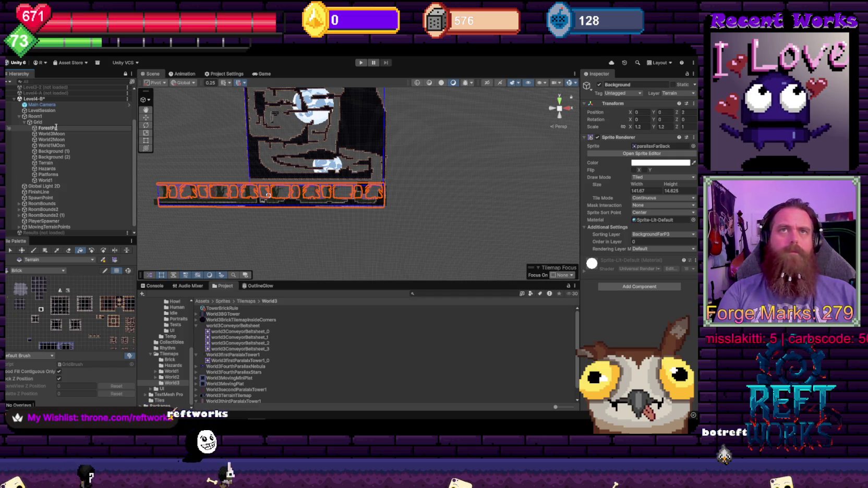
{"action": "type", "text": "rallax3"}
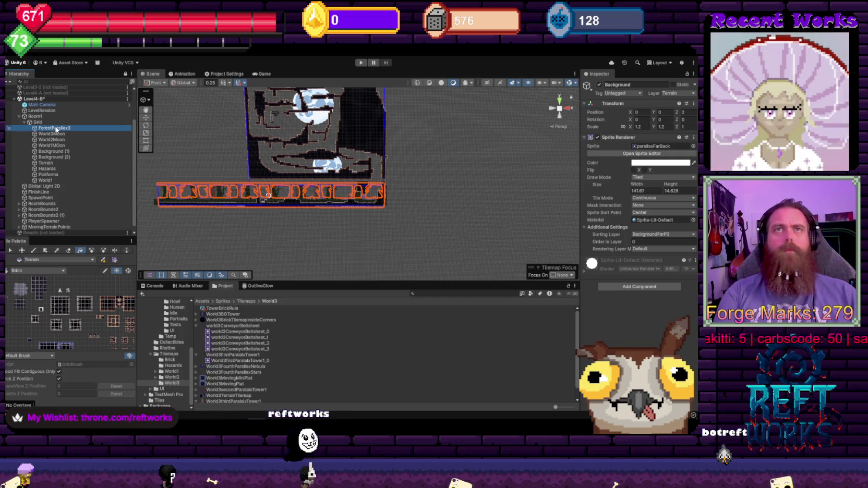
- Rename Background (2), the close parallax layer, to Forestparallax1
{"action": "left_click", "coordinate": [61, 151]}
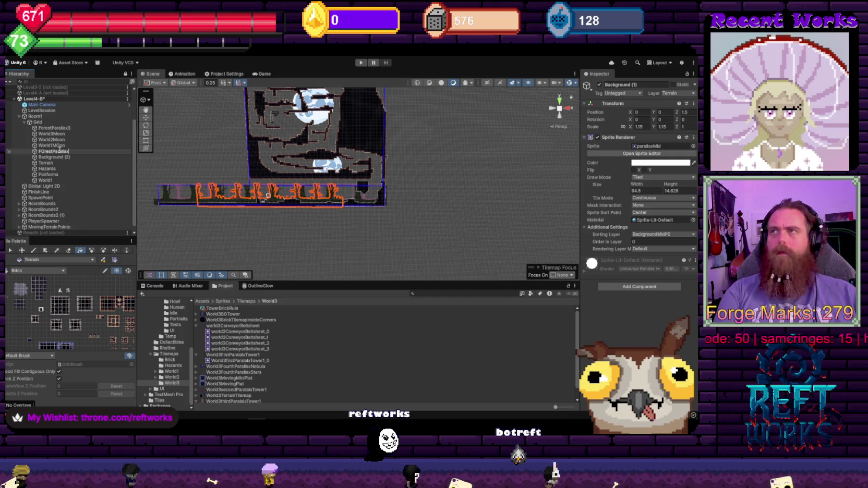
{"action": "left_click", "coordinate": [63, 157]}
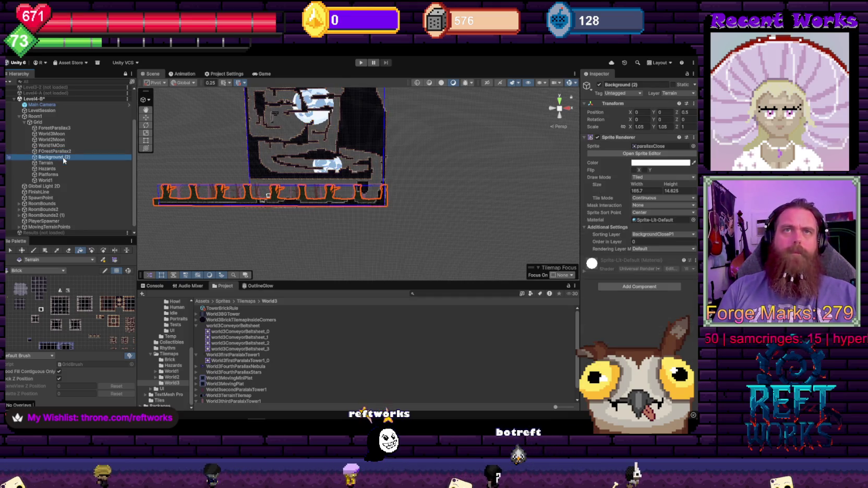
{"action": "type", "text": "Forestpar"}
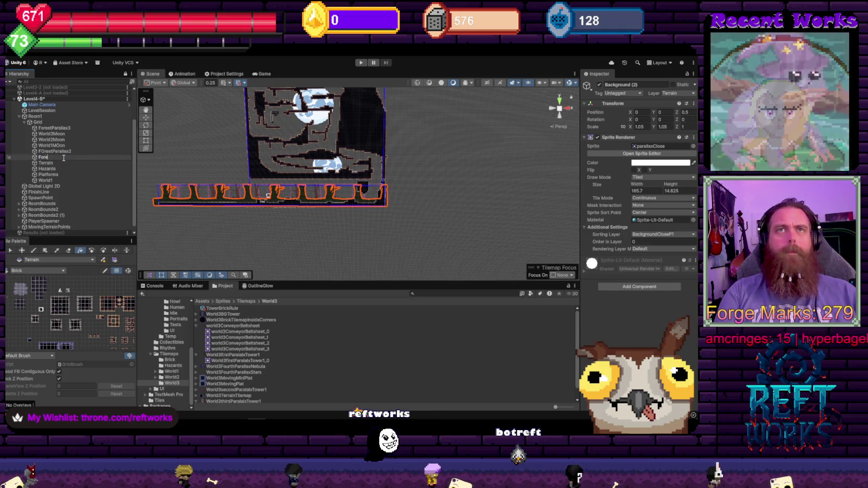
{"action": "type", "text": "allax1"}
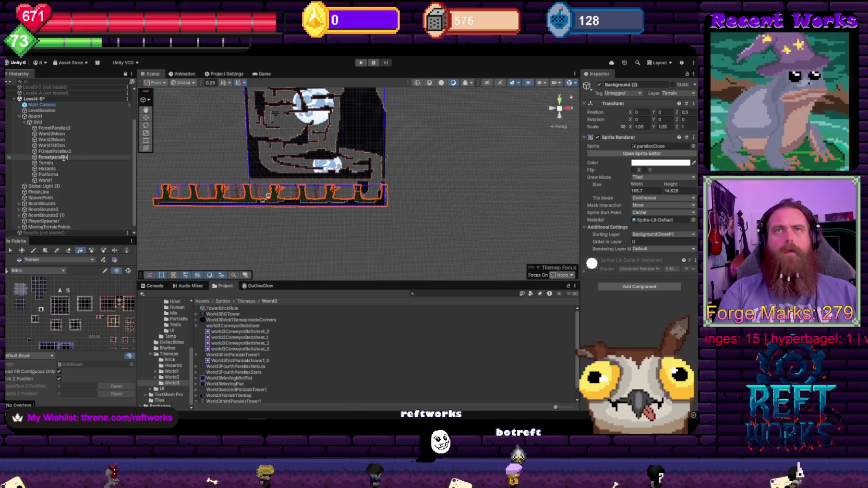
{"action": "key", "text": "Return"}
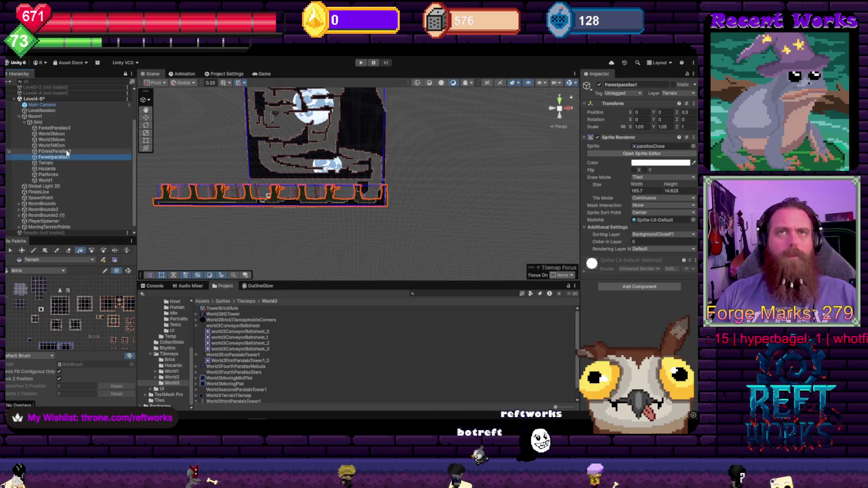
- Move the three forest parallax layers and World1MOon out of Grid to become World1's children
{"action": "left_click", "coordinate": [54, 151], "text": "ctrl"}
{"action": "left_click", "coordinate": [70, 128], "text": "ctrl"}
{"action": "left_click", "coordinate": [58, 145], "text": "ctrl"}
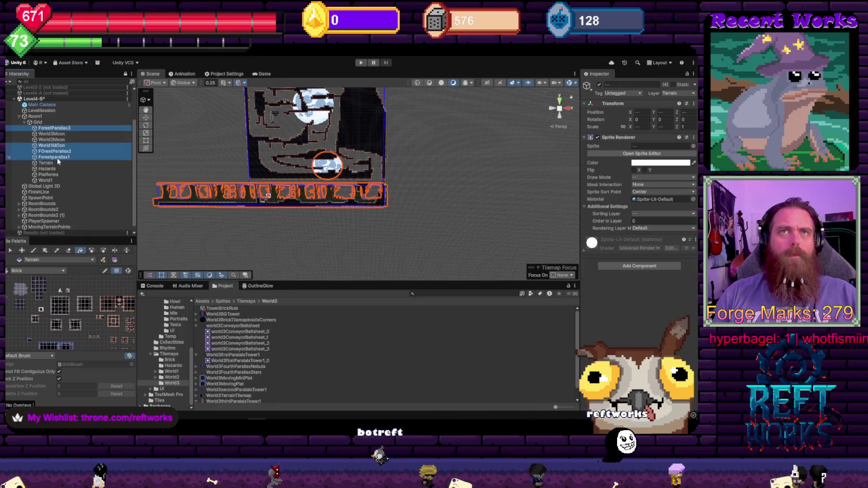
{"action": "key", "text": "Delete"}
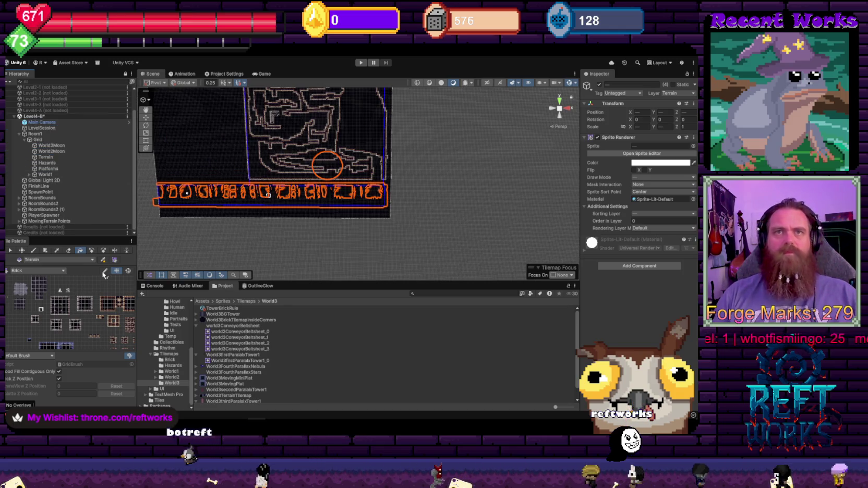
{"action": "left_click", "coordinate": [33, 250]}
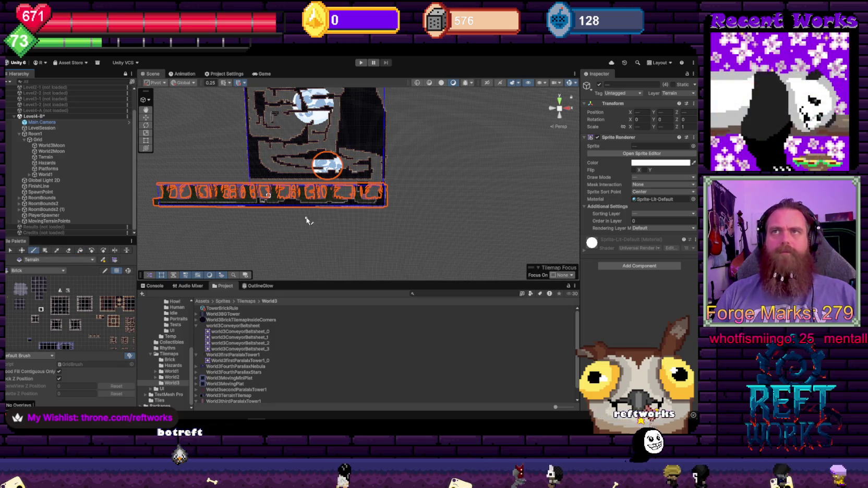
{"action": "scroll", "coordinate": [306, 218], "scroll_direction": "up", "scroll_amount": 5}
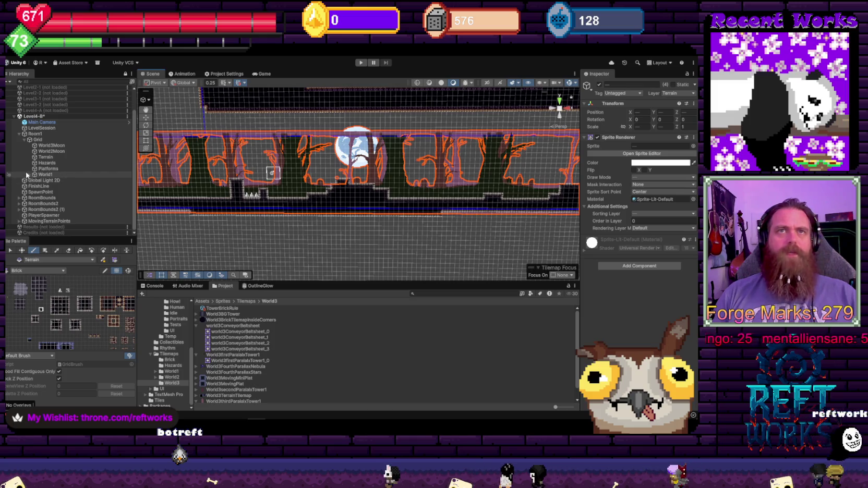
{"action": "key", "text": "f"}
{"action": "left_click", "coordinate": [71, 197]}
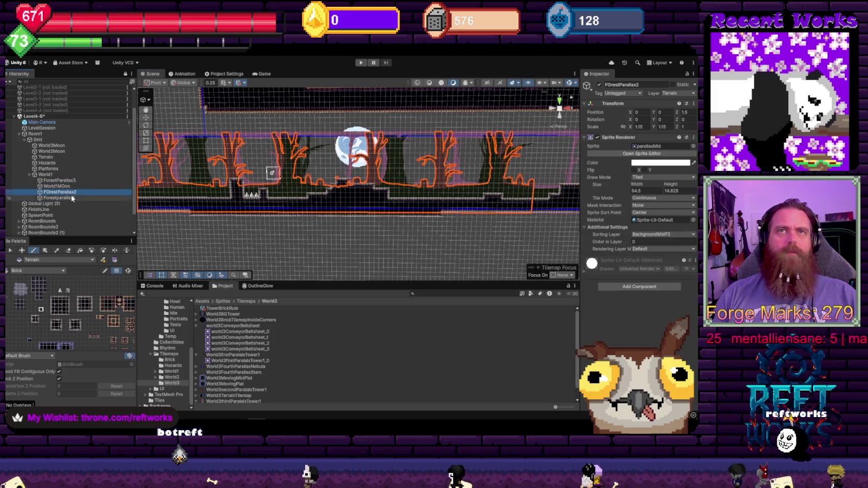
{"action": "left_click", "coordinate": [693, 148]}
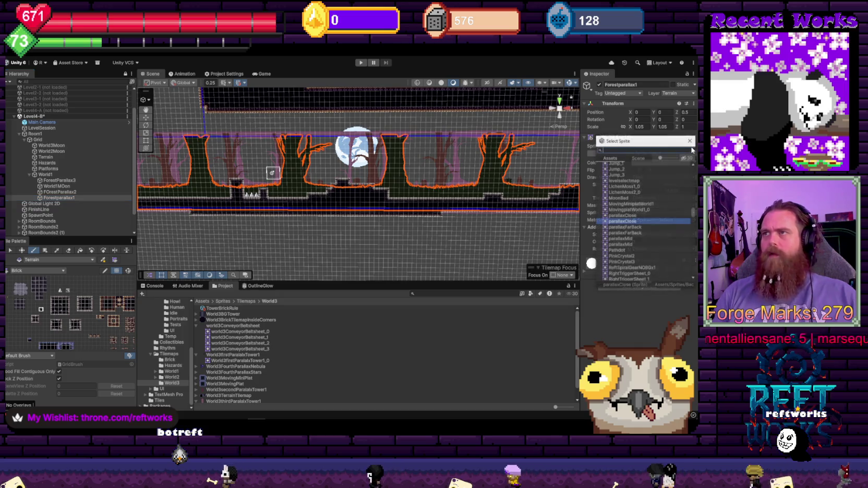
{"action": "left_click", "coordinate": [84, 191]}
{"action": "left_click", "coordinate": [692, 148]}
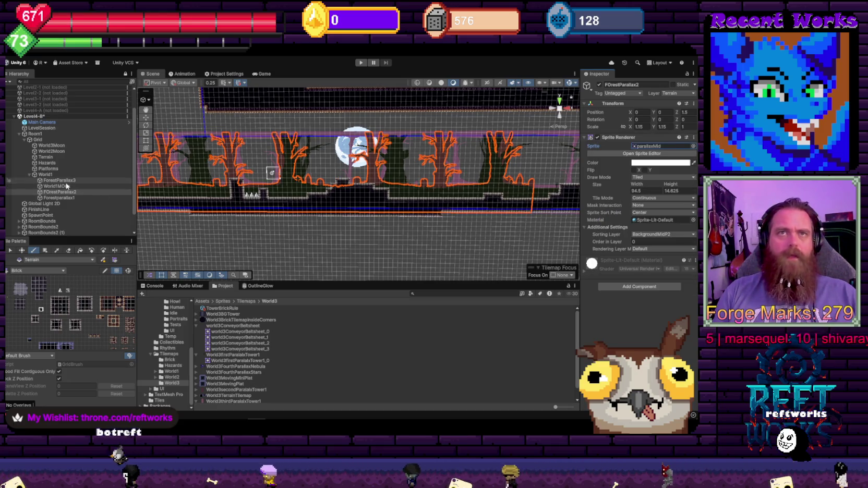
{"action": "left_click", "coordinate": [58, 180]}
{"action": "left_click", "coordinate": [693, 146]}
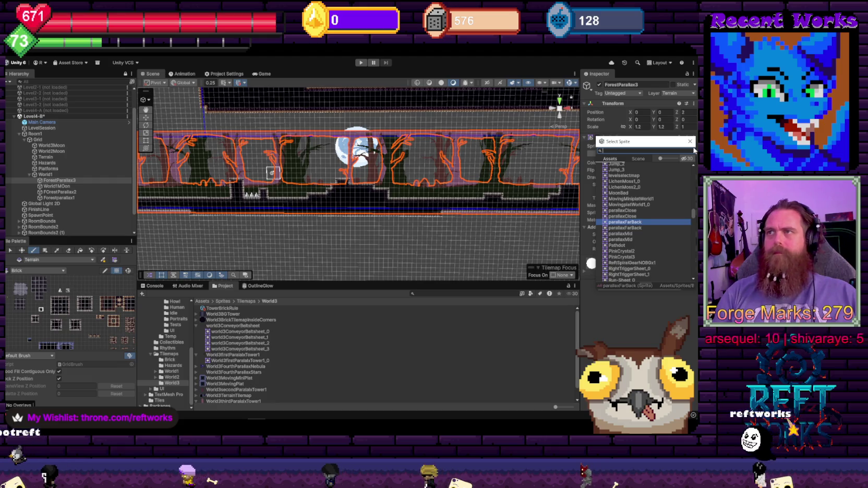
{"action": "left_click", "coordinate": [690, 142]}
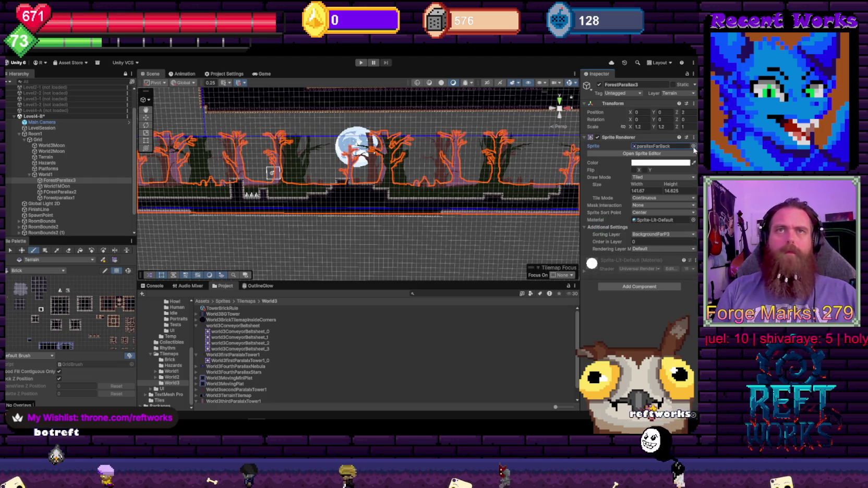
{"action": "left_click", "coordinate": [67, 186]}
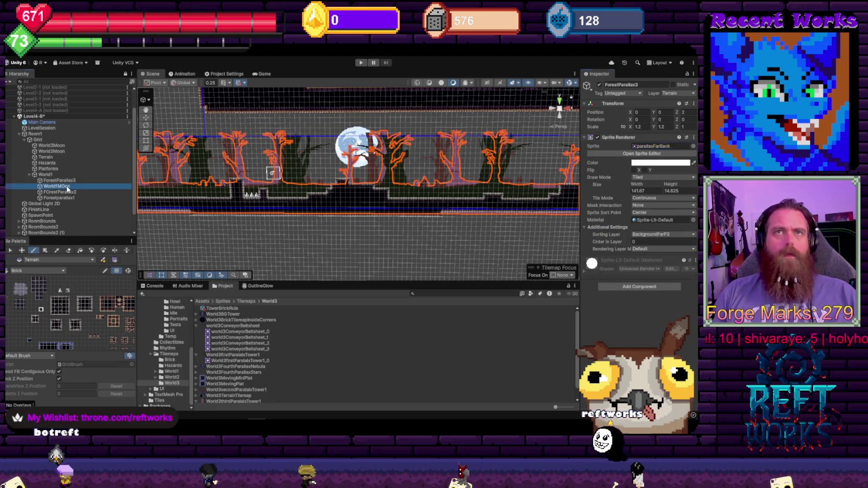
- Give World1MOon the TheMoon sprite and shrink its scale to 15
{"action": "left_click", "coordinate": [693, 147]}
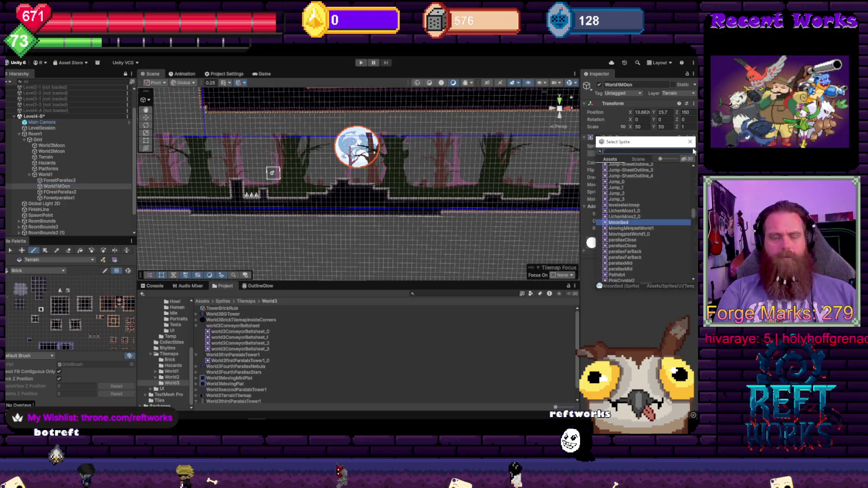
{"action": "type", "text": "n"}
{"action": "double_click", "coordinate": [625, 172]}
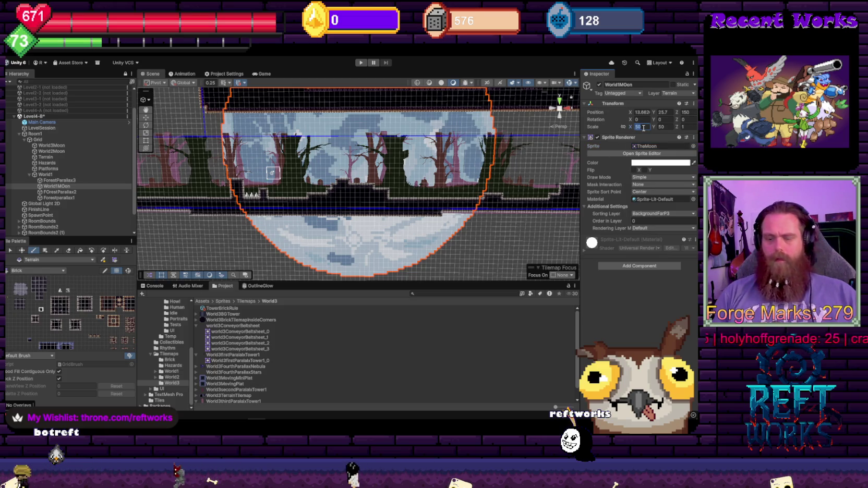
{"action": "type", "text": "15"}
{"action": "key", "text": "Tab"}
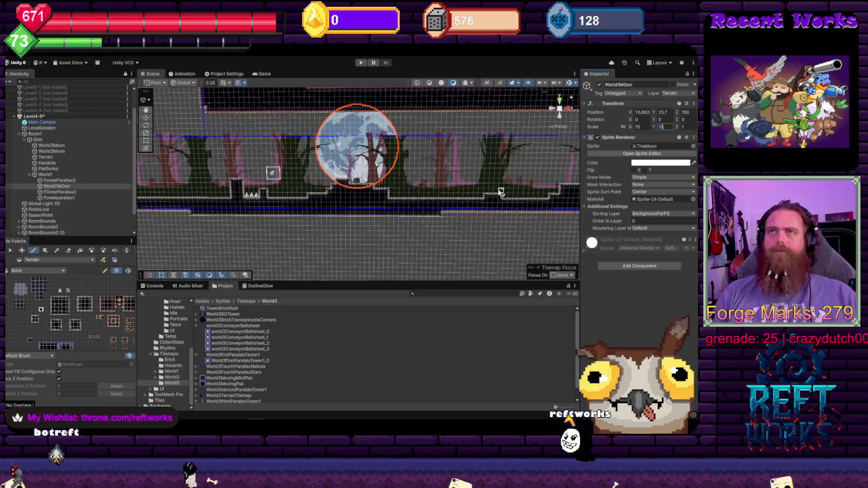
{"action": "scroll", "coordinate": [412, 141], "scroll_direction": "down", "scroll_amount": 3}
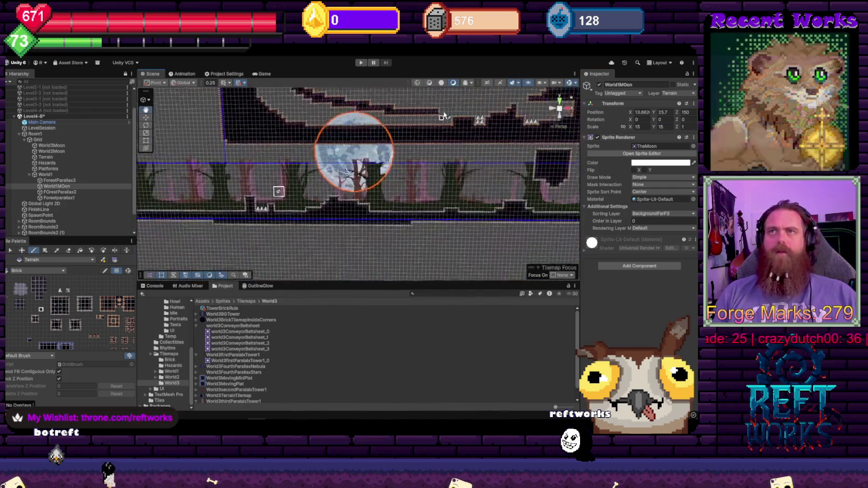
{"action": "scroll", "coordinate": [358, 183], "scroll_direction": "left", "scroll_amount": 5}
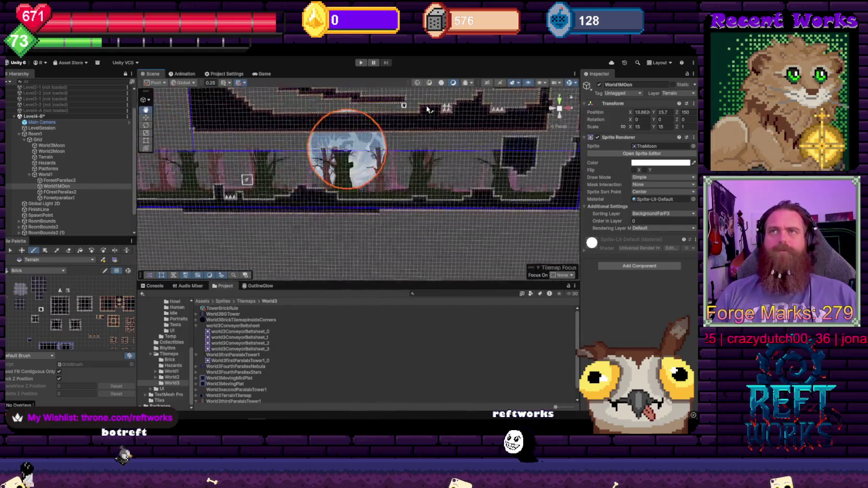
{"action": "scroll", "coordinate": [358, 184], "scroll_direction": "right", "scroll_amount": 5}
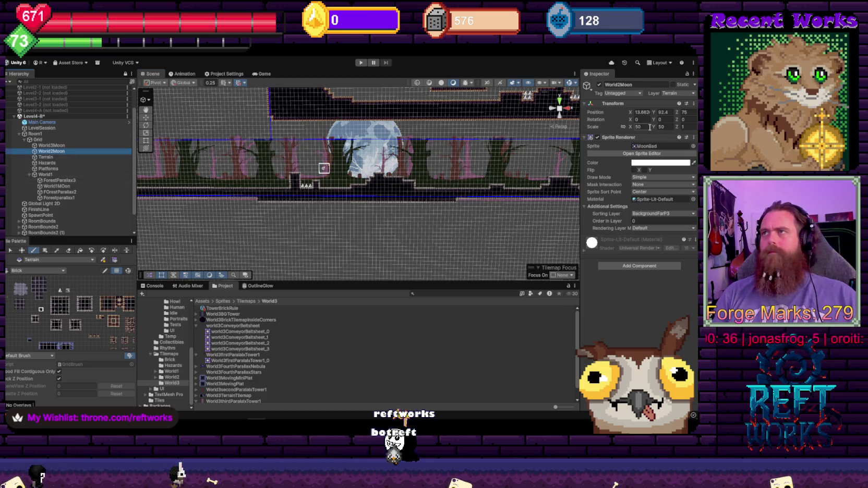
- Switch World2Moon to the TheMoon sprite and set its scale to 15
{"action": "left_click", "coordinate": [693, 146]}
{"action": "type", "text": "moon"}
{"action": "left_click", "coordinate": [620, 171]}
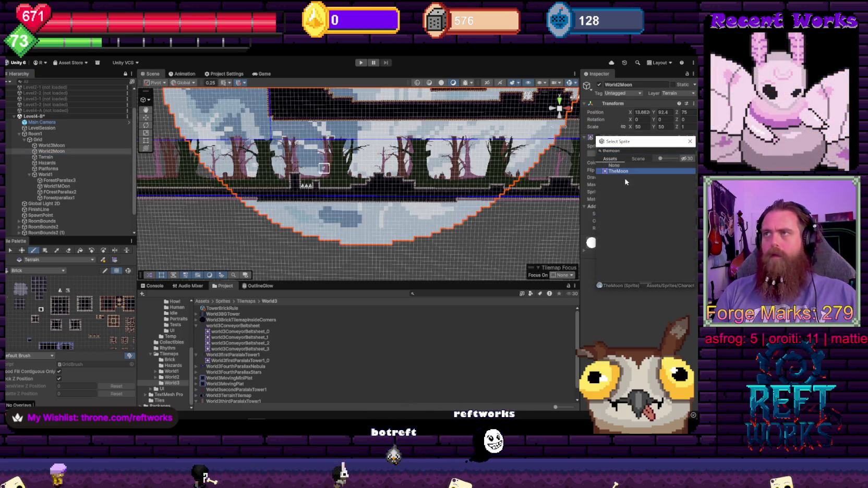
{"action": "key", "text": "Return"}
{"action": "key", "text": "f"}
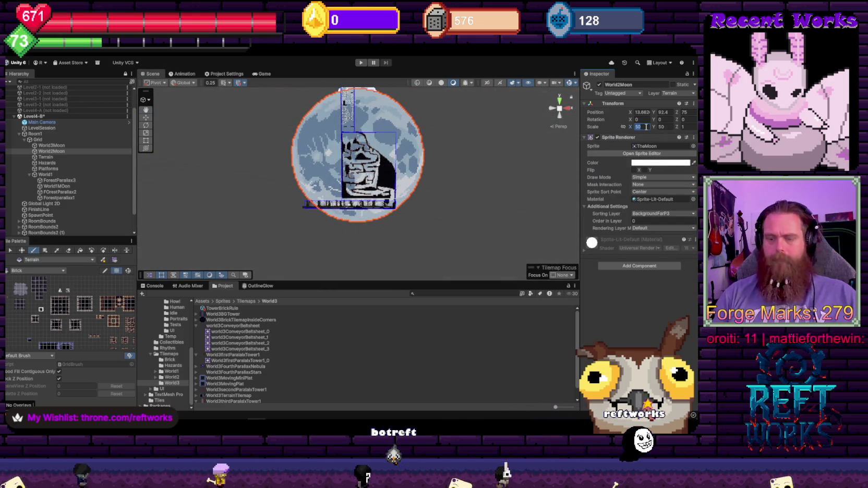
{"action": "type", "text": "15"}
{"action": "key", "text": "Tab"}
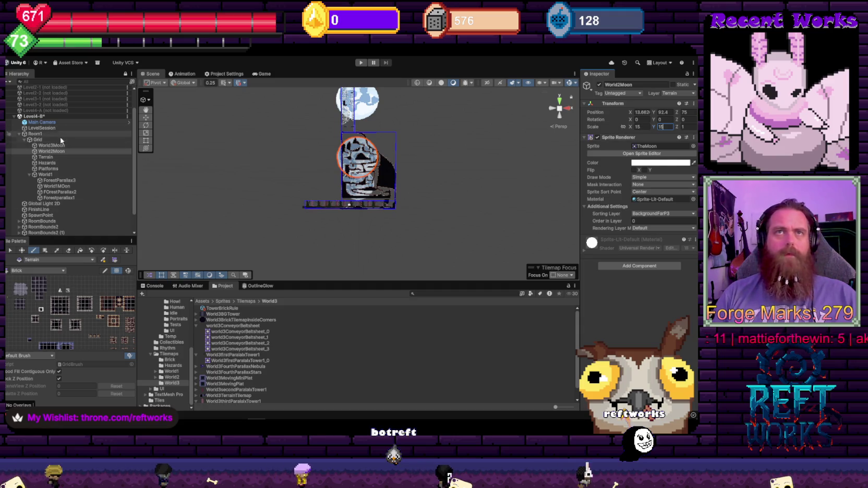
- Set World3Moon's X and Y scale to 15 and apply the TheMoon sprite
{"action": "left_click", "coordinate": [58, 145]}
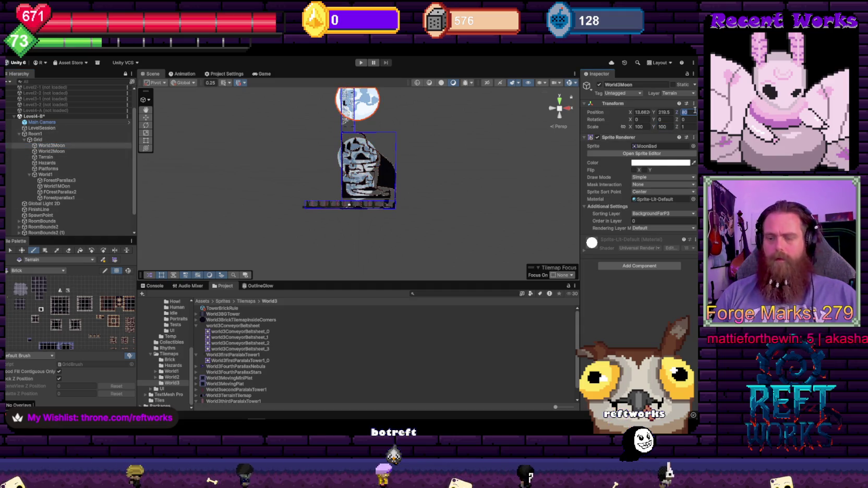
{"action": "left_click", "coordinate": [640, 127]}
{"action": "type", "text": "15"}
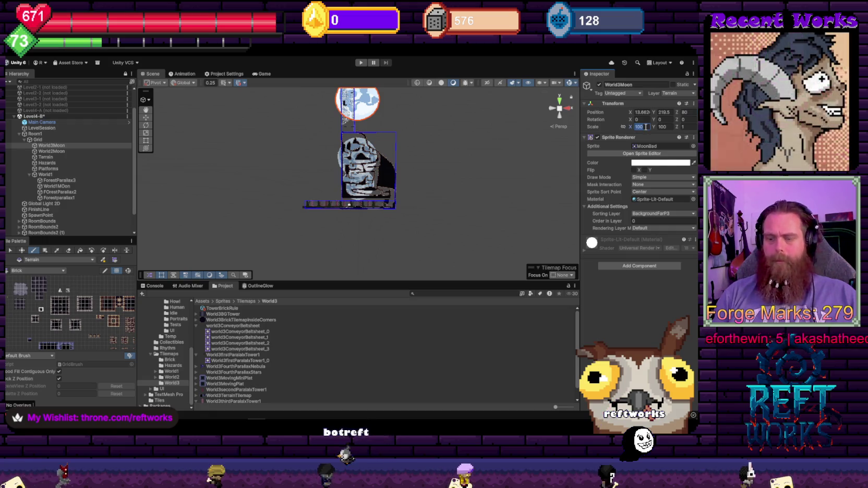
{"action": "key", "text": "Tab"}
{"action": "type", "text": "1"}
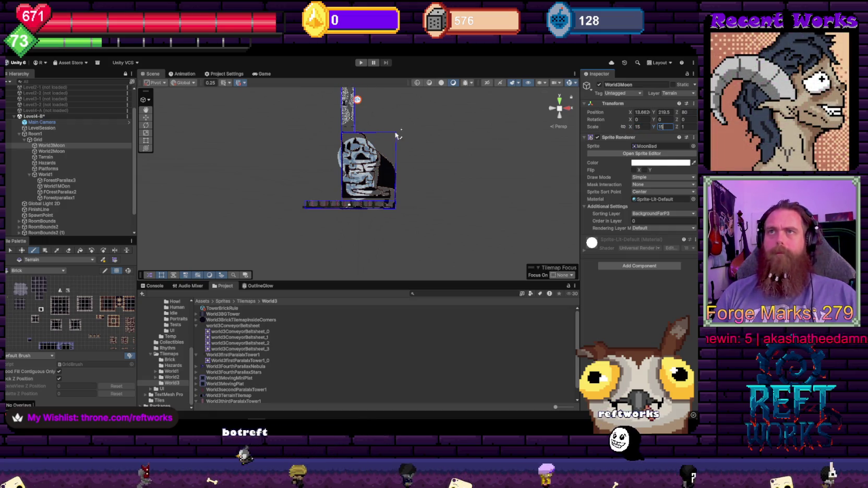
{"action": "key", "text": "shift+Tab"}
{"action": "key", "text": "shift+Tab"}
{"action": "key", "text": "shift+Tab"}
{"action": "left_click", "coordinate": [693, 146]}
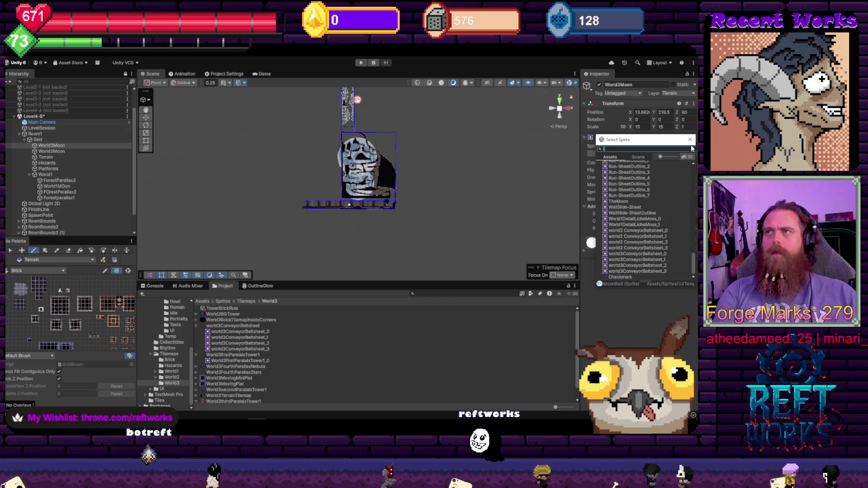
{"action": "type", "text": "themoon"}
{"action": "double_click", "coordinate": [620, 170]}
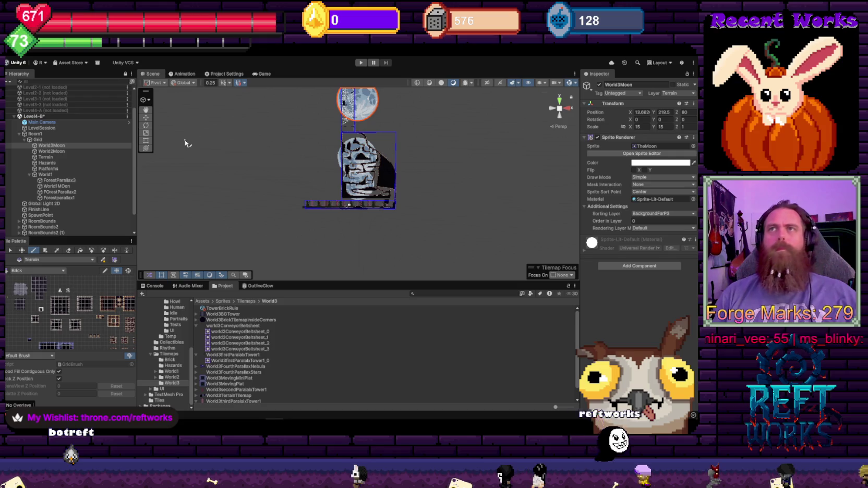
- Centre the moons, switch the Scene view to perspective, and select World2Moon
{"action": "mouse_move", "coordinate": [370, 137]}
{"action": "left_mouse_down"}
{"action": "mouse_move", "coordinate": [378, 170]}
{"action": "mouse_move", "coordinate": [443, 159]}
{"action": "mouse_move", "coordinate": [441, 168]}
{"action": "mouse_move", "coordinate": [547, 224]}
{"action": "mouse_move", "coordinate": [526, 198]}
{"action": "left_mouse_up"}
{"action": "scroll", "coordinate": [378, 169], "scroll_direction": "up", "scroll_amount": 5}
{"action": "scroll", "coordinate": [359, 156], "scroll_direction": "down", "scroll_amount": 2}
{"action": "key", "text": "2"}
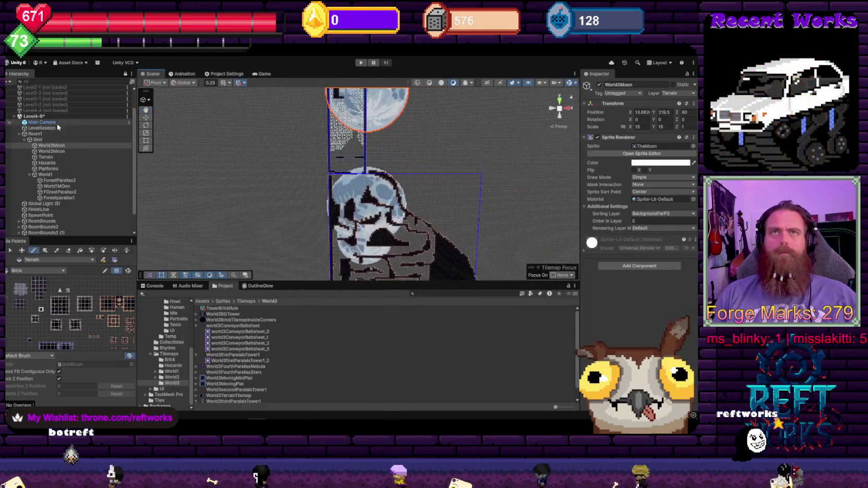
{"action": "left_click", "coordinate": [51, 151]}
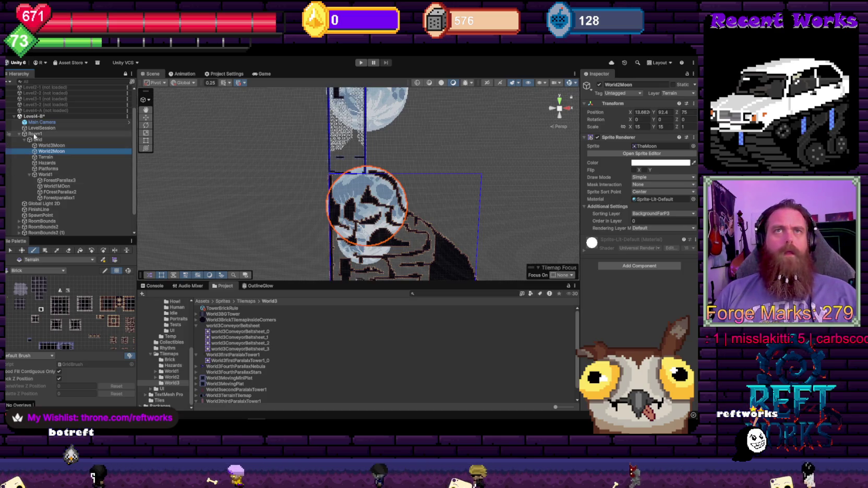
{"action": "scroll", "coordinate": [65, 105], "scroll_direction": "up", "scroll_amount": 2}
- Load Level2-1 to check its moon's Transform, then unload it
{"action": "right_click", "coordinate": [63, 112]}
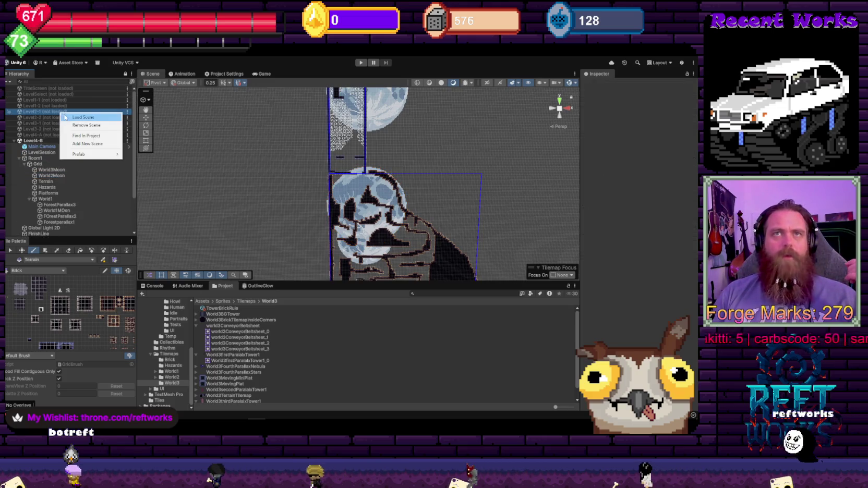
{"action": "left_click", "coordinate": [82, 118]}
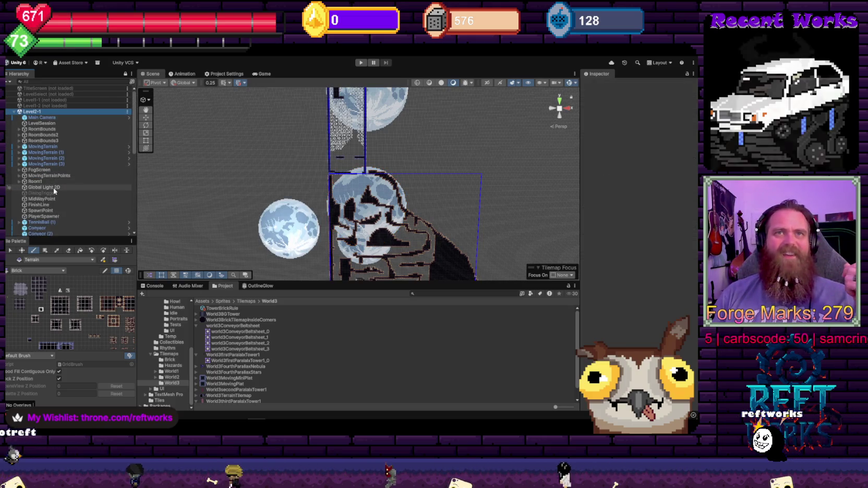
{"action": "left_click", "coordinate": [146, 118]}
{"action": "left_click", "coordinate": [277, 224]}
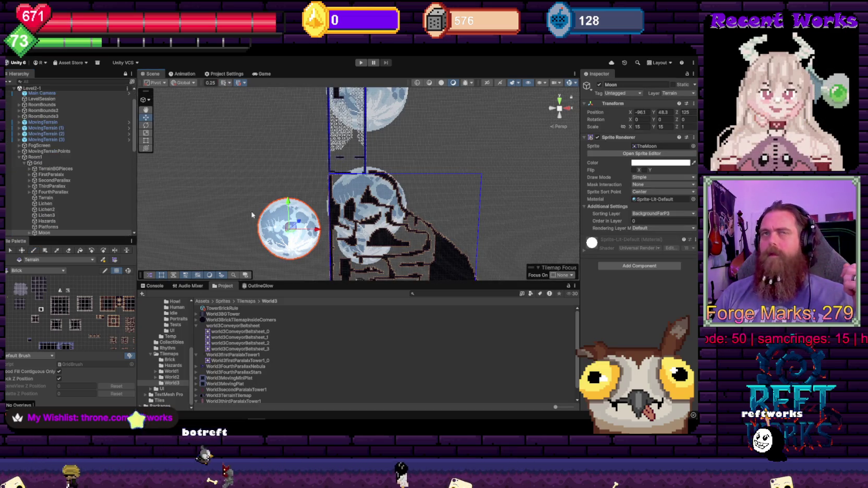
{"action": "right_click", "coordinate": [30, 89]}
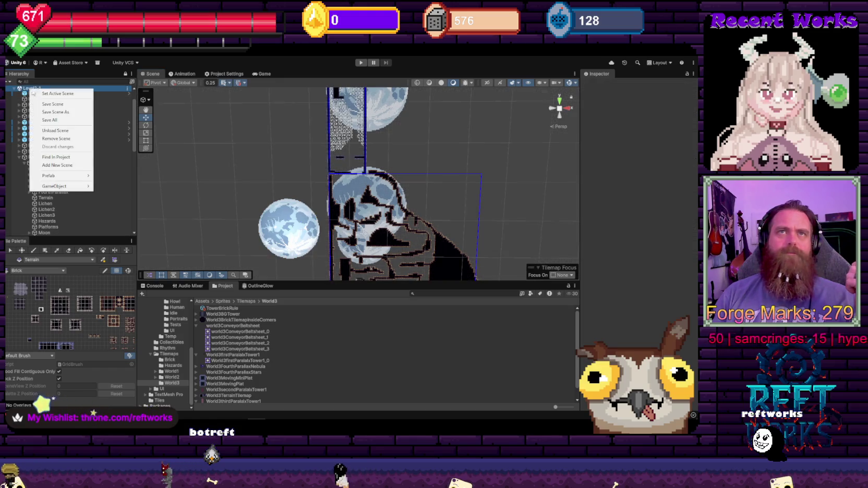
{"action": "left_click", "coordinate": [71, 132]}
- Set World2Moon's Position Z to 125, then load the Level1-1 scene
{"action": "left_click", "coordinate": [341, 182]}
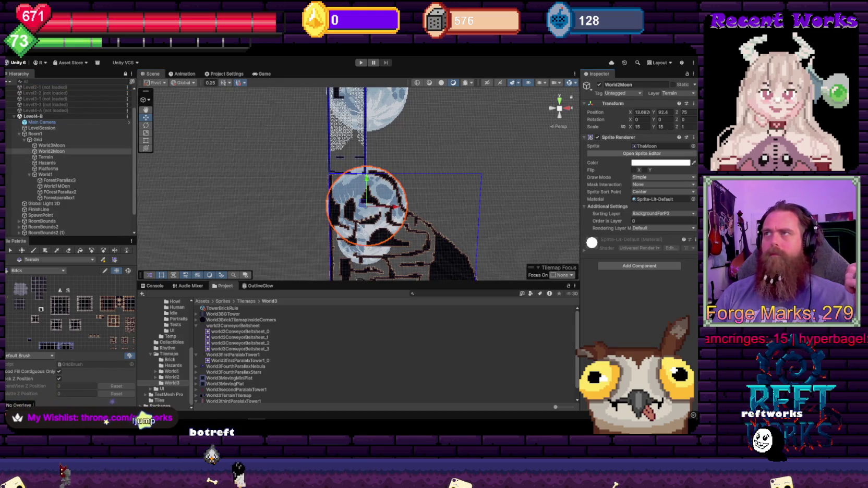
{"action": "type", "text": "125"}
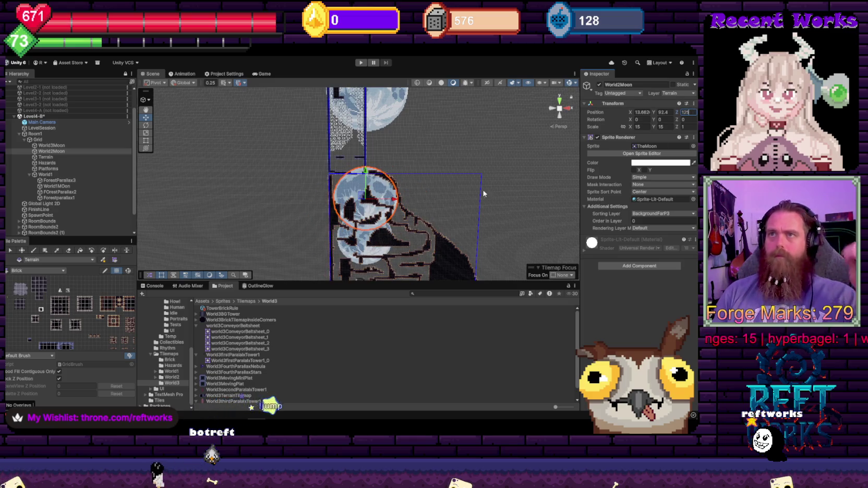
{"action": "key", "text": "Return"}
{"action": "left_click_drag", "start_coordinate": [504, 190], "coordinate": [295, 170]}
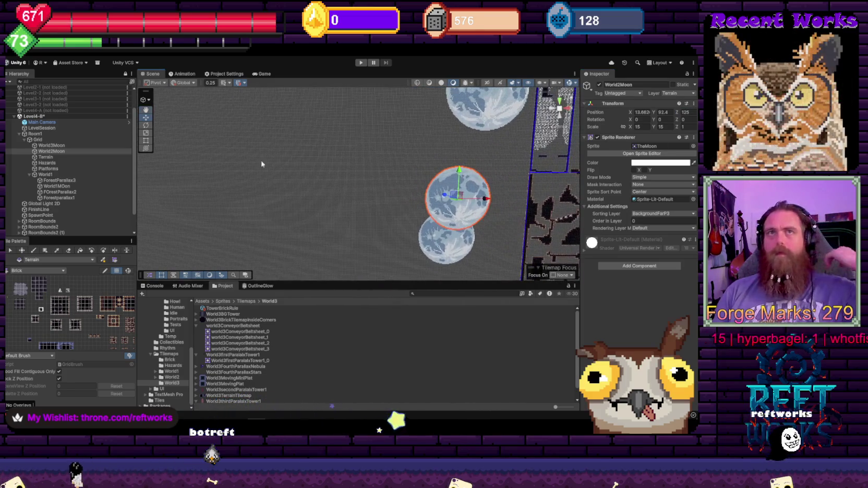
{"action": "scroll", "coordinate": [40, 103], "scroll_direction": "up", "scroll_amount": 3}
{"action": "right_click", "coordinate": [50, 99]}
{"action": "left_click", "coordinate": [68, 125]}
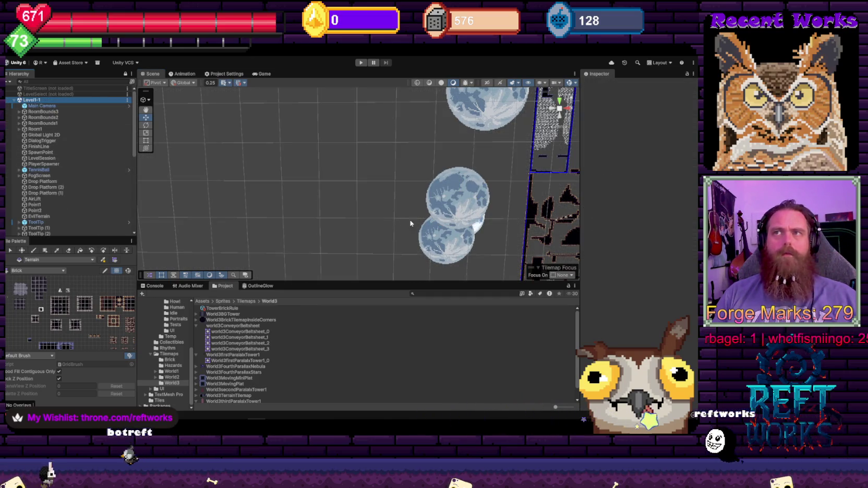
{"action": "left_click", "coordinate": [479, 225]}
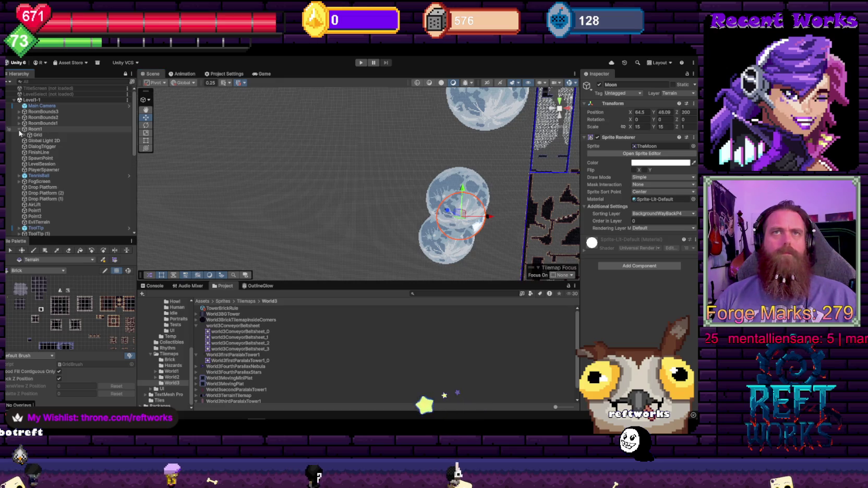
{"action": "left_click", "coordinate": [24, 135]}
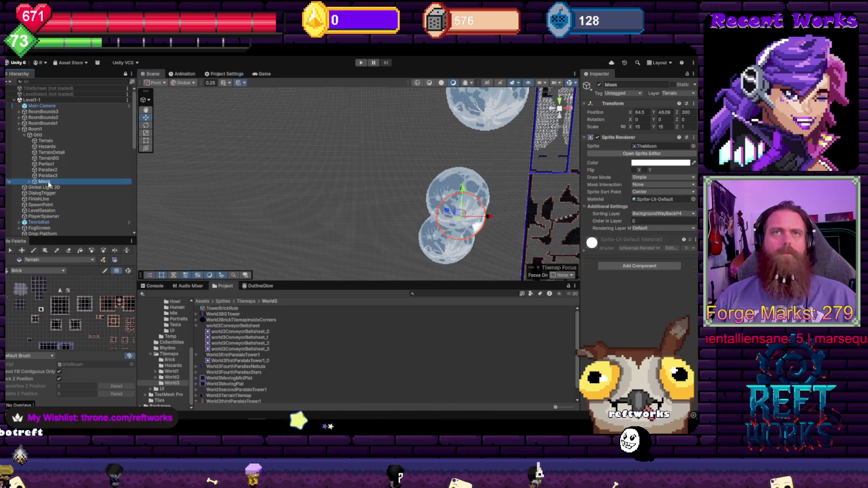
{"action": "left_click", "coordinate": [32, 99]}
{"action": "right_click", "coordinate": [32, 100]}
{"action": "left_click", "coordinate": [48, 143]}
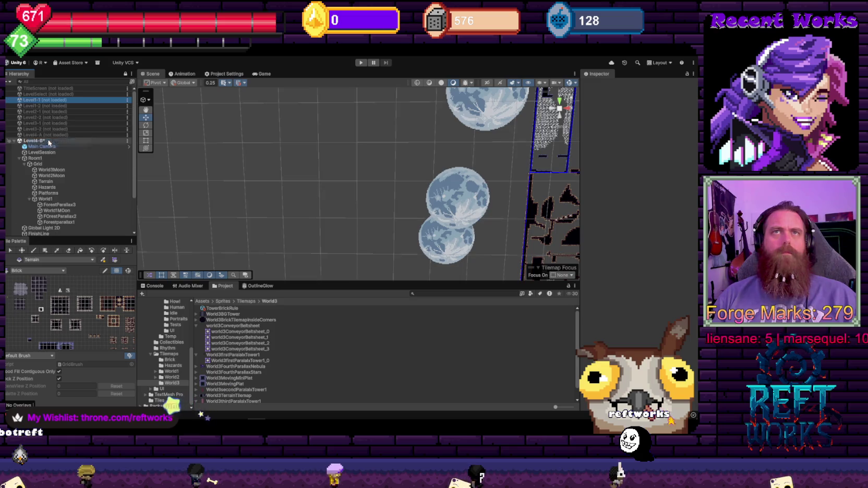
{"action": "scroll", "coordinate": [58, 154], "scroll_direction": "down", "scroll_amount": 3}
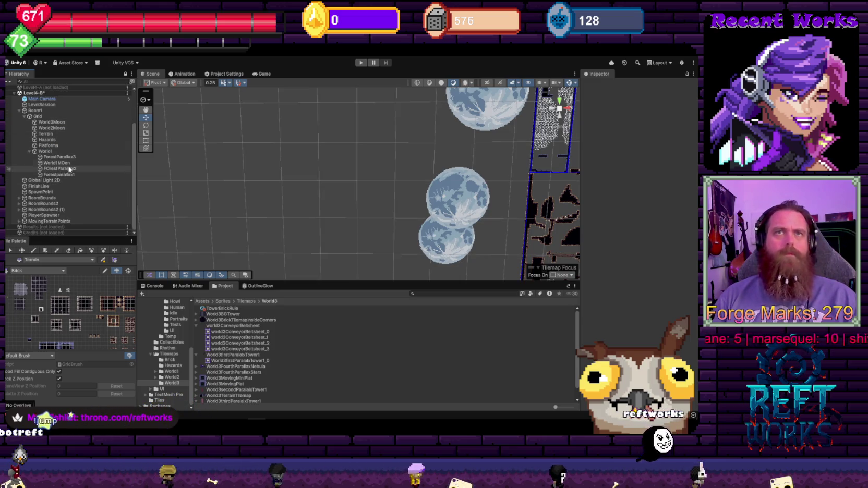
{"action": "left_click_drag", "start_coordinate": [68, 164], "coordinate": [68, 164]}
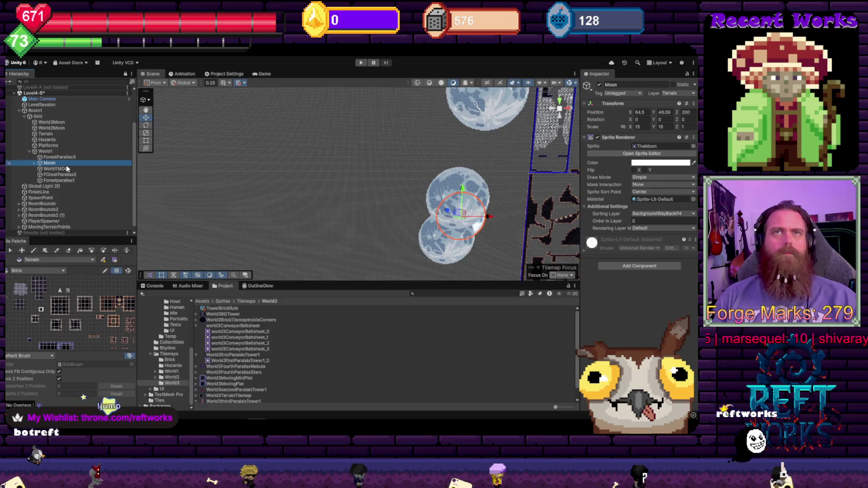
{"action": "key", "text": "F2"}
{"action": "key", "text": "Home"}
{"action": "type", "text": "Wor"}
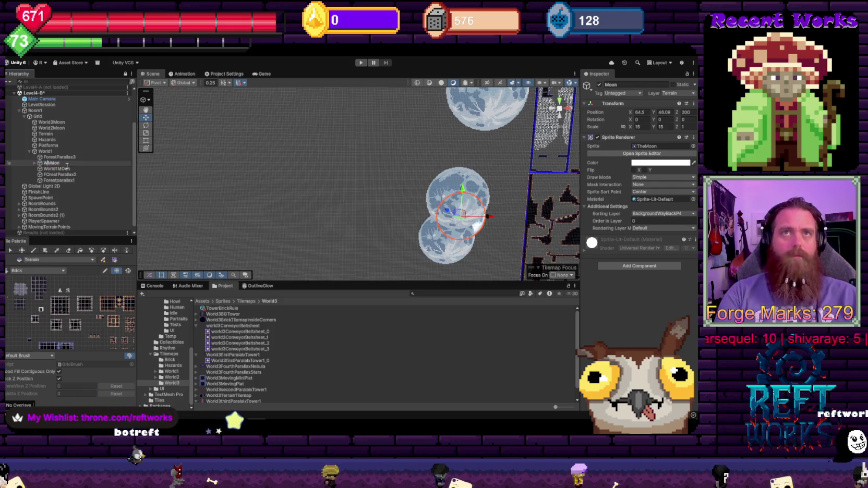
{"action": "type", "text": "ld1"}
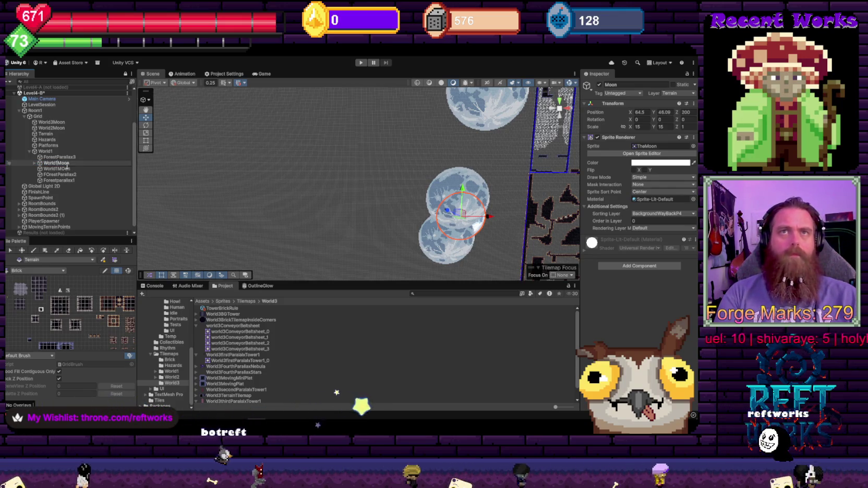
{"action": "left_click", "coordinate": [69, 169]}
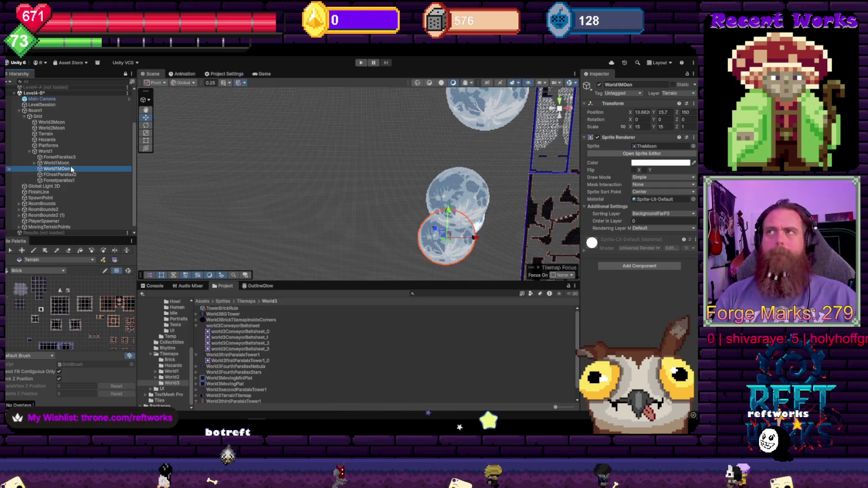
{"action": "key", "text": "Delete"}
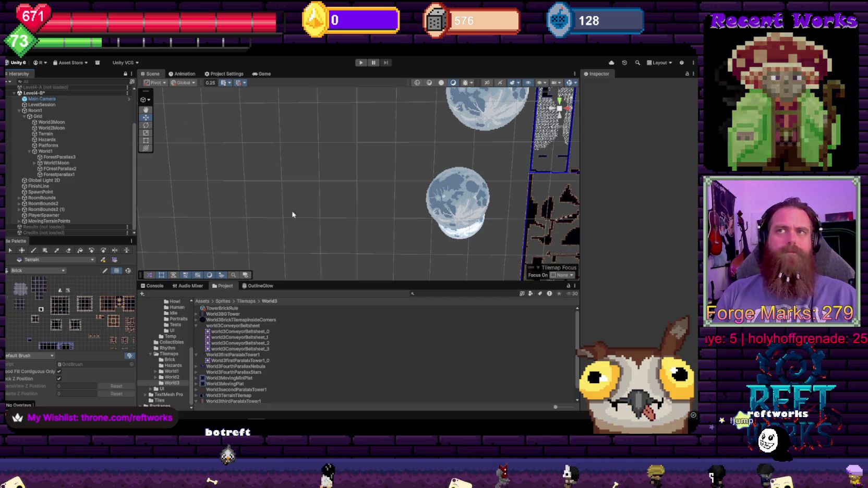
{"action": "left_click", "coordinate": [64, 164]}
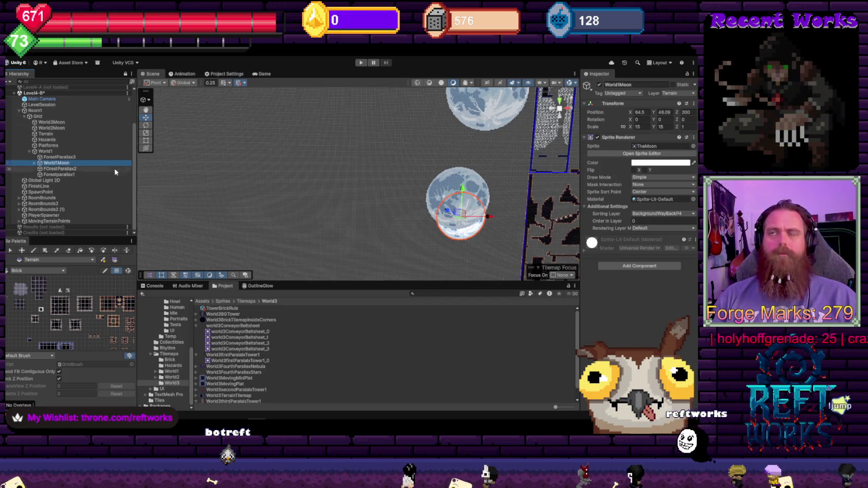
{"action": "key", "text": "f"}
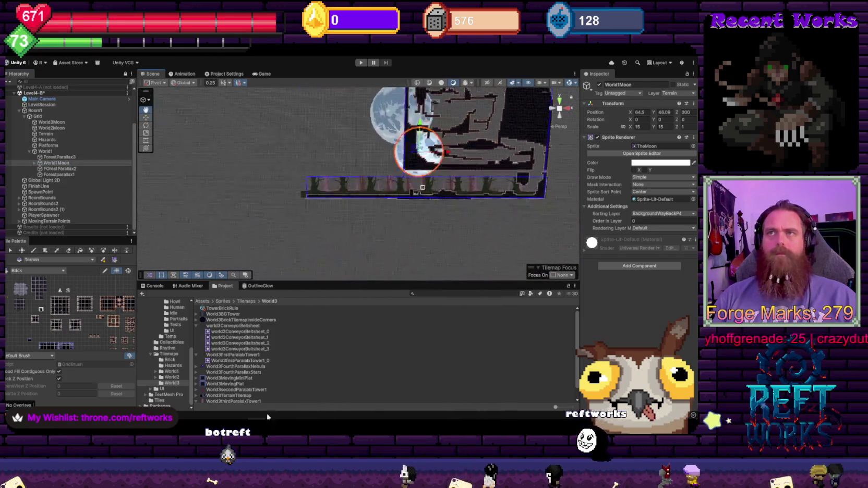
{"action": "scroll", "coordinate": [365, 183], "scroll_direction": "up", "scroll_amount": 3}
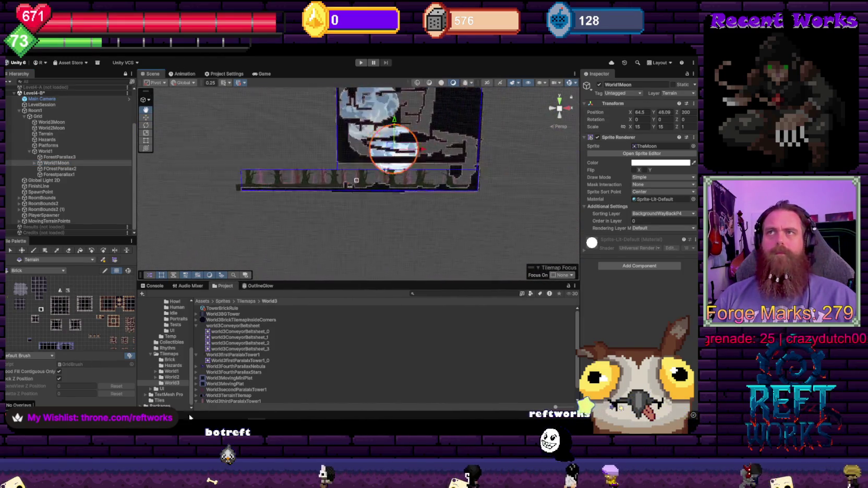
{"action": "scroll", "coordinate": [326, 190], "scroll_direction": "down", "scroll_amount": 3}
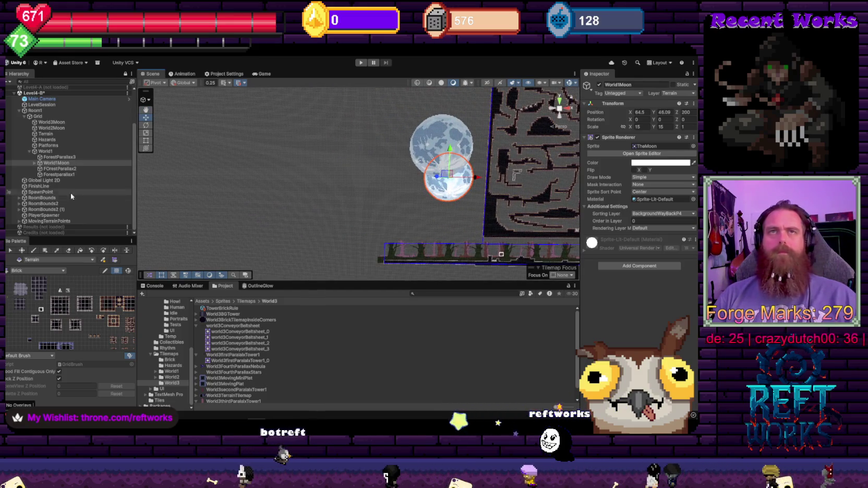
{"action": "left_click", "coordinate": [34, 162]}
- Paste a copy of World1MOon's spot light and make it a child of World2Moon
{"action": "left_click", "coordinate": [54, 169]}
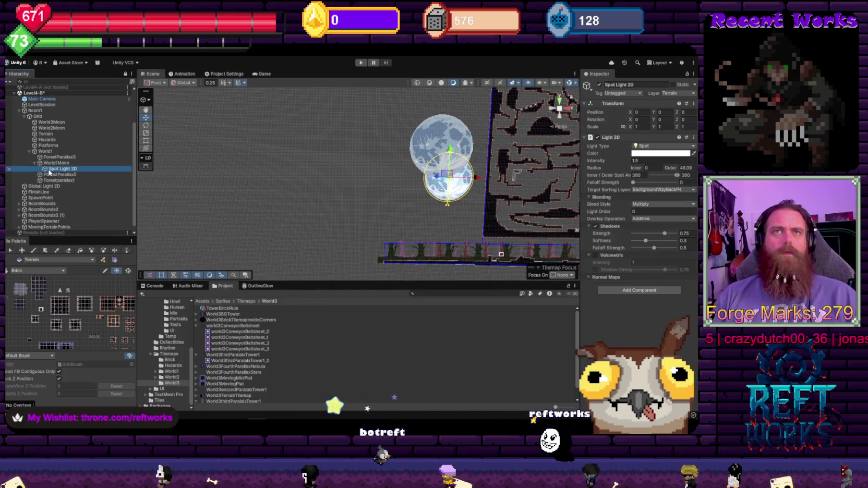
{"action": "left_click", "coordinate": [35, 163]}
{"action": "left_click", "coordinate": [45, 129]}
{"action": "key", "text": "Right"}
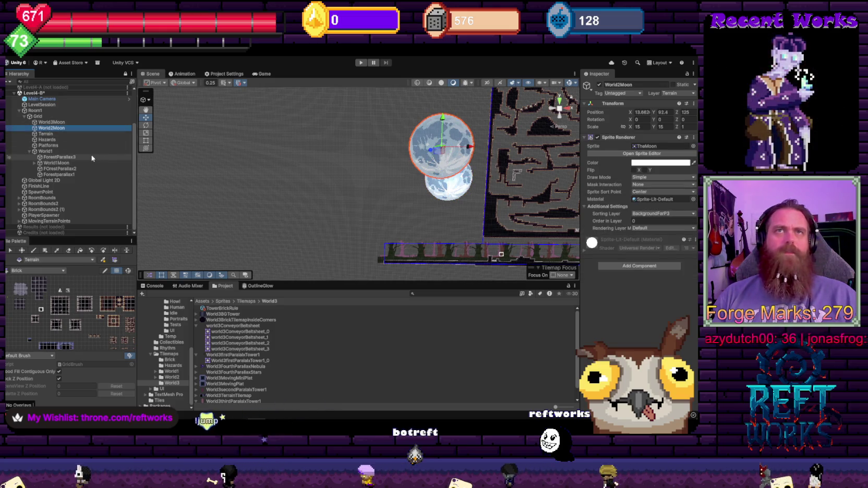
{"action": "left_click", "coordinate": [41, 133]}
{"action": "left_click_drag", "start_coordinate": [41, 132], "coordinate": [52, 135]}
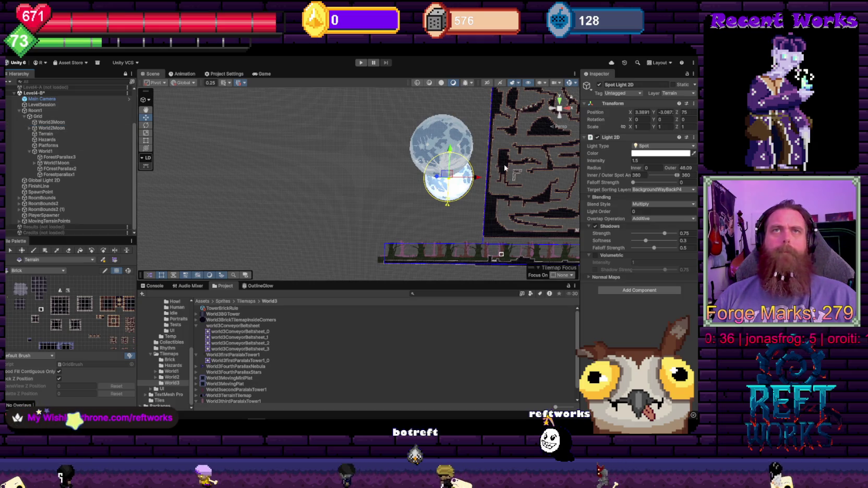
- Position the light at X 0, Y 0, Z 750 and add another target sorting layer
{"action": "left_click", "coordinate": [641, 113]}
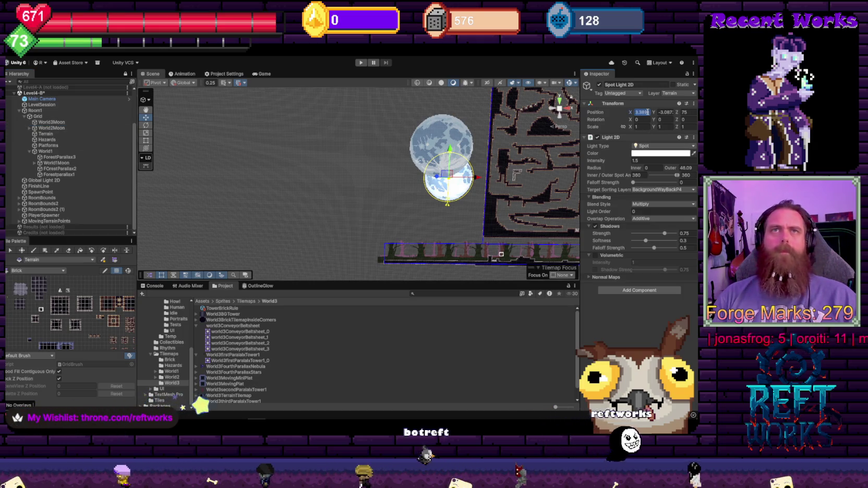
{"action": "type", "text": "0"}
{"action": "key", "text": "Tab"}
{"action": "type", "text": "0"}
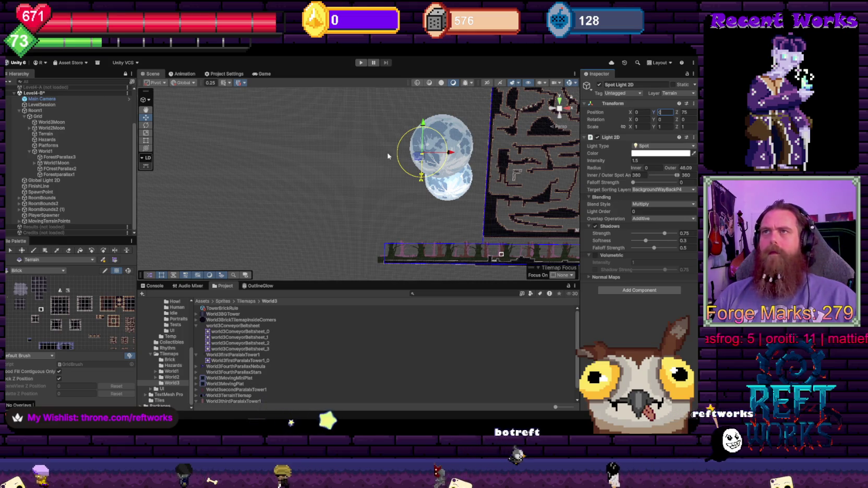
{"action": "key", "text": "Return"}
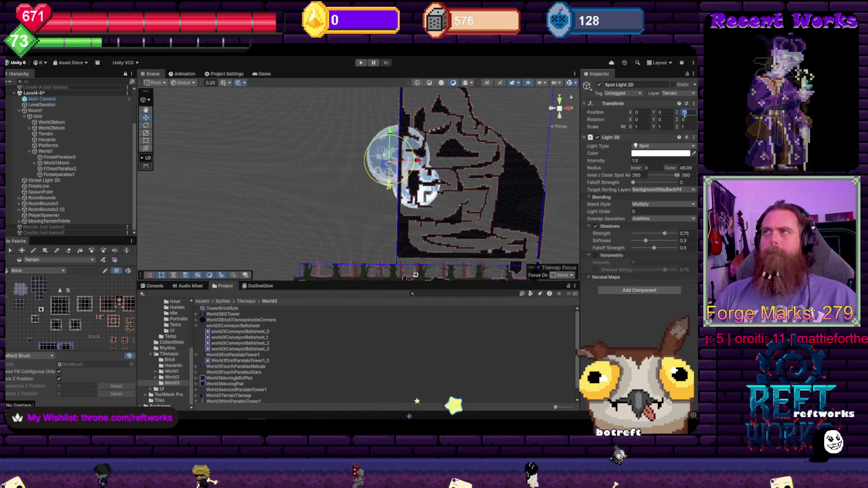
{"action": "left_click", "coordinate": [684, 112]}
{"action": "type", "text": "750"}
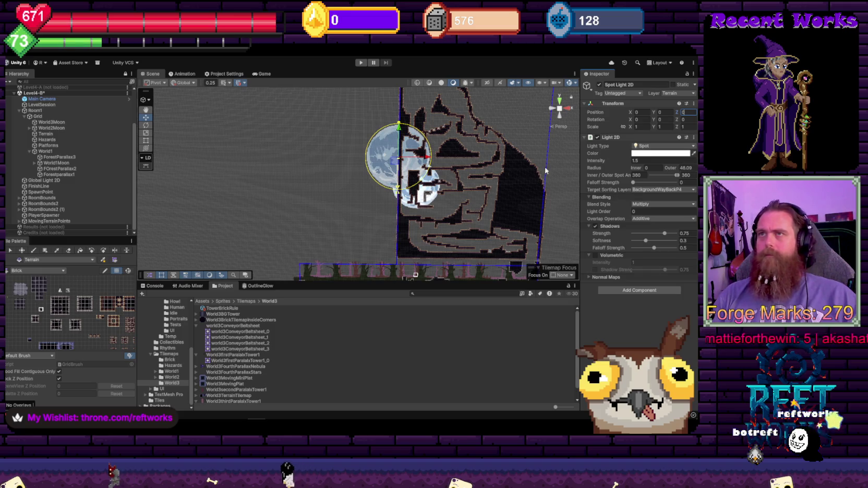
{"action": "left_click", "coordinate": [655, 190]}
{"action": "left_click", "coordinate": [657, 224]}
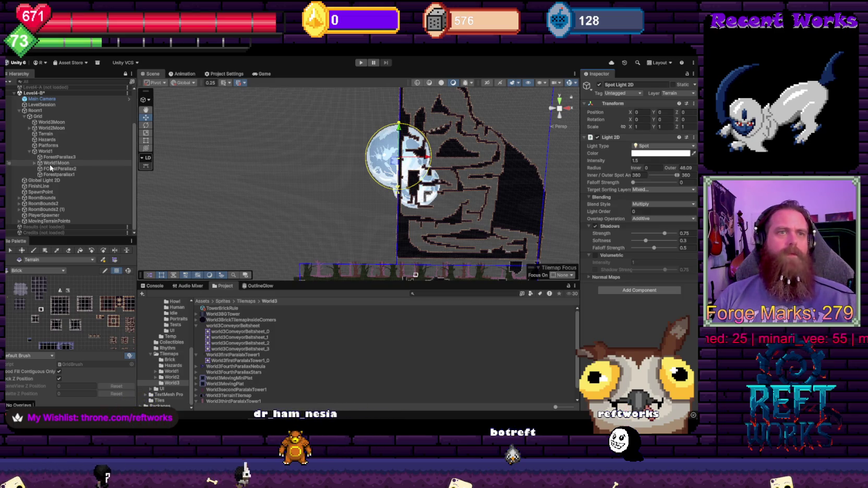
{"action": "mouse_move", "coordinate": [385, 111]}
{"action": "left_mouse_down"}
{"action": "mouse_move", "coordinate": [365, 138]}
{"action": "mouse_move", "coordinate": [367, 171]}
{"action": "left_mouse_up"}
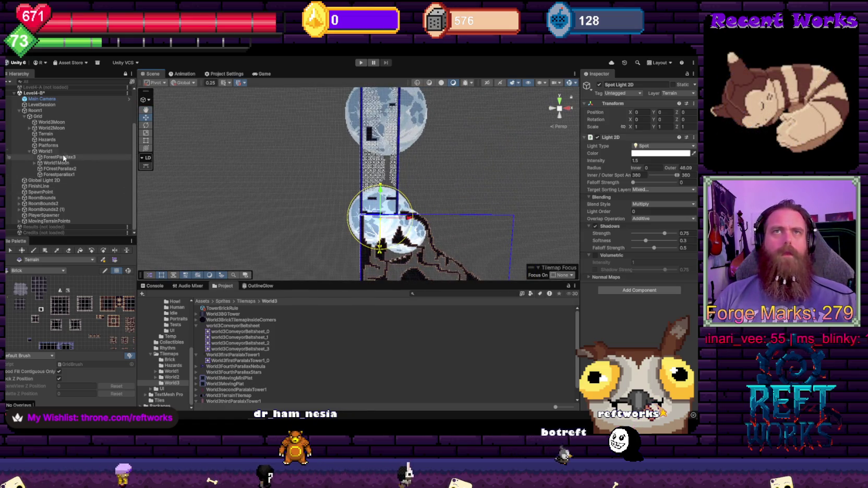
- Paste a spot light copy under Grid, parent it to World3Moon, and check the moon's sorting layer
{"action": "left_click", "coordinate": [50, 118]}
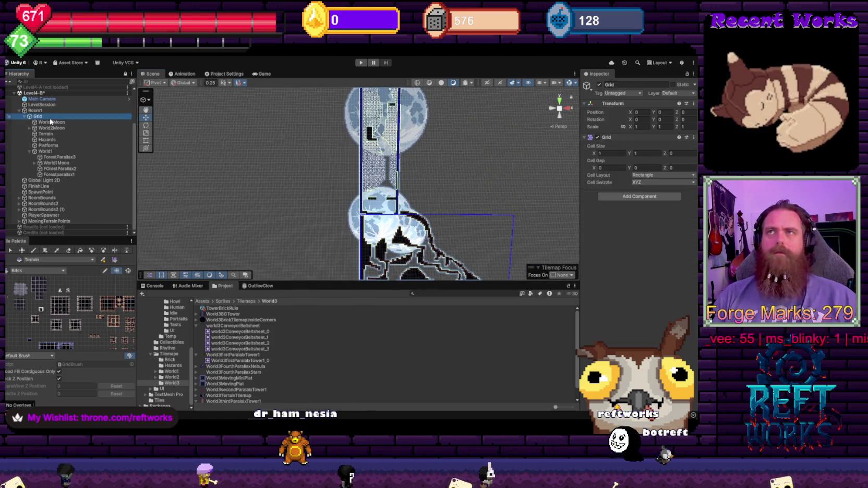
{"action": "key", "text": "ctrl+shift+v"}
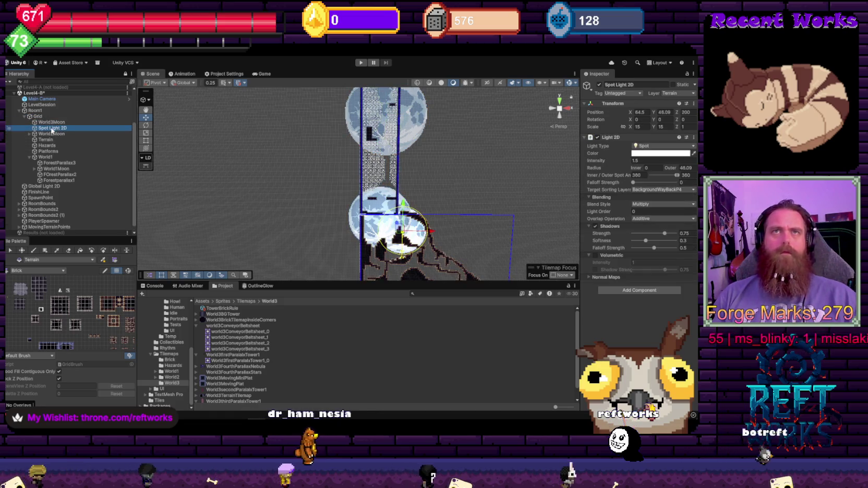
{"action": "left_click_drag", "start_coordinate": [54, 126], "coordinate": [50, 122]}
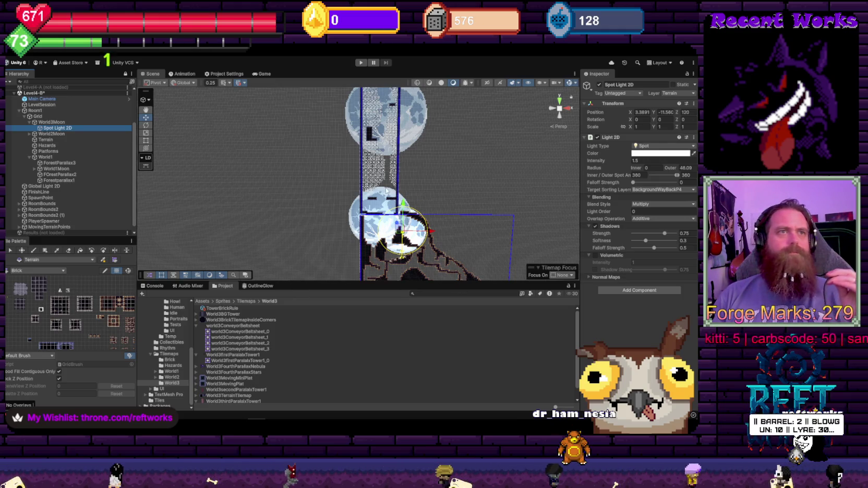
{"action": "left_click", "coordinate": [409, 131]}
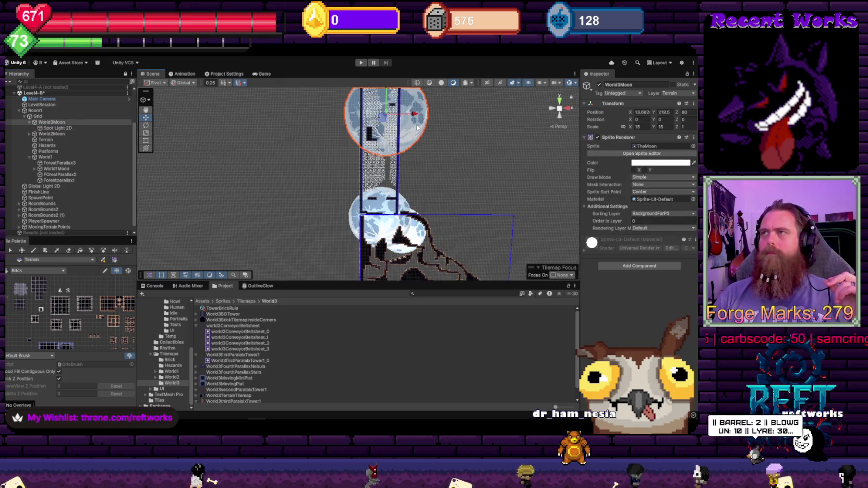
{"action": "left_click", "coordinate": [661, 214]}
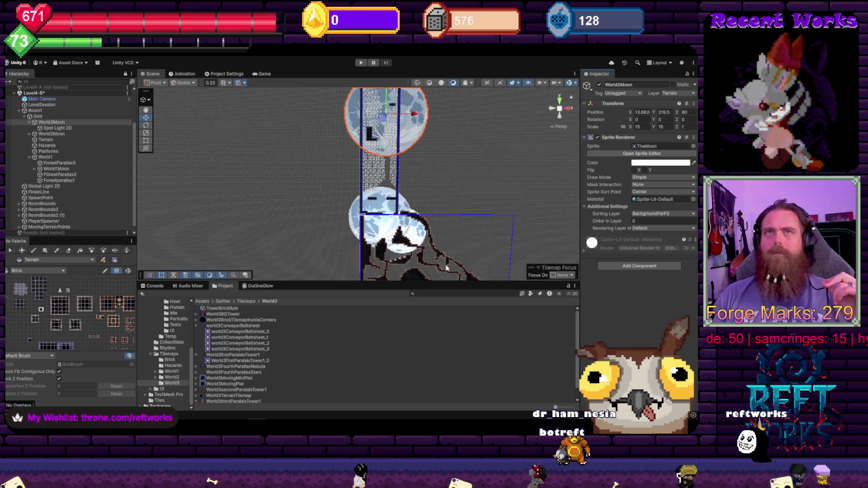
{"action": "key", "text": "Escape"}
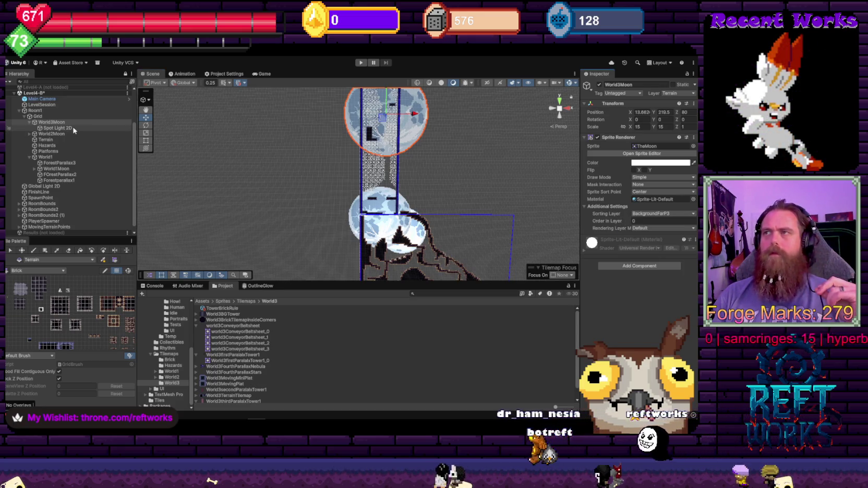
- Set World3Moon's spot light position to 0, 0, 0
{"action": "left_click", "coordinate": [71, 128]}
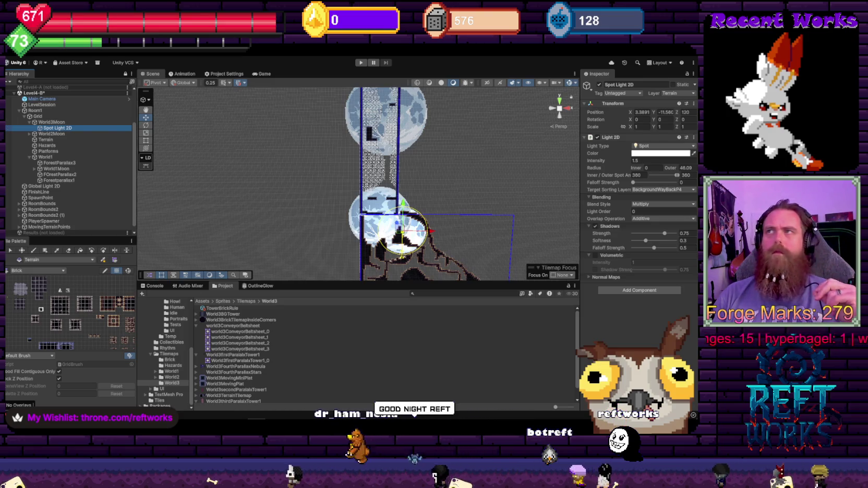
{"action": "left_click", "coordinate": [643, 112]}
{"action": "type", "text": "0"}
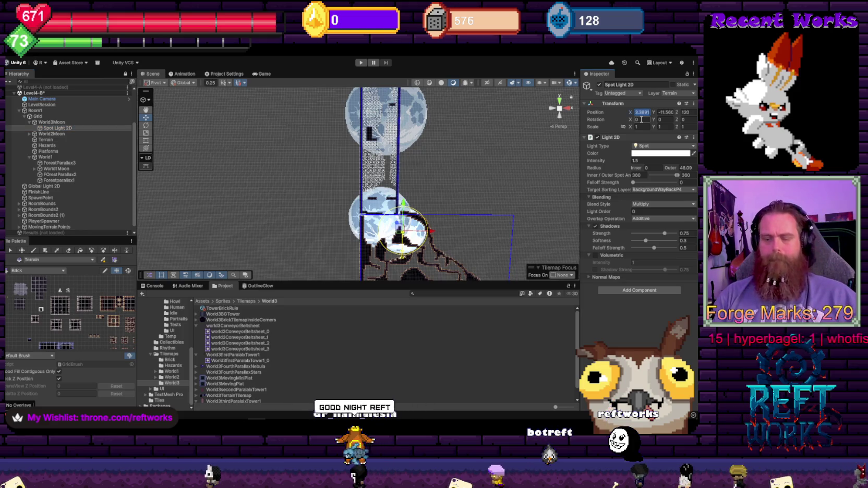
{"action": "key", "text": "Tab"}
{"action": "type", "text": "0"}
{"action": "key", "text": "Tab"}
{"action": "type", "text": "0"}
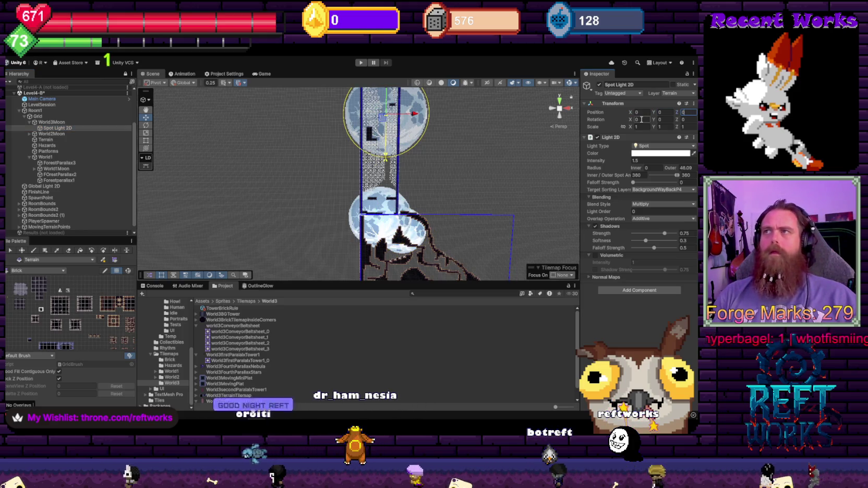
- Limit World3Moon's Light 2D Target Sorting Layers to BackgroundFarP3 only, then select the Hazards tilemap
{"action": "left_click", "coordinate": [652, 190]}
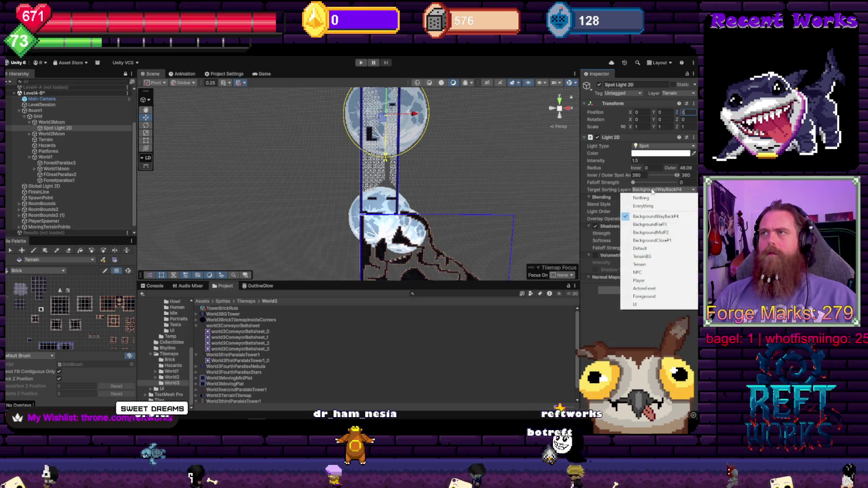
{"action": "left_click", "coordinate": [657, 223]}
{"action": "left_click", "coordinate": [652, 190]}
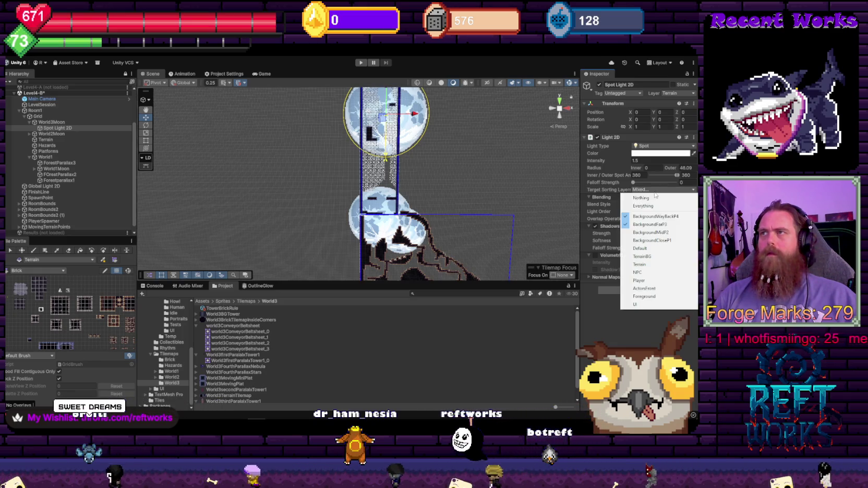
{"action": "left_click", "coordinate": [652, 216]}
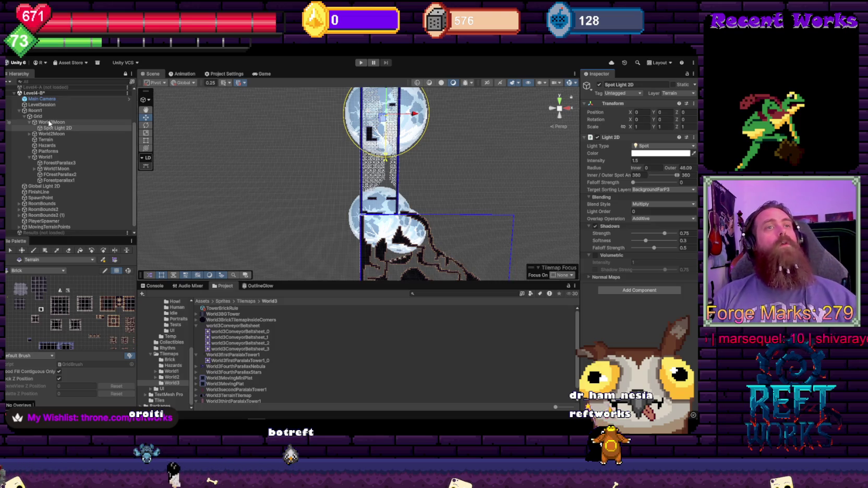
{"action": "mouse_move", "coordinate": [442, 154]}
{"action": "left_mouse_down"}
{"action": "mouse_move", "coordinate": [365, 162]}
{"action": "mouse_move", "coordinate": [544, 169]}
{"action": "mouse_move", "coordinate": [396, 196]}
{"action": "mouse_move", "coordinate": [312, 190]}
{"action": "mouse_move", "coordinate": [373, 221]}
{"action": "mouse_move", "coordinate": [360, 149]}
{"action": "mouse_move", "coordinate": [290, 147]}
{"action": "left_mouse_up"}
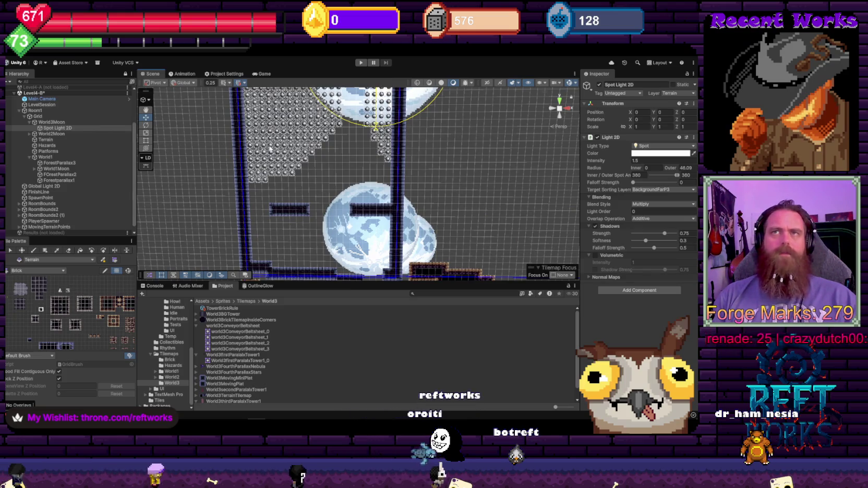
{"action": "left_click", "coordinate": [288, 151]}
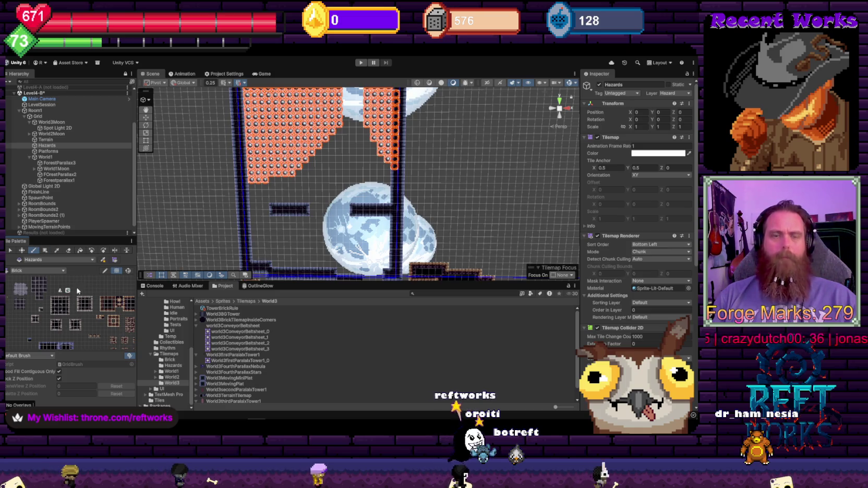
- Box-fill a two-row hazard block on the ledge by the moon
{"action": "key", "text": "u"}
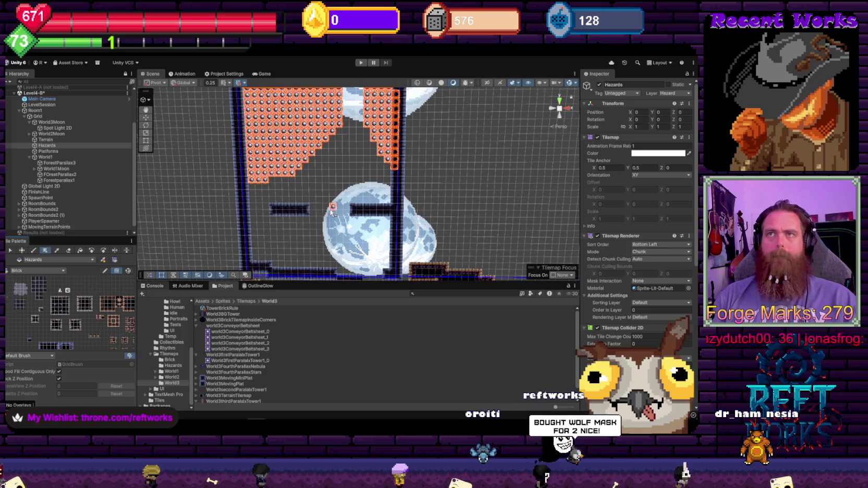
{"action": "left_click_drag", "start_coordinate": [312, 209], "coordinate": [347, 213]}
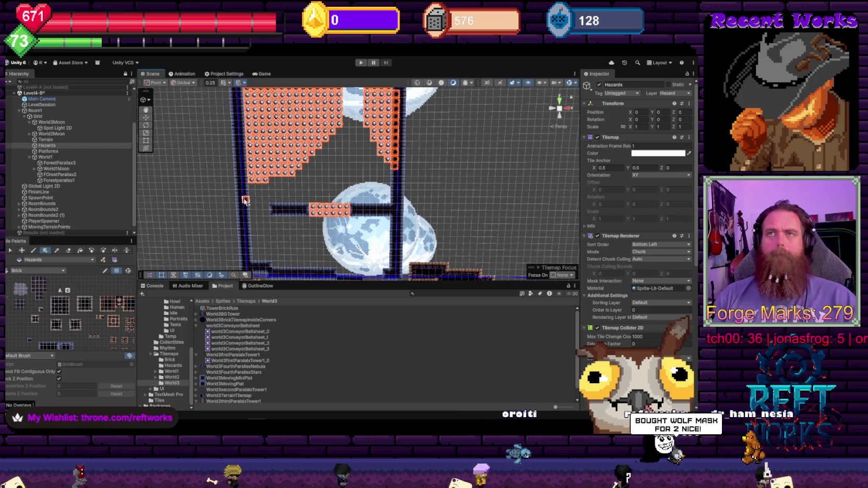
{"action": "scroll", "coordinate": [313, 222], "scroll_direction": "up", "scroll_amount": 5}
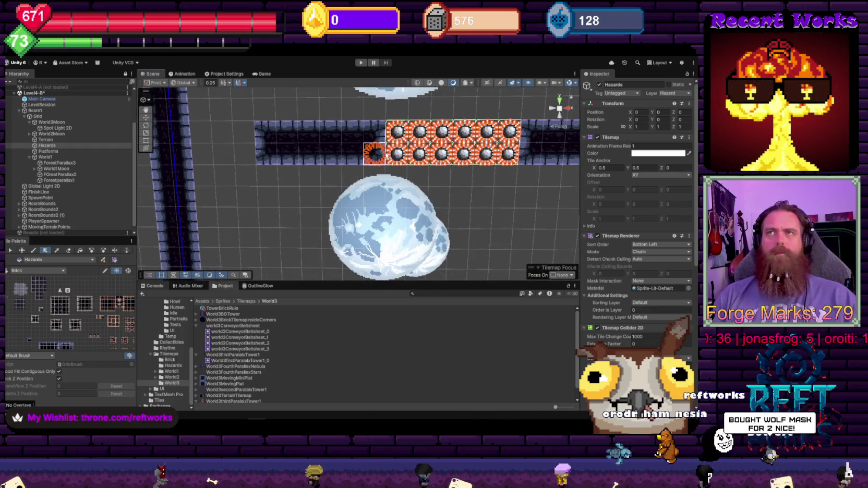
{"action": "scroll", "coordinate": [369, 134], "scroll_direction": "down", "scroll_amount": 2}
{"action": "scroll", "coordinate": [320, 159], "scroll_direction": "down", "scroll_amount": 6}
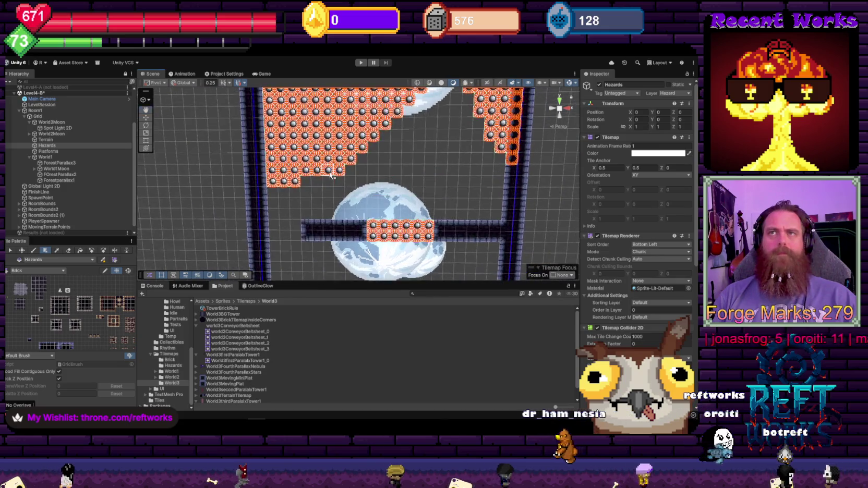
- Pan across the tower to the brick area and select the Terrain tilemap with the Move tool
{"action": "left_click_drag", "start_coordinate": [366, 215], "coordinate": [338, 137]}
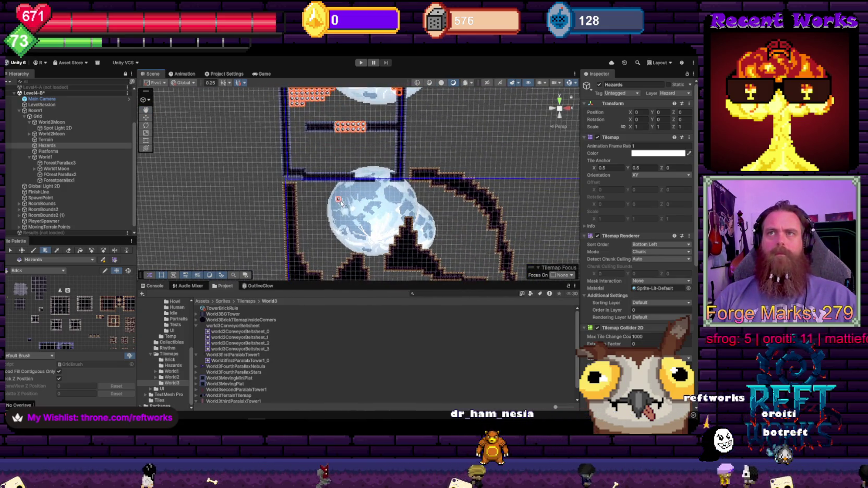
{"action": "left_click_drag", "start_coordinate": [340, 202], "coordinate": [312, 149]}
{"action": "scroll", "coordinate": [307, 175], "scroll_direction": "down", "scroll_amount": 3}
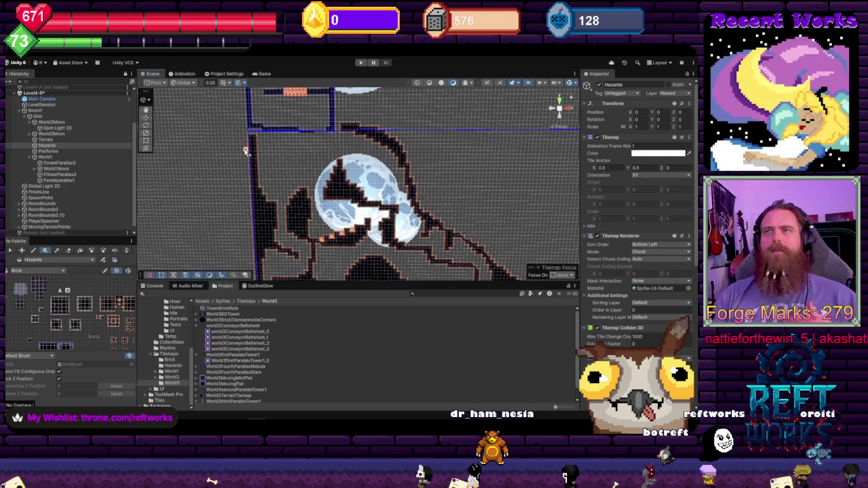
{"action": "scroll", "coordinate": [326, 232], "scroll_direction": "up", "scroll_amount": 2}
{"action": "left_click_drag", "start_coordinate": [319, 256], "coordinate": [350, 144]}
{"action": "left_click_drag", "start_coordinate": [350, 197], "coordinate": [356, 138]}
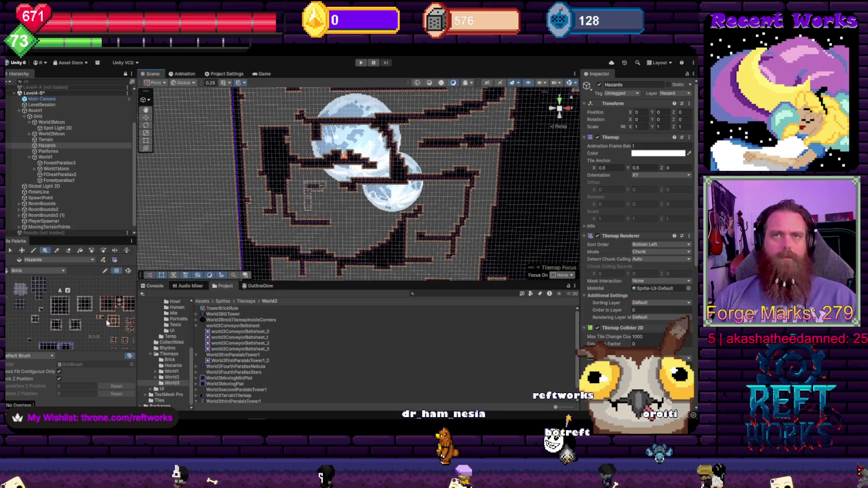
{"action": "scroll", "coordinate": [309, 196], "scroll_direction": "up", "scroll_amount": 2}
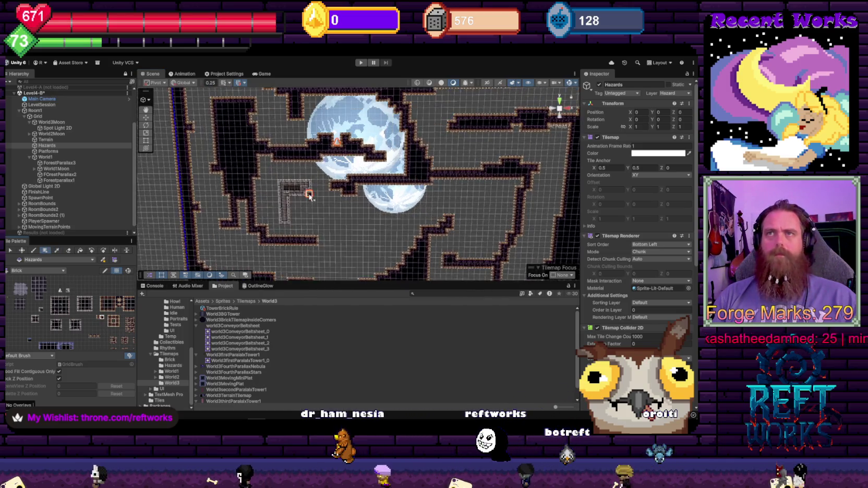
{"action": "scroll", "coordinate": [309, 196], "scroll_direction": "up", "scroll_amount": 2}
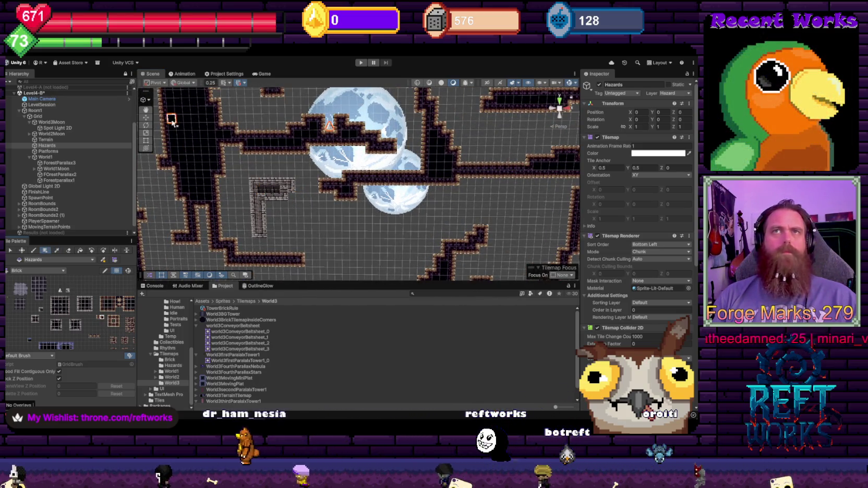
{"action": "key", "text": "w"}
{"action": "left_click", "coordinate": [274, 188]}
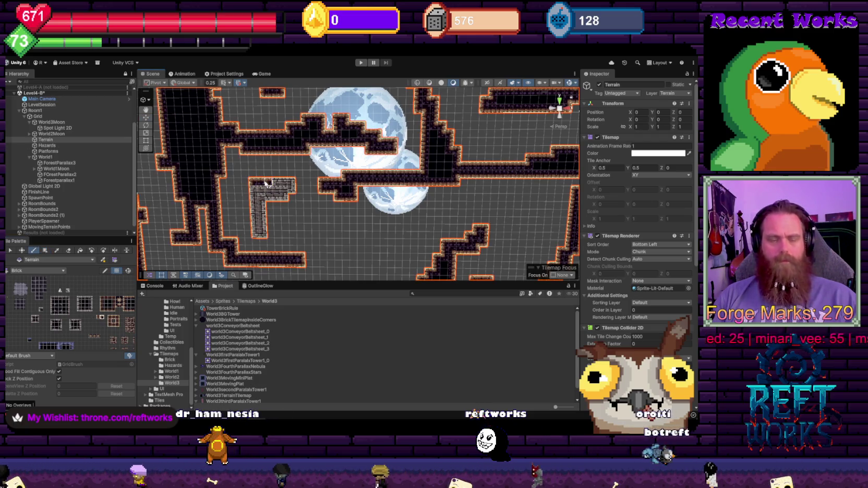
- Trial-paint the brick shape's edge with Terrain tiles, then undo it
{"action": "mouse_move", "coordinate": [283, 197]}
{"action": "left_mouse_down"}
{"action": "mouse_move", "coordinate": [252, 201]}
{"action": "mouse_move", "coordinate": [252, 227]}
{"action": "mouse_move", "coordinate": [263, 235]}
{"action": "left_mouse_up"}
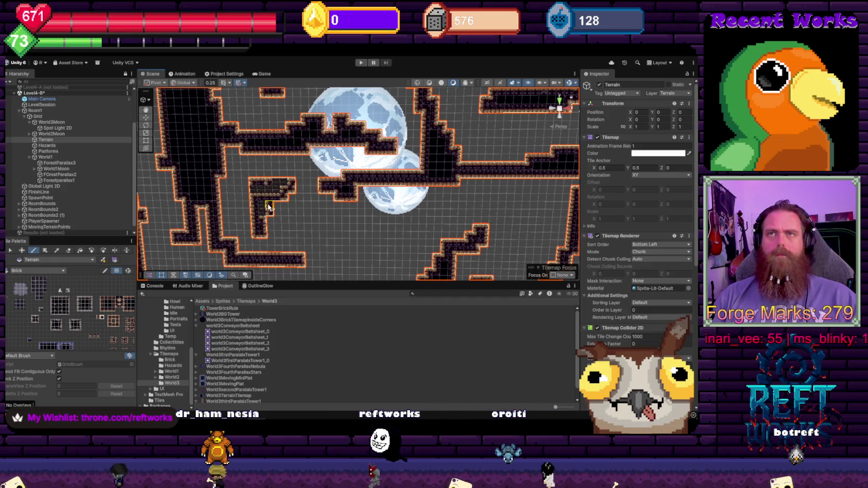
{"action": "key", "text": "ctrl+z"}
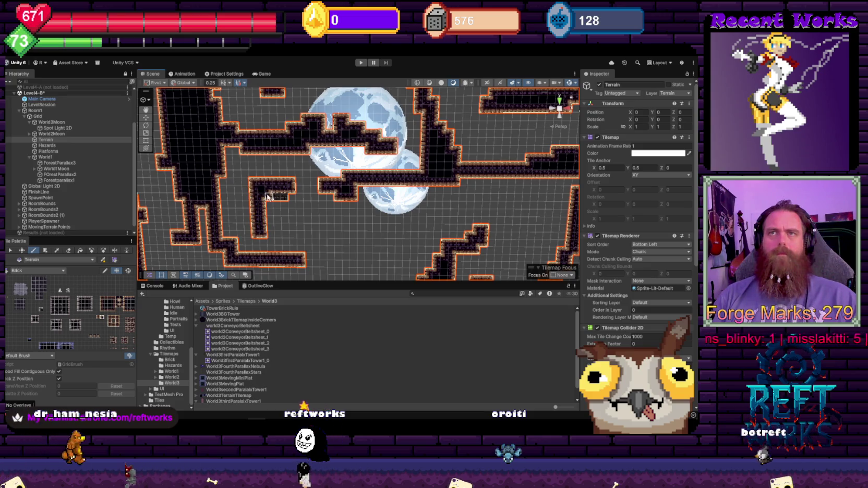
{"action": "scroll", "coordinate": [287, 197], "scroll_direction": "down", "scroll_amount": 5}
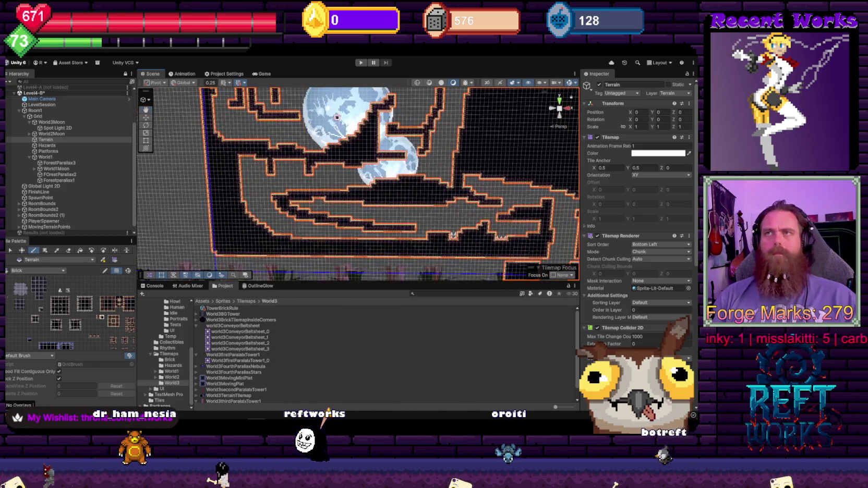
{"action": "left_click_drag", "start_coordinate": [398, 194], "coordinate": [313, 150]}
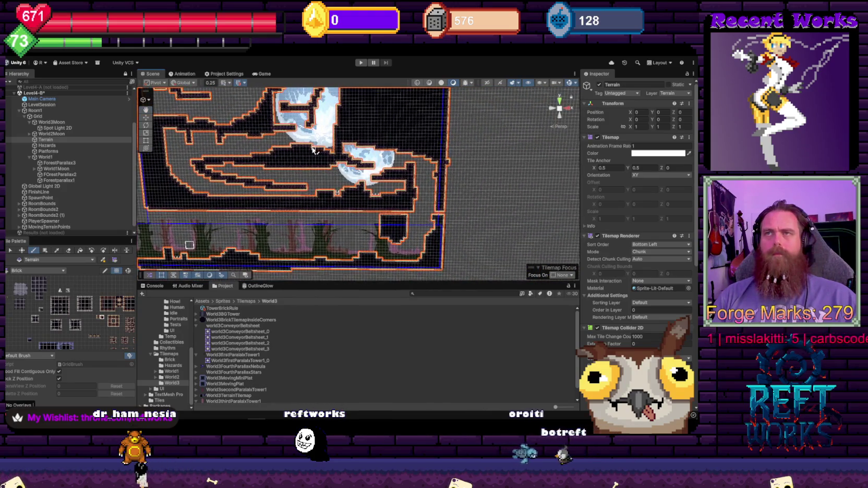
{"action": "scroll", "coordinate": [322, 181], "scroll_direction": "up", "scroll_amount": 5}
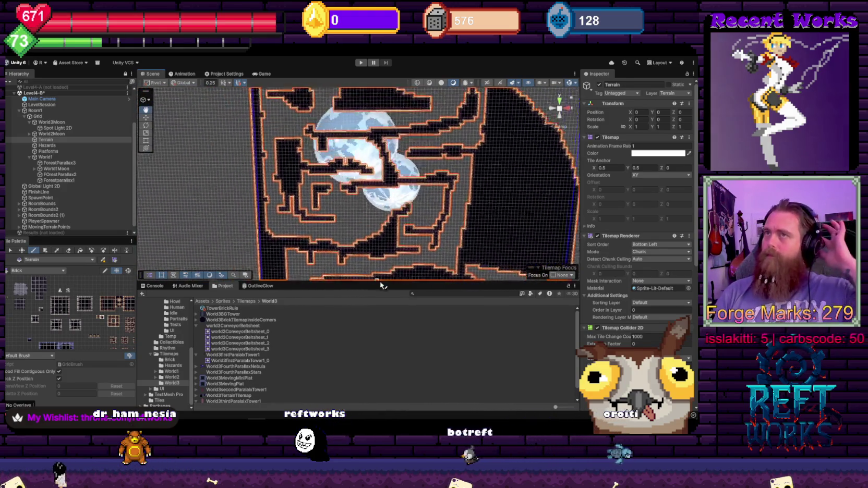
- Orbit, zoom and pan the Scene view to the moons beside the tower
{"action": "mouse_move", "coordinate": [434, 210]}
{"action": "left_mouse_down"}
{"action": "mouse_move", "coordinate": [364, 211]}
{"action": "mouse_move", "coordinate": [363, 163]}
{"action": "mouse_move", "coordinate": [466, 177]}
{"action": "mouse_move", "coordinate": [319, 195]}
{"action": "mouse_move", "coordinate": [282, 175]}
{"action": "mouse_move", "coordinate": [272, 149]}
{"action": "left_mouse_up"}
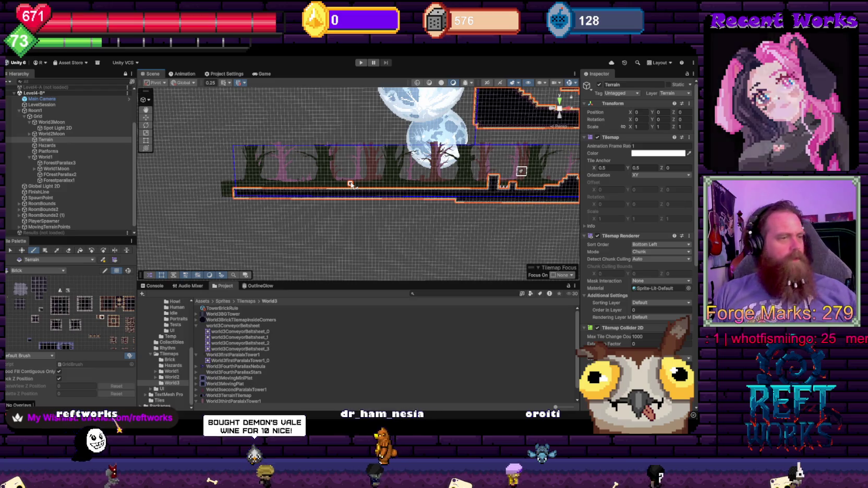
{"action": "scroll", "coordinate": [378, 196], "scroll_direction": "up", "scroll_amount": 5}
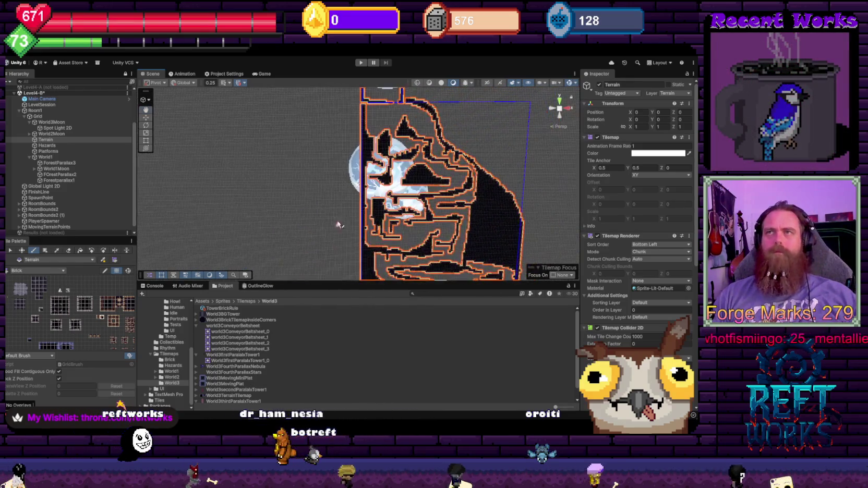
{"action": "scroll", "coordinate": [373, 183], "scroll_direction": "up", "scroll_amount": 3}
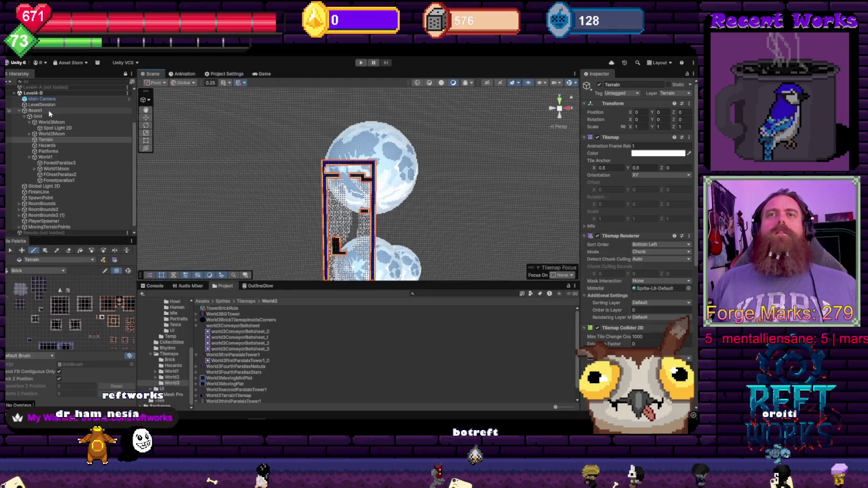
{"action": "scroll", "coordinate": [462, 157], "scroll_direction": "up", "scroll_amount": 2}
{"action": "mouse_move", "coordinate": [445, 179]}
{"action": "left_mouse_down"}
{"action": "mouse_move", "coordinate": [245, 155]}
{"action": "mouse_move", "coordinate": [275, 165]}
{"action": "left_mouse_up"}
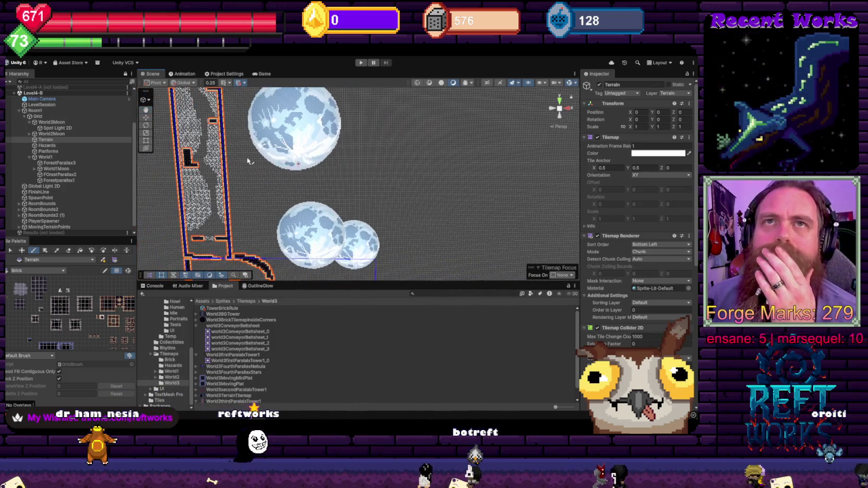
{"action": "scroll", "coordinate": [44, 140], "scroll_direction": "up", "scroll_amount": 3}
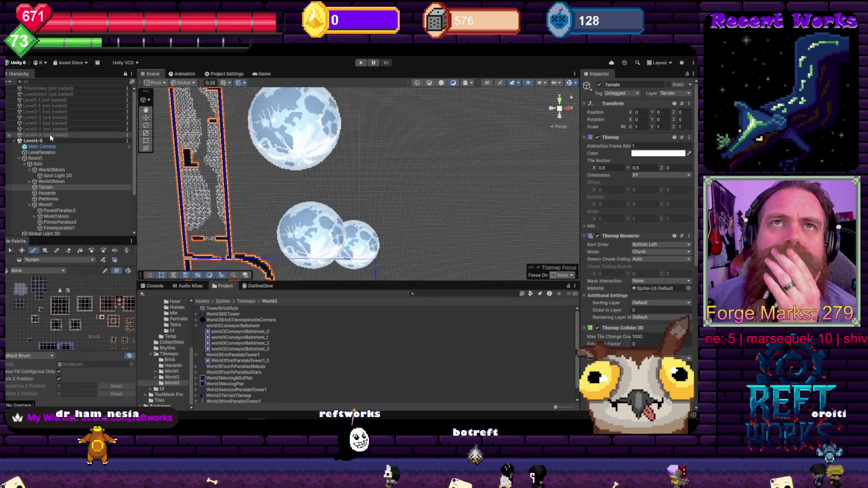
{"action": "right_click", "coordinate": [50, 135]}
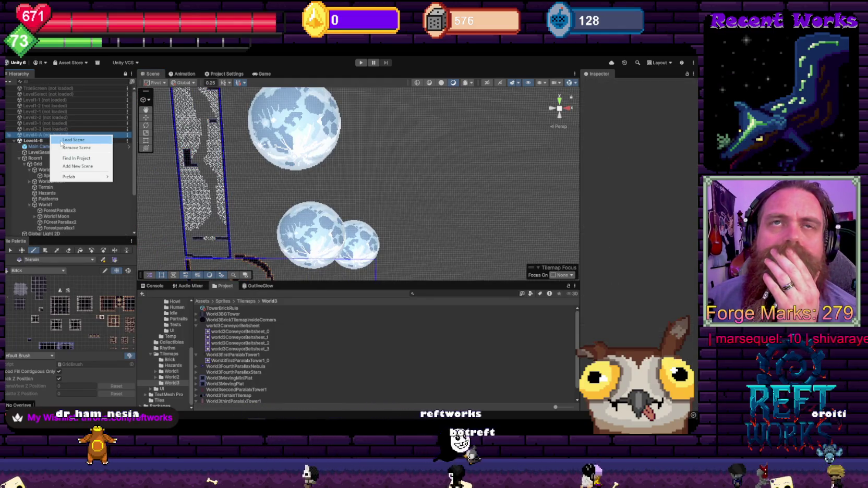
{"action": "left_click", "coordinate": [73, 140]}
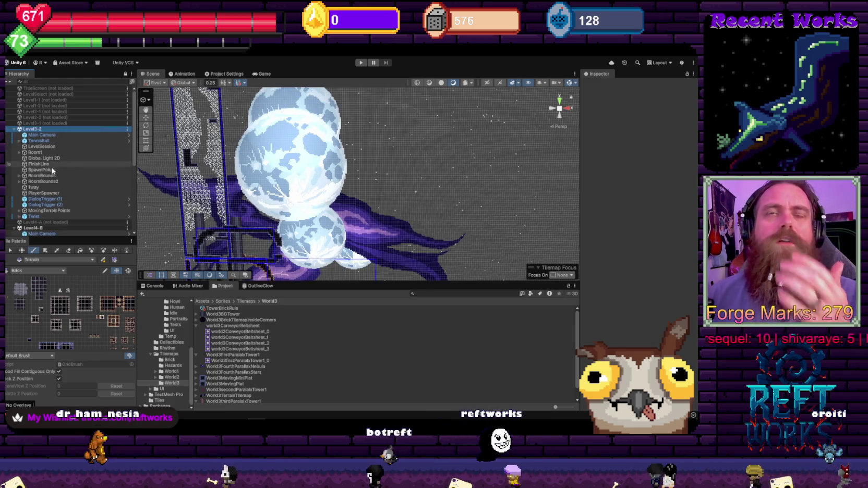
{"action": "left_click", "coordinate": [19, 152]}
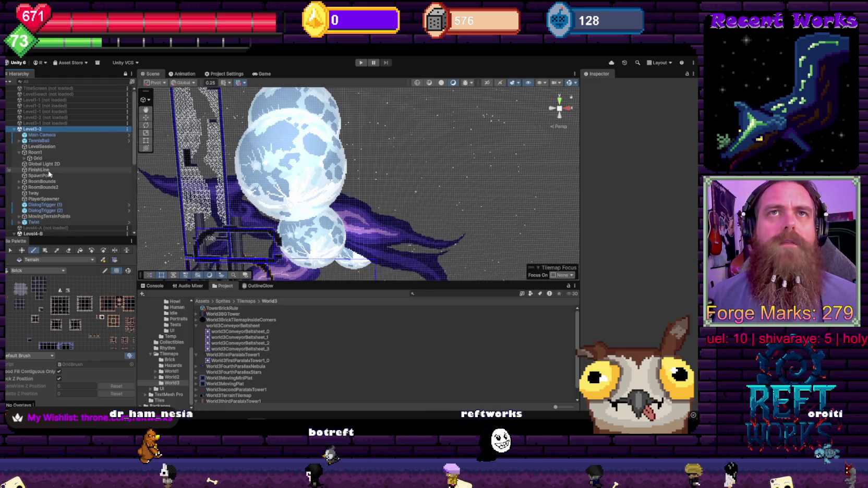
{"action": "left_click", "coordinate": [23, 159]}
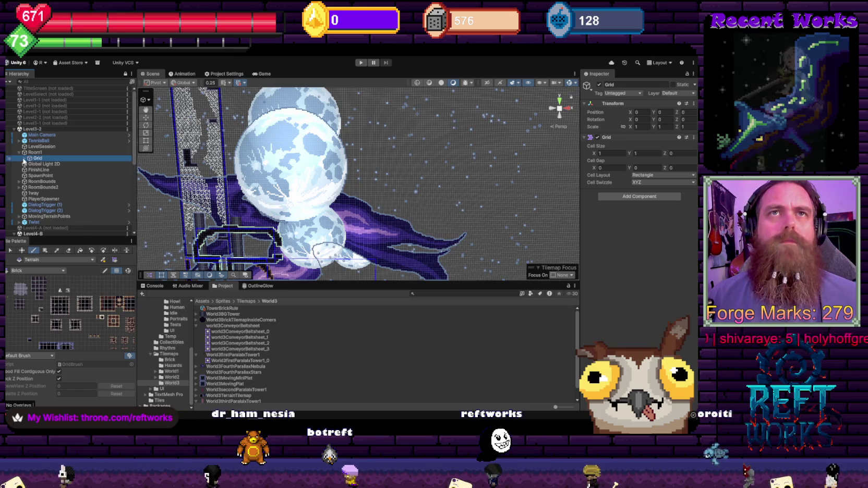
{"action": "left_click", "coordinate": [24, 159]}
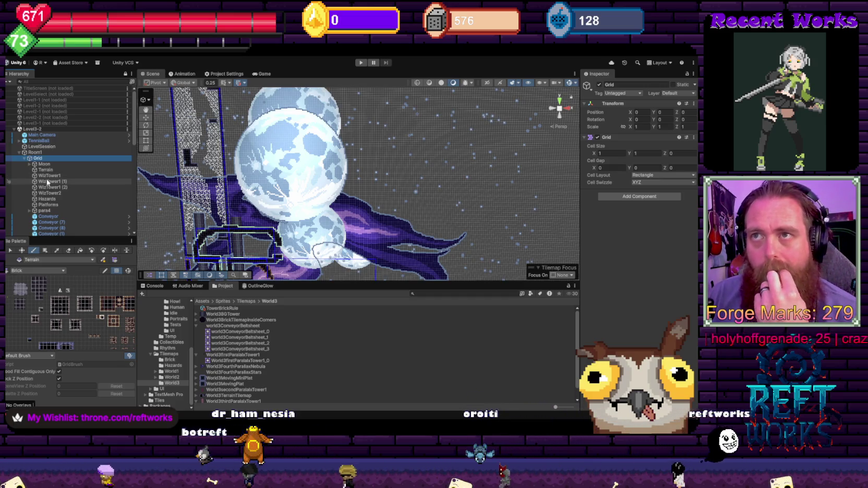
{"action": "left_click", "coordinate": [48, 164]}
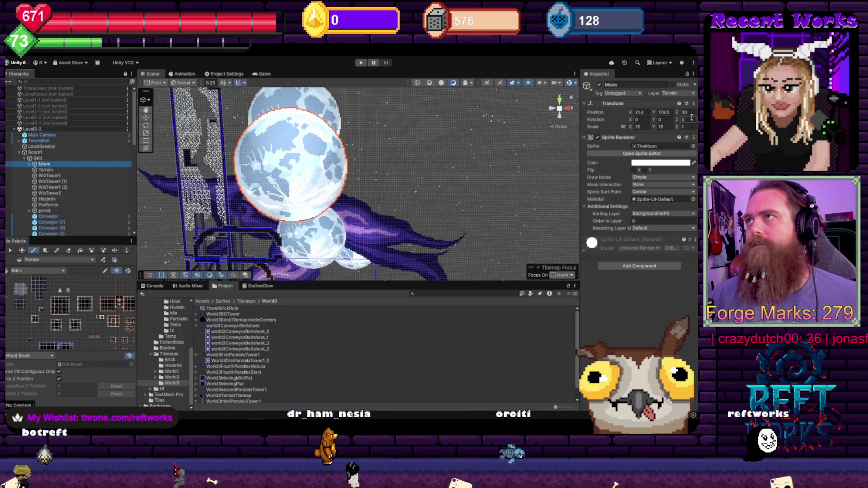
{"action": "right_click", "coordinate": [31, 127]}
{"action": "left_click", "coordinate": [44, 166]}
{"action": "scroll", "coordinate": [44, 166], "scroll_direction": "down", "scroll_amount": 2}
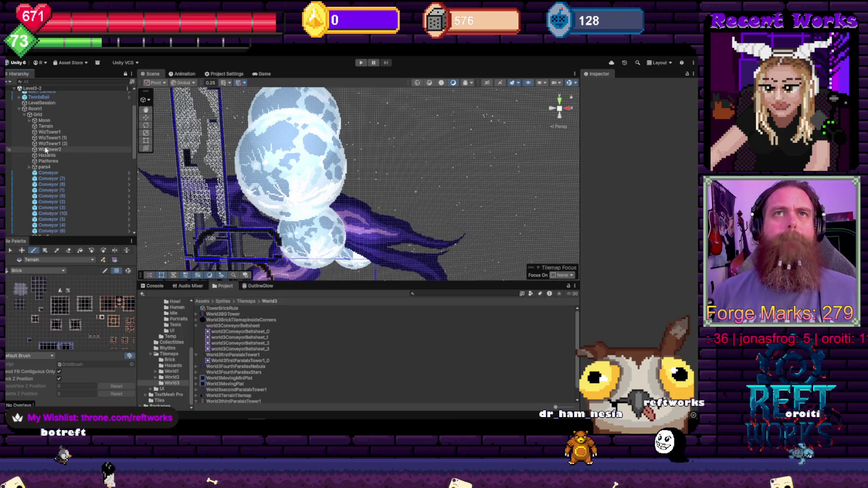
{"action": "left_click", "coordinate": [45, 167]}
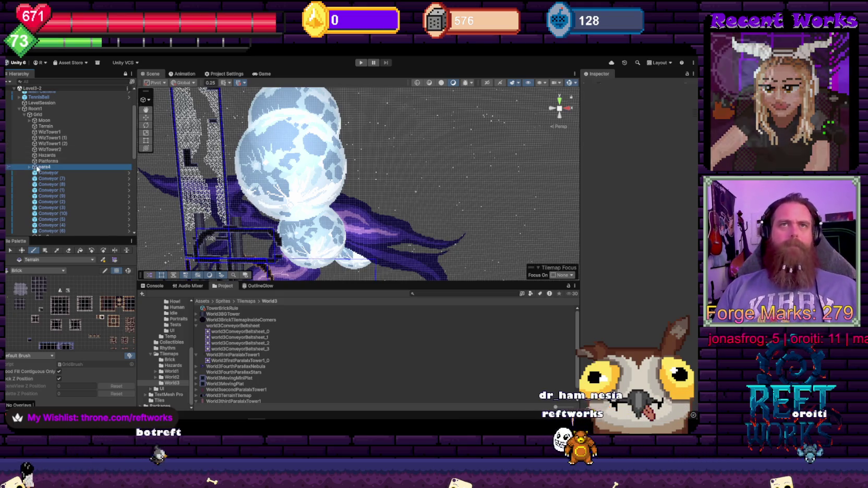
{"action": "scroll", "coordinate": [33, 110], "scroll_direction": "up", "scroll_amount": 3}
{"action": "right_click", "coordinate": [42, 129]}
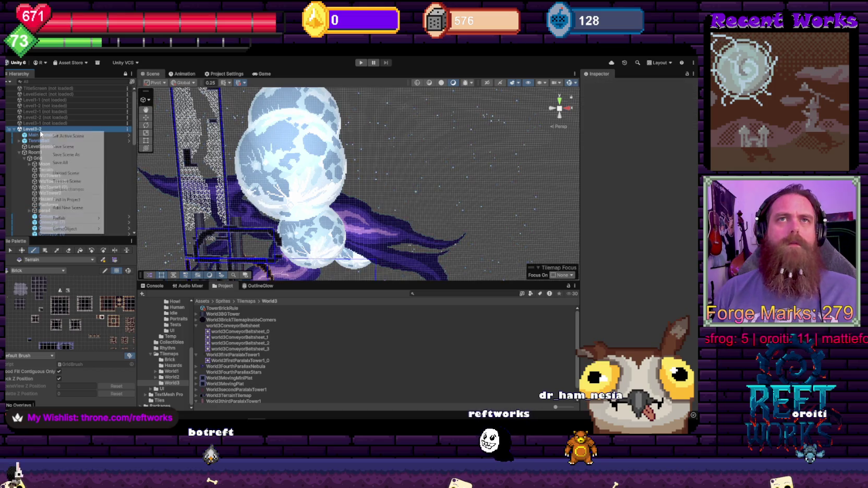
{"action": "left_click", "coordinate": [58, 173]}
{"action": "scroll", "coordinate": [44, 146], "scroll_direction": "down", "scroll_amount": 3}
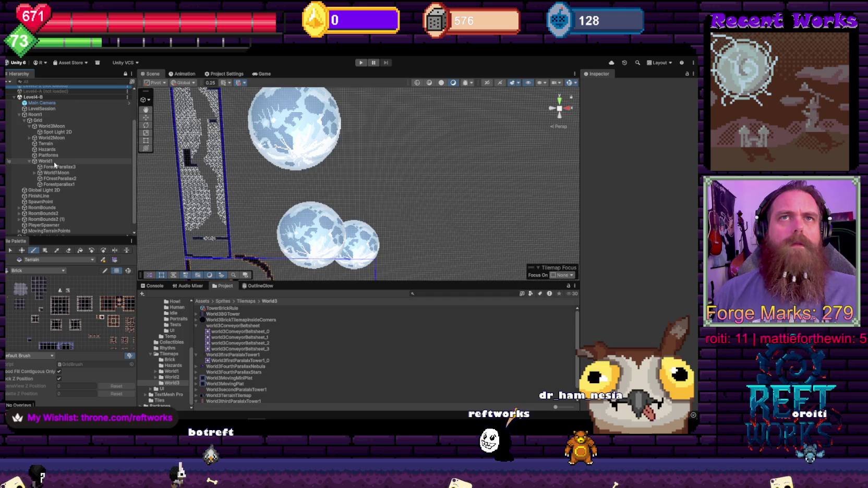
- Collapse World1 and create an empty World2 object under Grid
{"action": "left_click", "coordinate": [32, 163]}
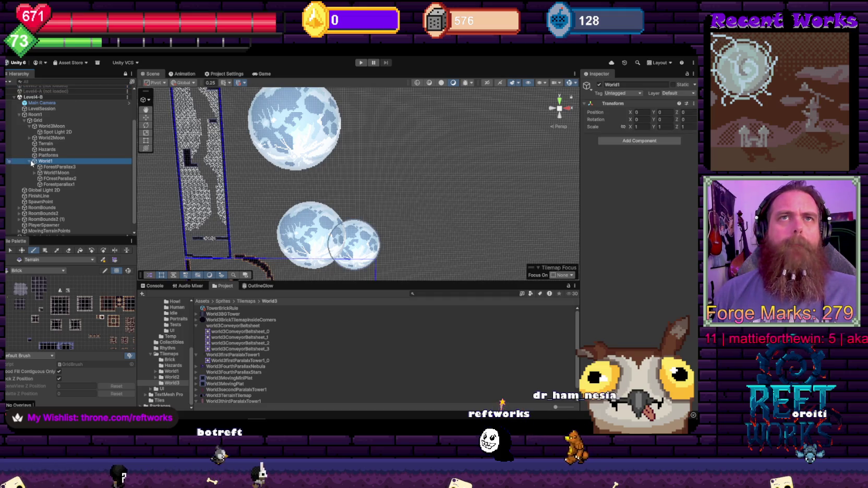
{"action": "left_click", "coordinate": [29, 162]}
{"action": "right_click", "coordinate": [43, 133]}
{"action": "left_click", "coordinate": [141, 255]}
{"action": "type", "text": "World2"}
{"action": "key", "text": "Return"}
- Duplicate World2, rename the copy World3, and select both groups
{"action": "key", "text": "ctrl+d"}
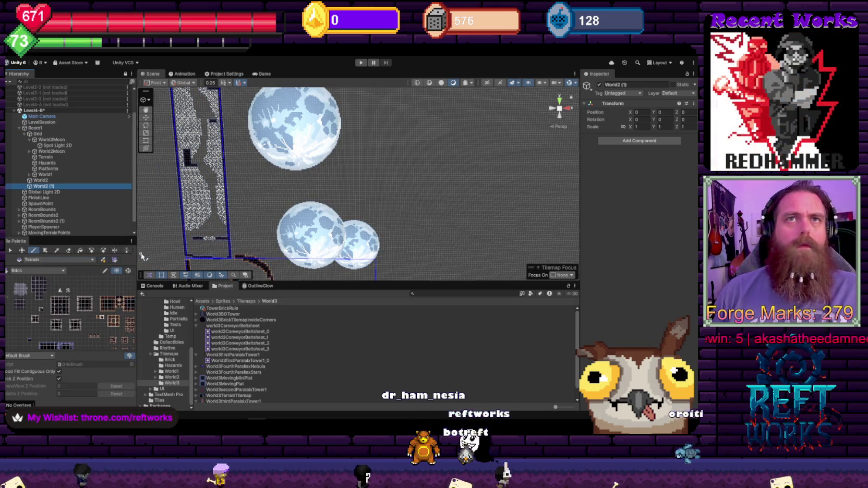
{"action": "key", "text": "BackSpace"}
{"action": "type", "text": "3"}
{"action": "key", "text": "Return"}
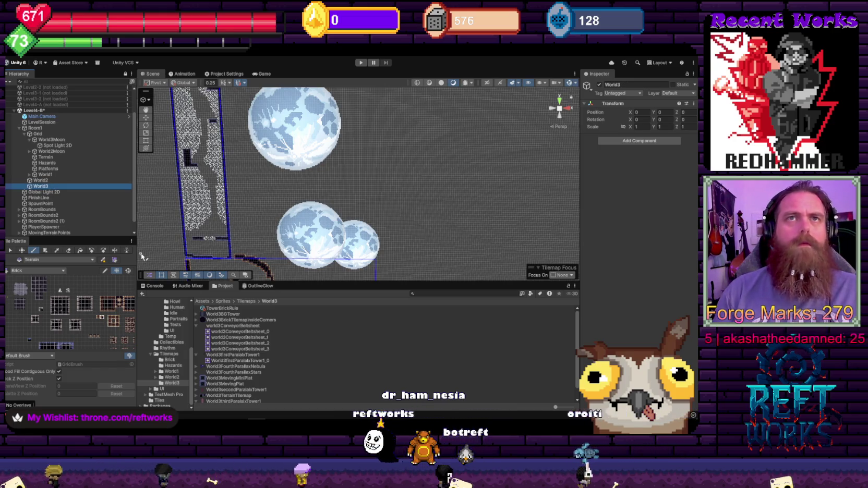
{"action": "left_click", "coordinate": [47, 187]}
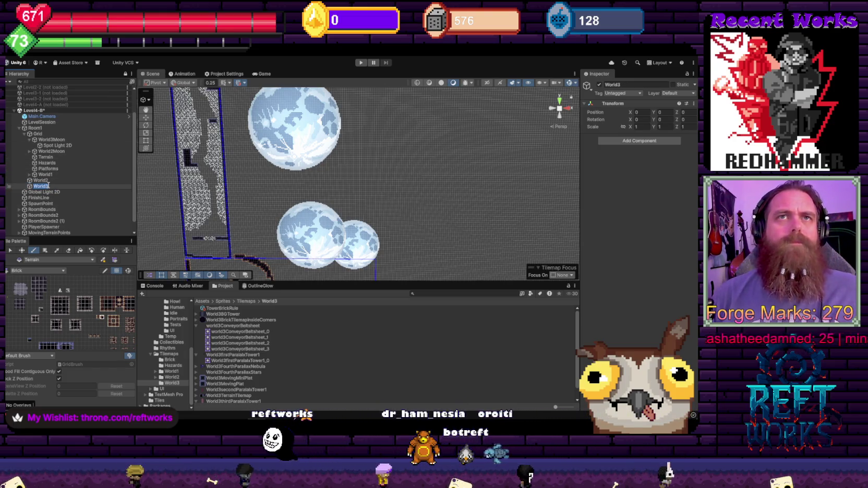
{"action": "left_click", "coordinate": [40, 180], "text": "ctrl"}
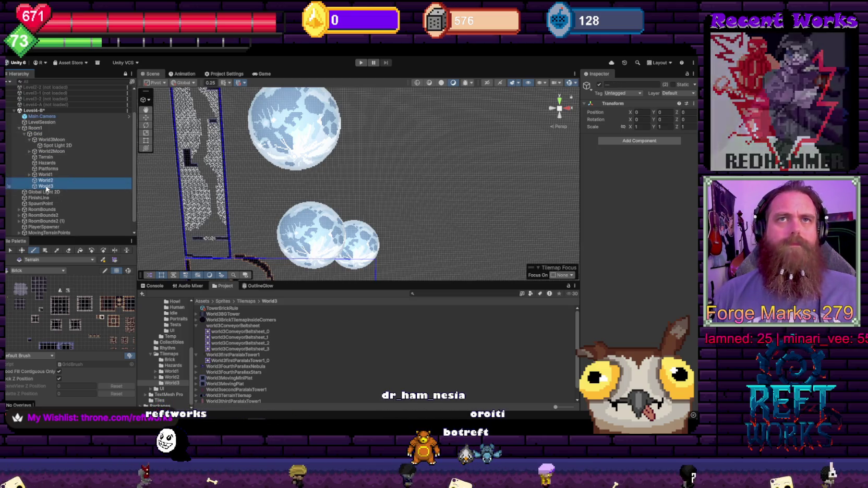
- Undo an accidental World2 duplicate and load the Level4-A scene
{"action": "key", "text": "ctrl+d"}
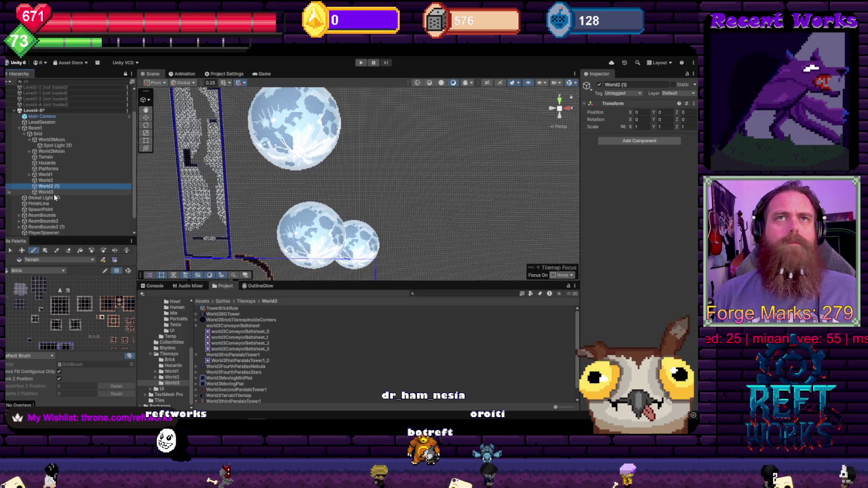
{"action": "key", "text": "ctrl+z"}
{"action": "right_click", "coordinate": [48, 107]}
{"action": "left_click", "coordinate": [54, 112]}
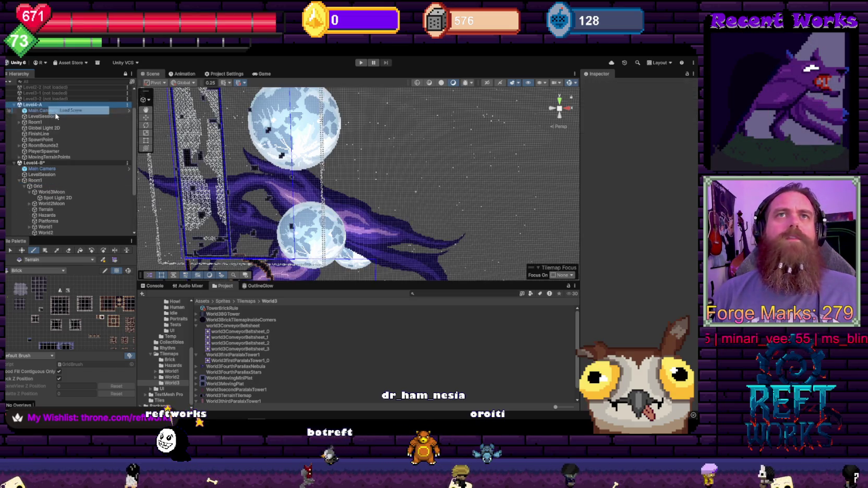
- Bring Level4-A's para4 layer from Room1 > Grid into Level4-B, then unload Level4-A
{"action": "left_click", "coordinate": [19, 123]}
{"action": "left_click", "coordinate": [25, 128]}
{"action": "left_click", "coordinate": [44, 174]}
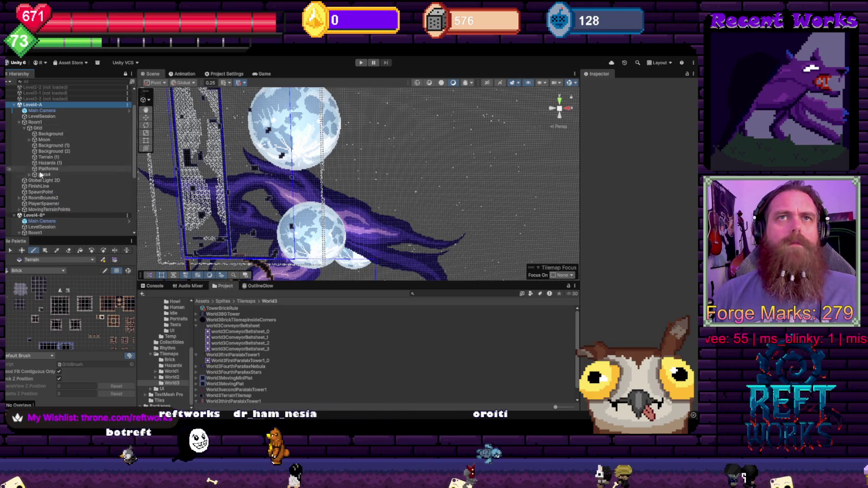
{"action": "right_click", "coordinate": [37, 104]}
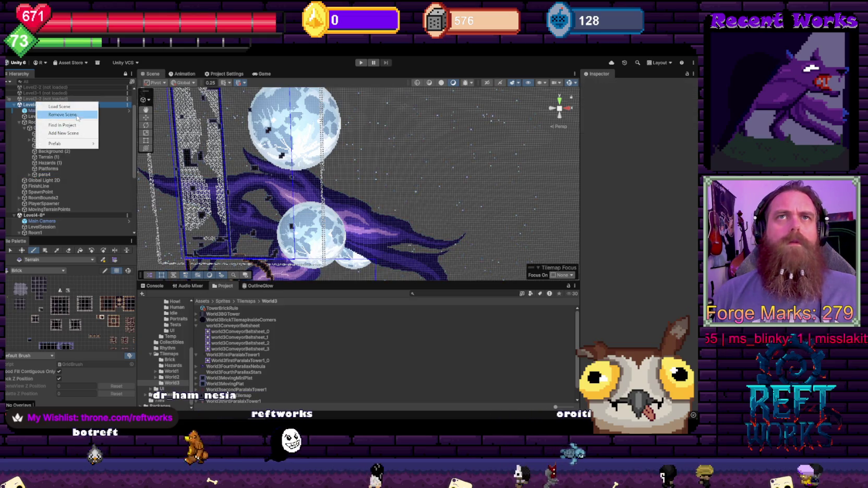
{"action": "right_click", "coordinate": [37, 104]}
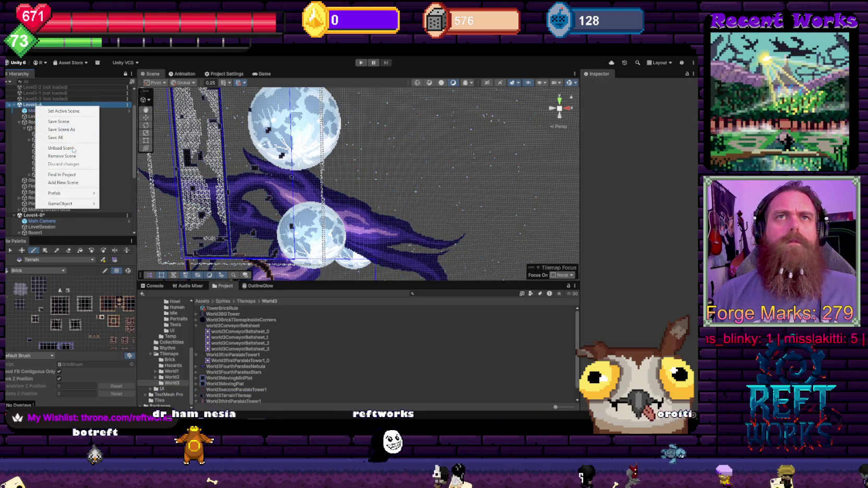
{"action": "left_click", "coordinate": [57, 137]}
{"action": "left_click_drag", "start_coordinate": [36, 159], "coordinate": [49, 190]}
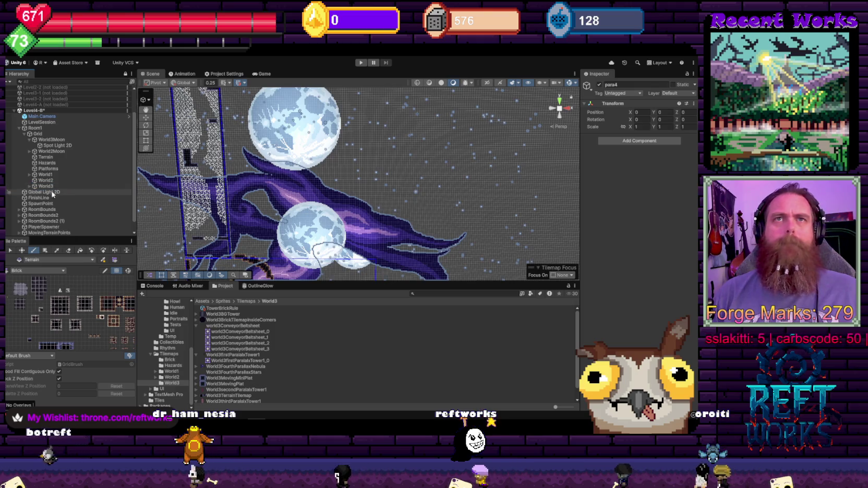
- Nest World3Moon under World3 alongside para4 and set its Position Z to 50
{"action": "left_click", "coordinate": [29, 187]}
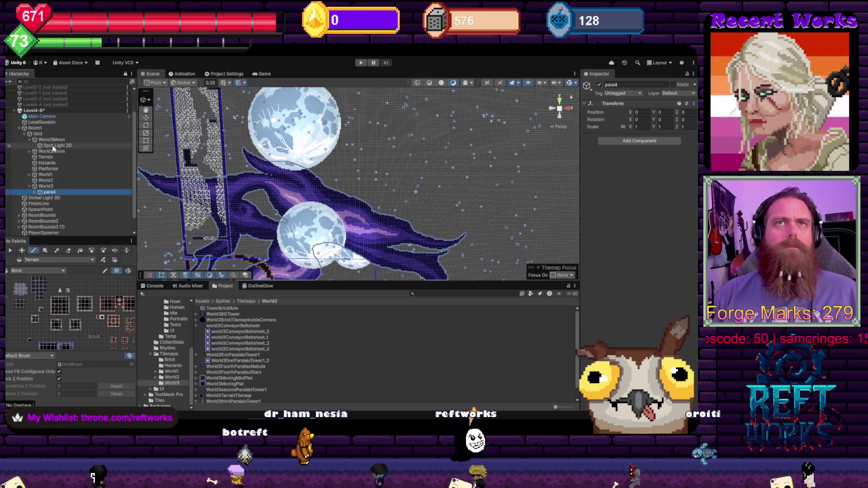
{"action": "left_click_drag", "start_coordinate": [51, 139], "coordinate": [58, 191]}
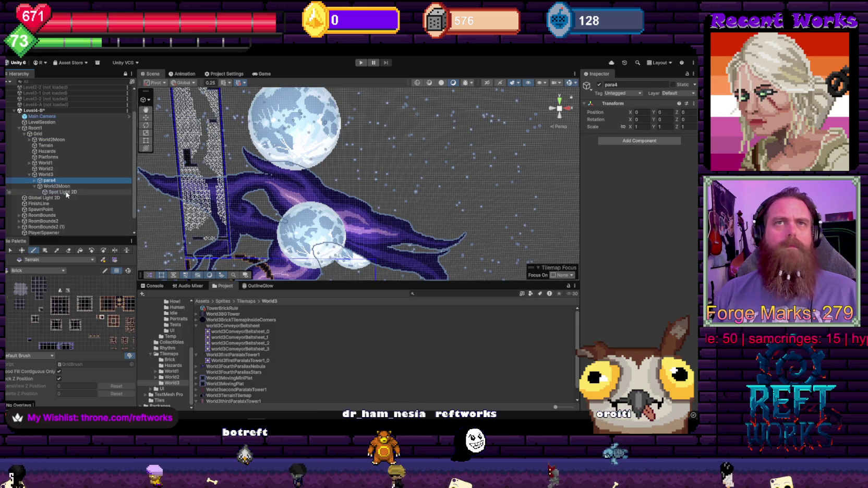
{"action": "left_click", "coordinate": [56, 186]}
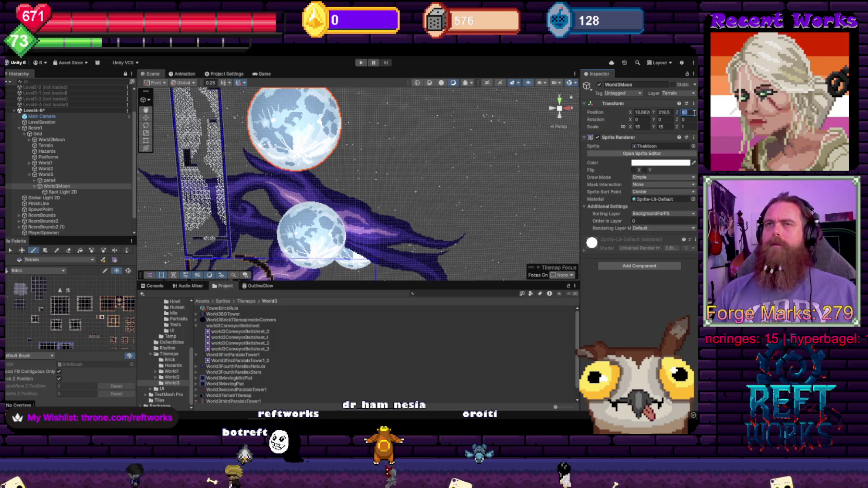
{"action": "type", "text": "50"}
{"action": "left_click_drag", "start_coordinate": [220, 189], "coordinate": [202, 158]}
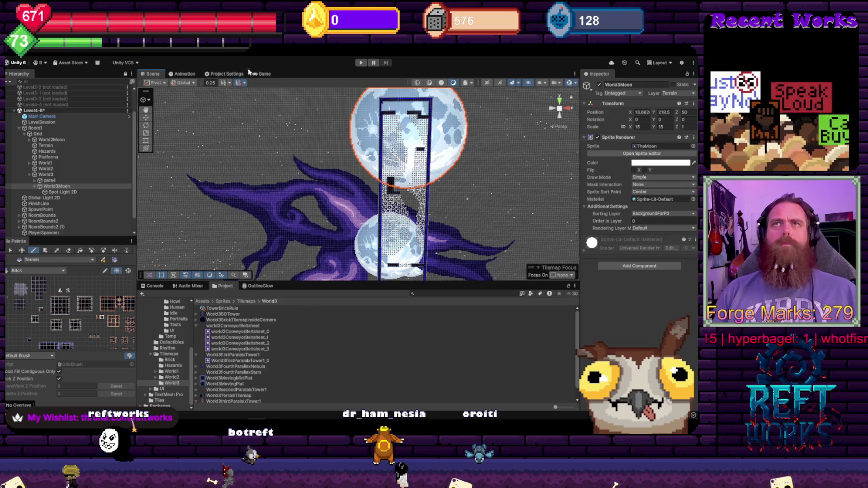
{"action": "key", "text": "ctrl+2"}
- Set the Main Camera's X to -2.8, then fine-tune it to -1.3 against the Game view
{"action": "left_click", "coordinate": [42, 116]}
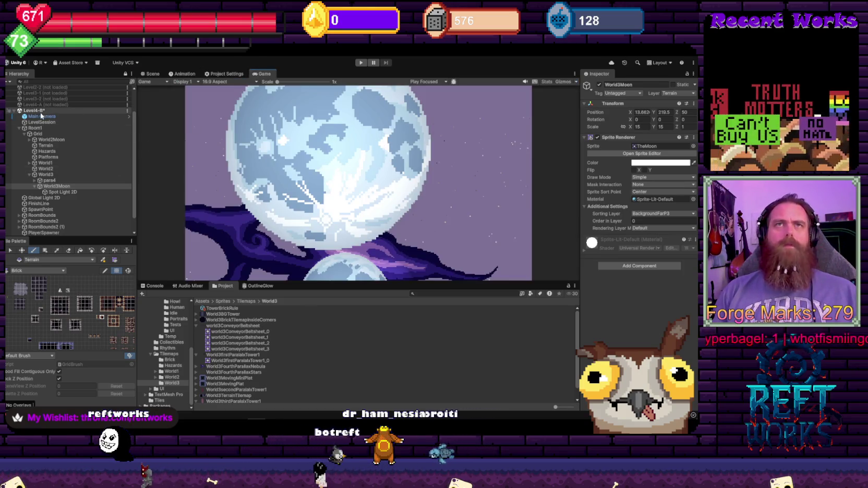
{"action": "key", "text": "ctrl+1"}
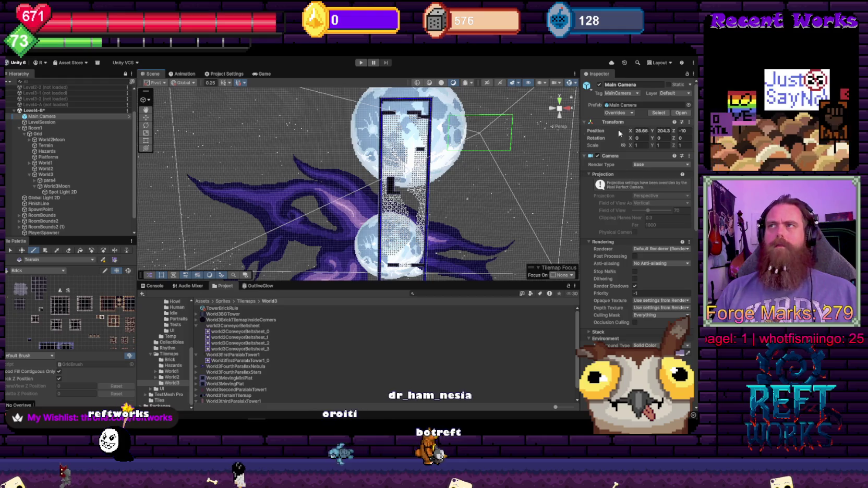
{"action": "left_click", "coordinate": [640, 130]}
{"action": "type", "text": "-2.8"}
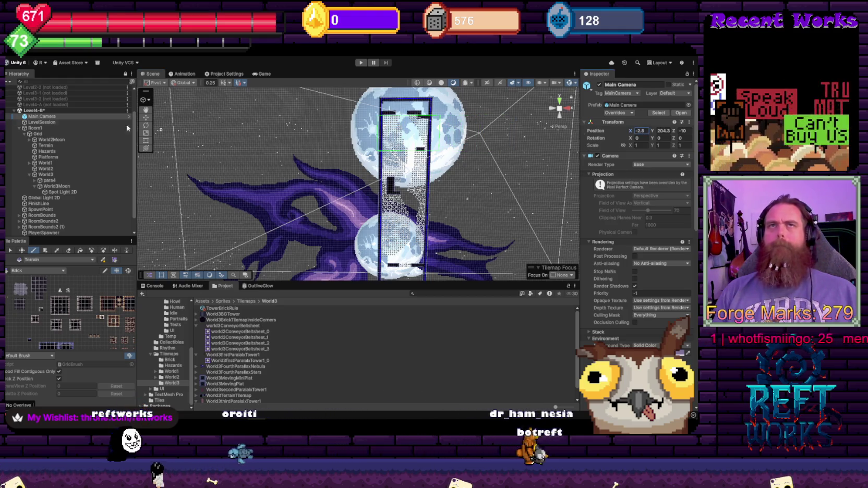
{"action": "left_click", "coordinate": [261, 73]}
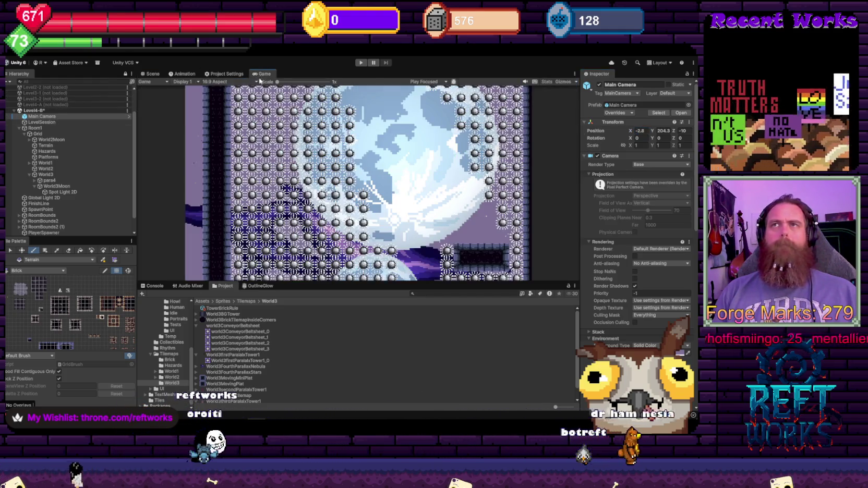
{"action": "mouse_move", "coordinate": [635, 132]}
{"action": "left_mouse_down"}
{"action": "mouse_move", "coordinate": [730, 137]}
{"action": "mouse_move", "coordinate": [50, 152]}
{"action": "left_mouse_up"}
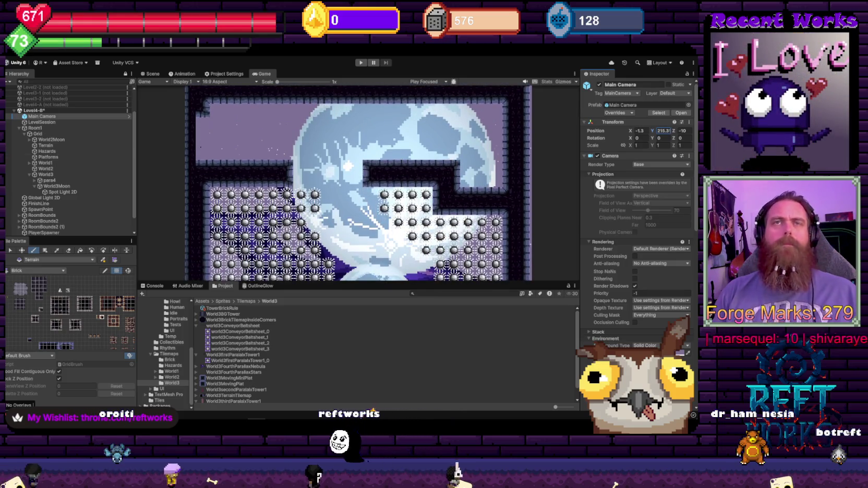
{"action": "left_click", "coordinate": [152, 74]}
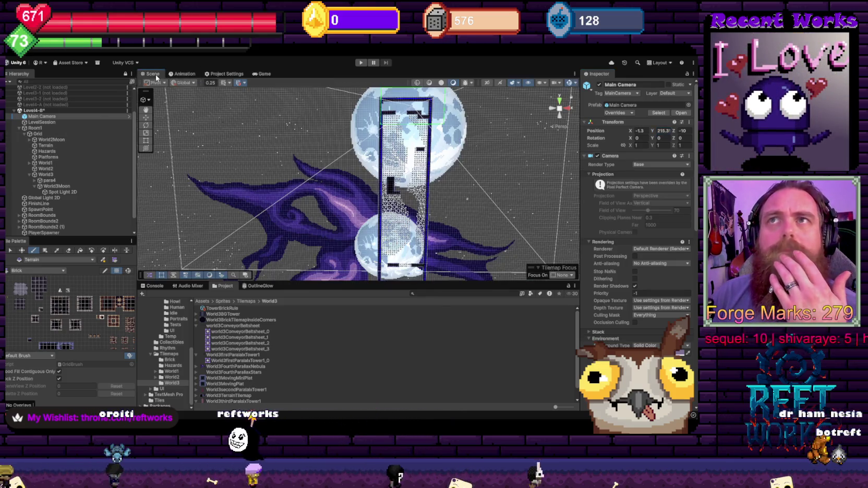
- Frame the tower in the Scene view and enlarge the Game view preview
{"action": "scroll", "coordinate": [356, 216], "scroll_direction": "up", "scroll_amount": 6}
{"action": "scroll", "coordinate": [356, 216], "scroll_direction": "down", "scroll_amount": 5}
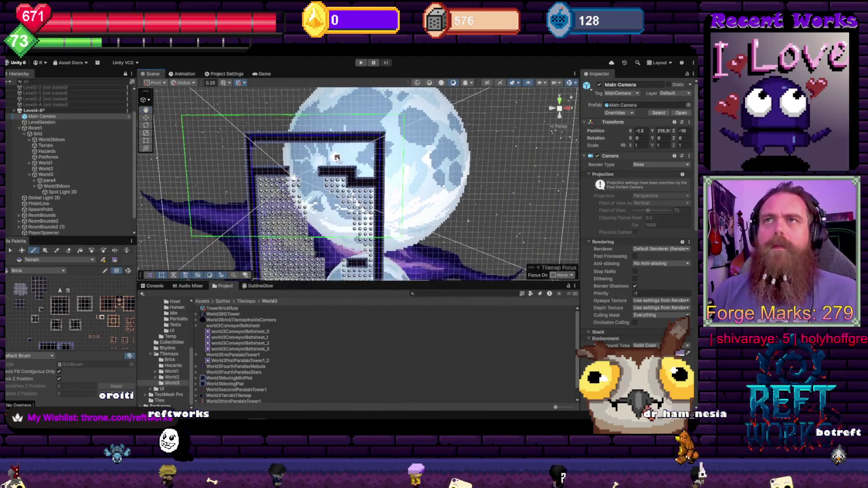
{"action": "scroll", "coordinate": [295, 177], "scroll_direction": "up", "scroll_amount": 3}
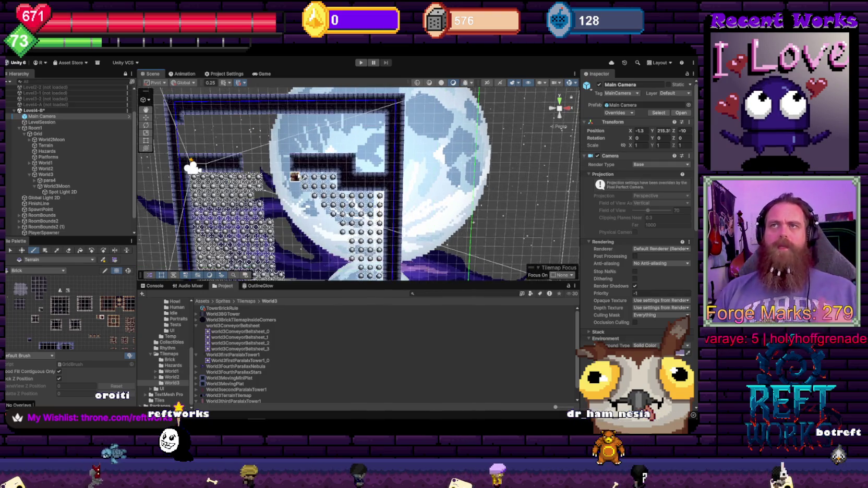
{"action": "left_click_drag", "start_coordinate": [299, 178], "coordinate": [366, 163]}
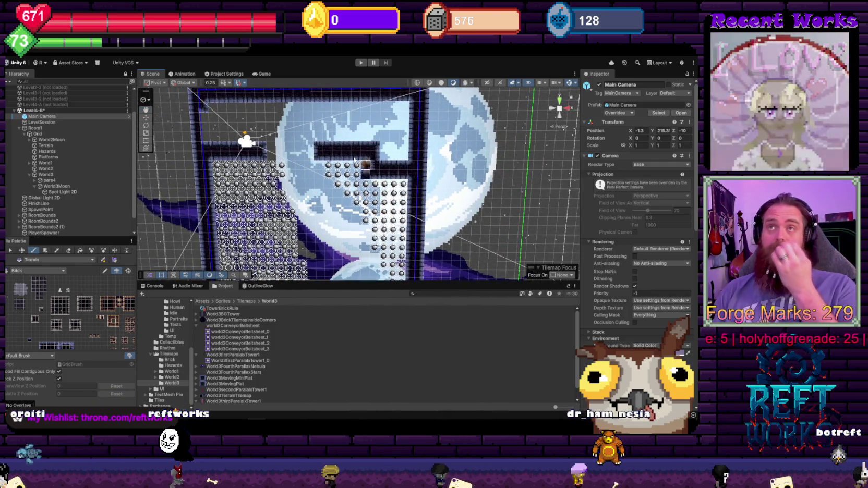
{"action": "left_click", "coordinate": [261, 75]}
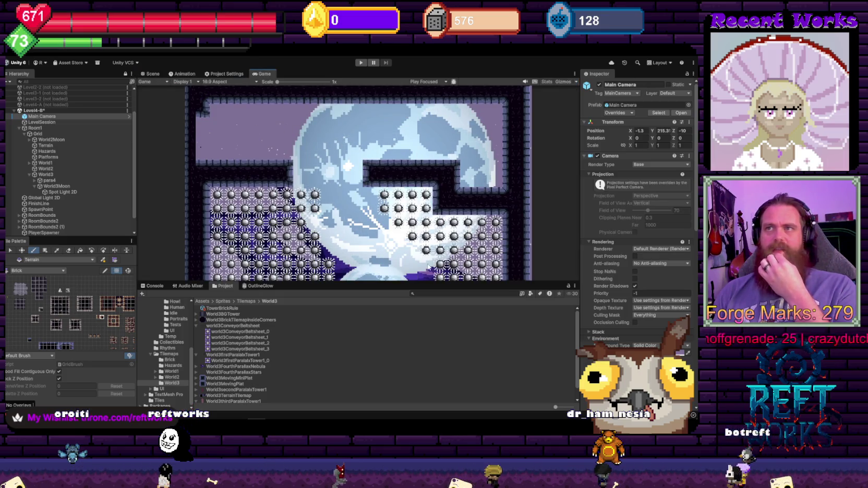
{"action": "left_click_drag", "start_coordinate": [414, 283], "coordinate": [416, 301]}
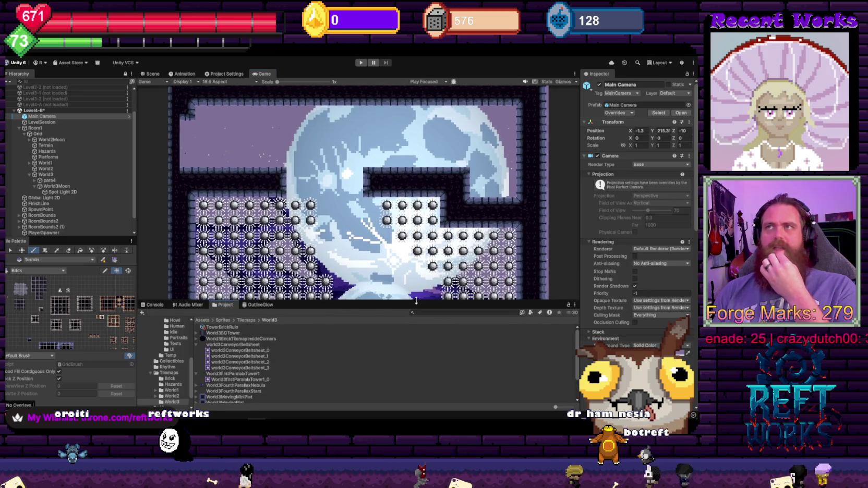
- Raise World3Moon's Position Y behind the tower, then reselect the Main Camera
{"action": "left_click", "coordinate": [56, 186]}
{"action": "left_click", "coordinate": [663, 113]}
{"action": "type", "text": "227.3"}
{"action": "type", "text": "232.1"}
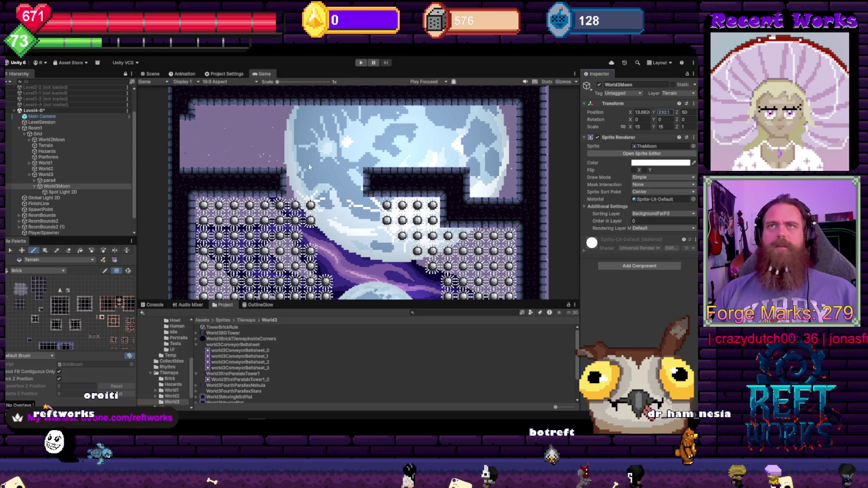
{"action": "left_click", "coordinate": [48, 118]}
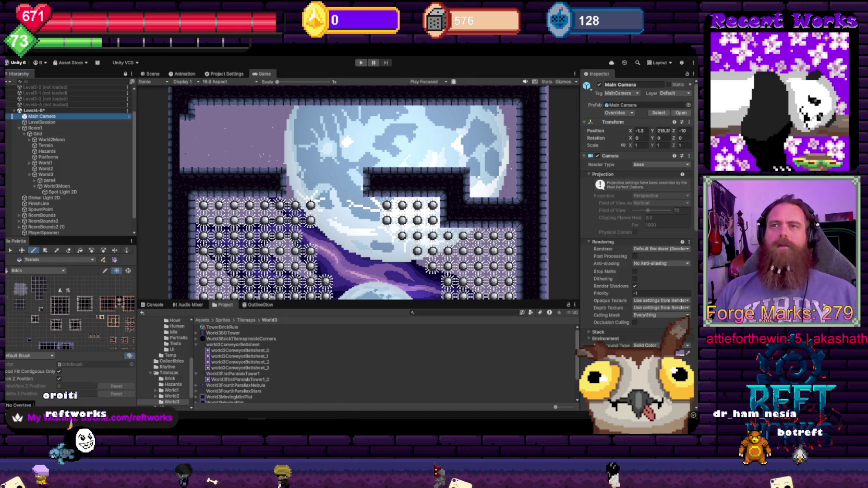
{"action": "key", "text": "alt+Tab"}
{"action": "key", "text": "alt+Tab"}
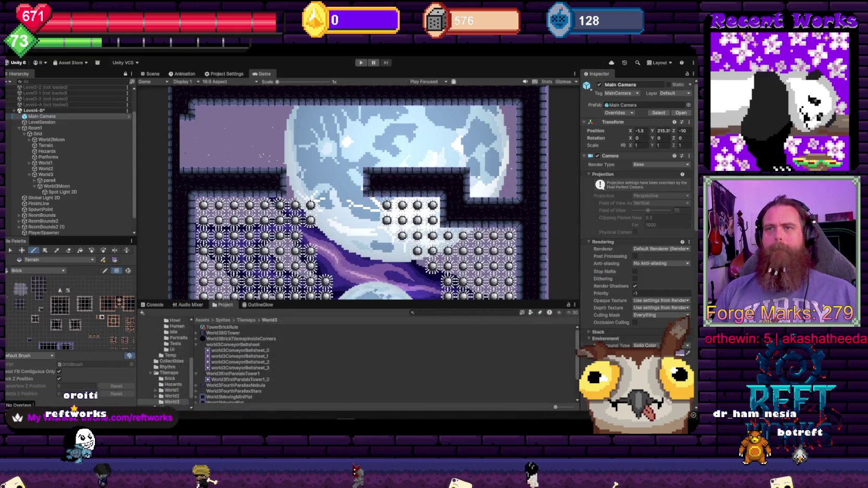
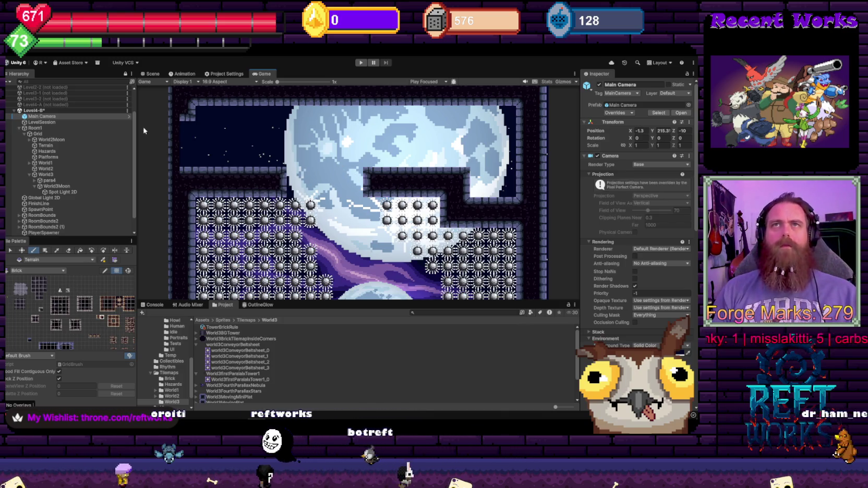
- Inspect the Hazards tilemap's spike-lined tower walls in the Scene view, then select RoomBounds
{"action": "left_click", "coordinate": [47, 152]}
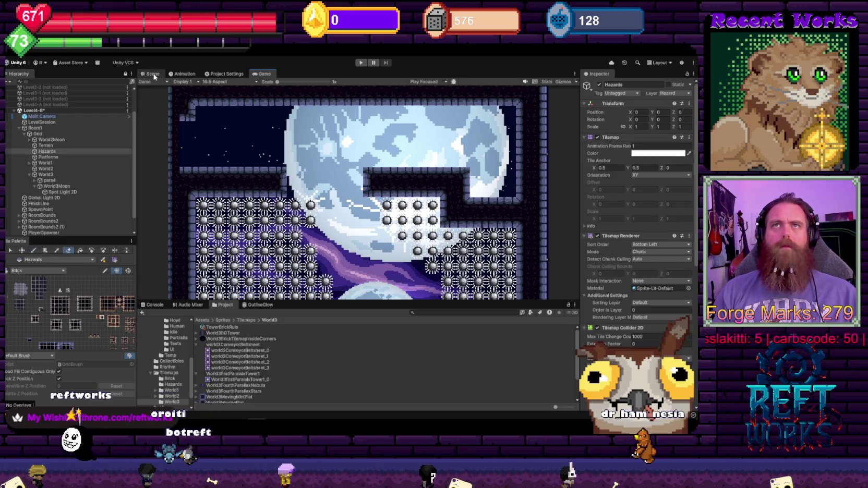
{"action": "left_click", "coordinate": [151, 73]}
{"action": "scroll", "coordinate": [284, 181], "scroll_direction": "up", "scroll_amount": 2}
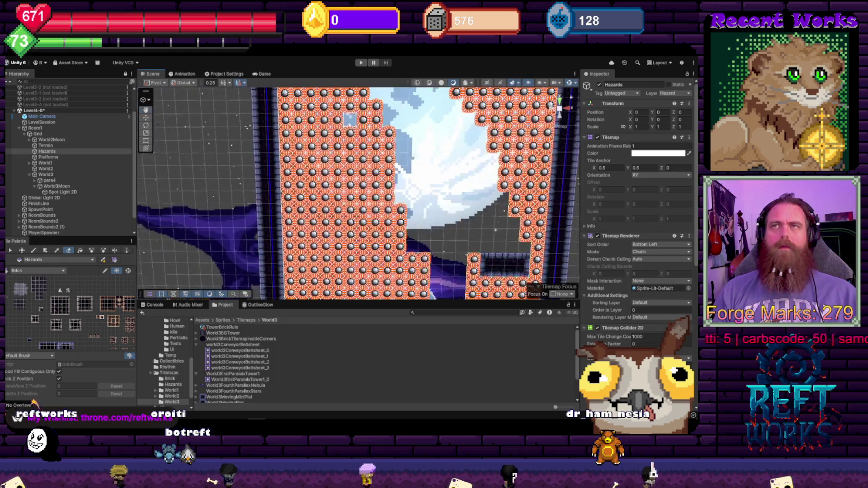
{"action": "scroll", "coordinate": [360, 136], "scroll_direction": "down", "scroll_amount": 6}
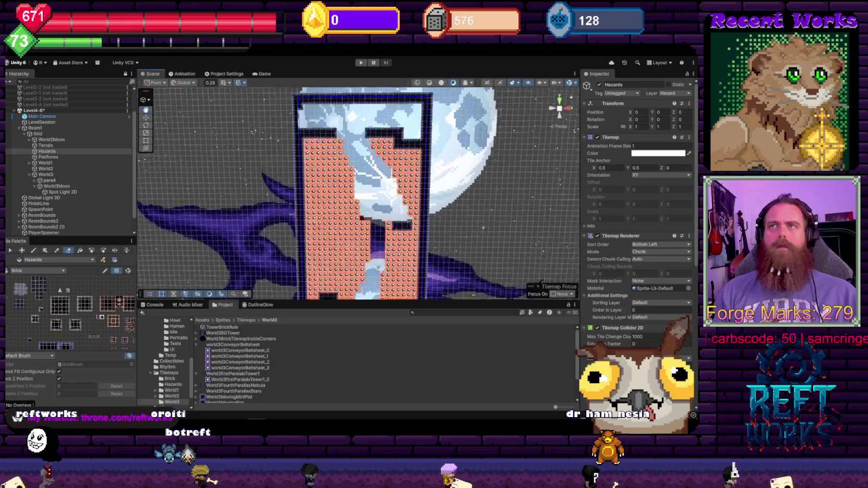
{"action": "scroll", "coordinate": [380, 182], "scroll_direction": "up", "scroll_amount": 2}
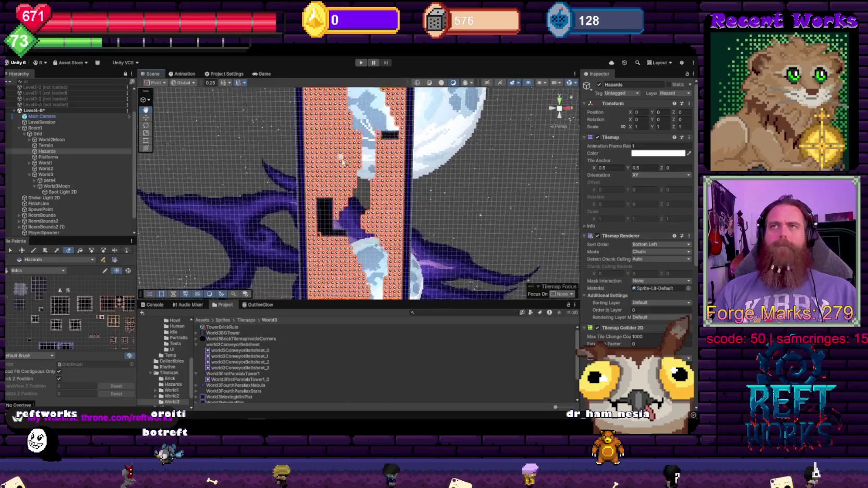
{"action": "scroll", "coordinate": [367, 199], "scroll_direction": "down", "scroll_amount": 2}
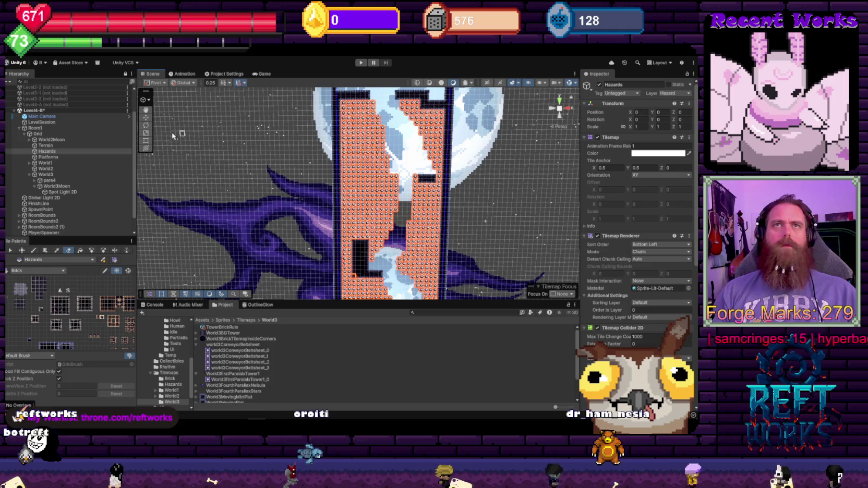
{"action": "scroll", "coordinate": [45, 218], "scroll_direction": "down", "scroll_amount": 2}
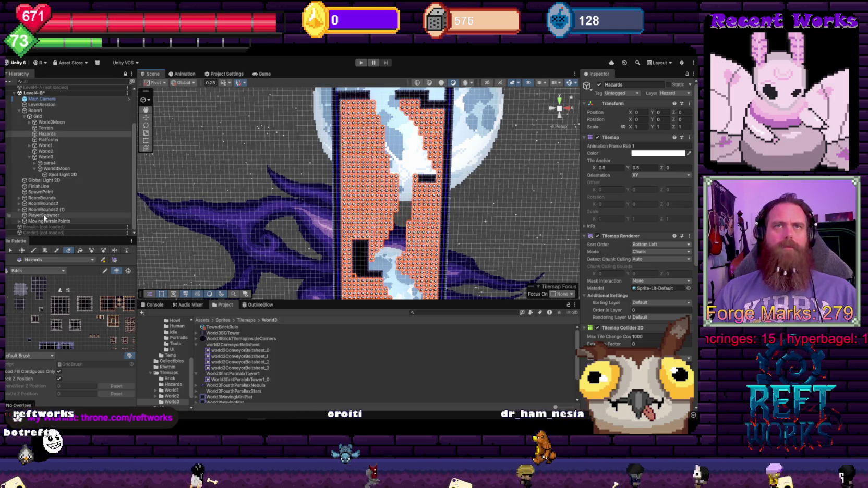
{"action": "left_click", "coordinate": [41, 198]}
- Set RoomBounds' Room Max Bounds X to 4.5 and pan down to the lower moon
{"action": "left_click", "coordinate": [635, 176]}
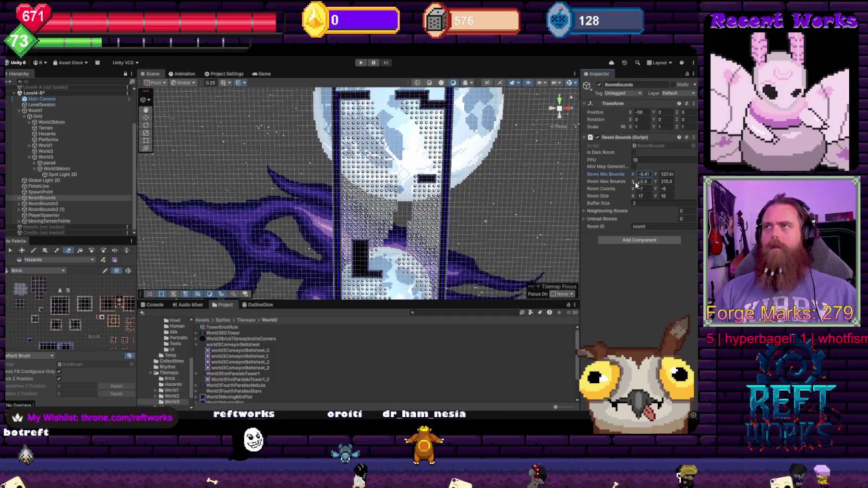
{"action": "type", "text": "1"}
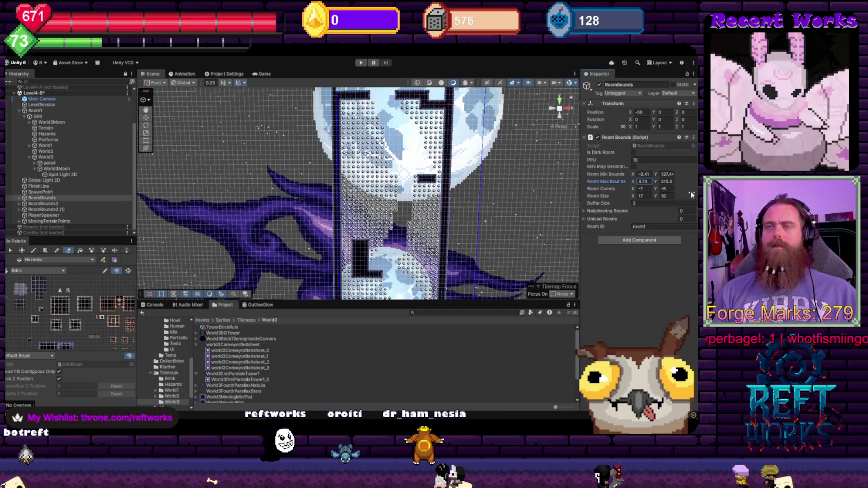
{"action": "mouse_move", "coordinate": [203, 180]}
{"action": "left_mouse_down"}
{"action": "mouse_move", "coordinate": [382, 190]}
{"action": "mouse_move", "coordinate": [365, 232]}
{"action": "mouse_move", "coordinate": [254, 195]}
{"action": "mouse_move", "coordinate": [307, 178]}
{"action": "mouse_move", "coordinate": [316, 139]}
{"action": "mouse_move", "coordinate": [357, 176]}
{"action": "mouse_move", "coordinate": [311, 233]}
{"action": "mouse_move", "coordinate": [316, 249]}
{"action": "left_mouse_up"}
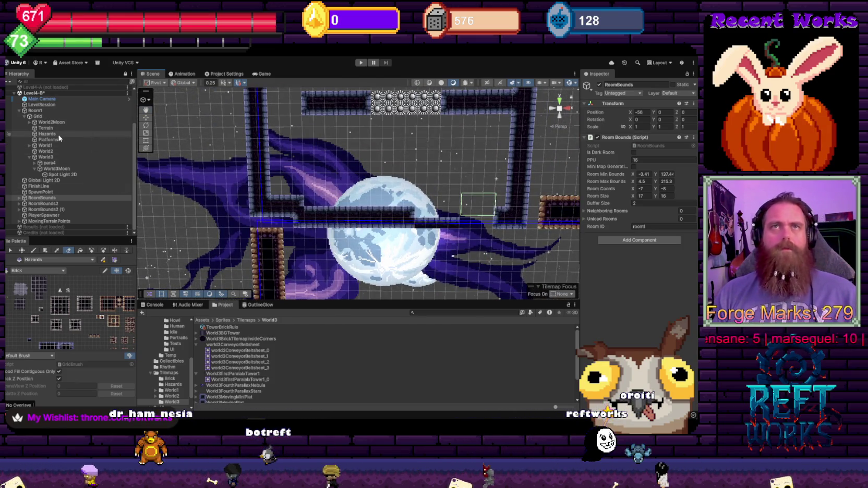
- Ready the Paint Brush on the Terrain tilemap and pan up to the level's upper brick shafts
{"action": "left_click", "coordinate": [46, 128]}
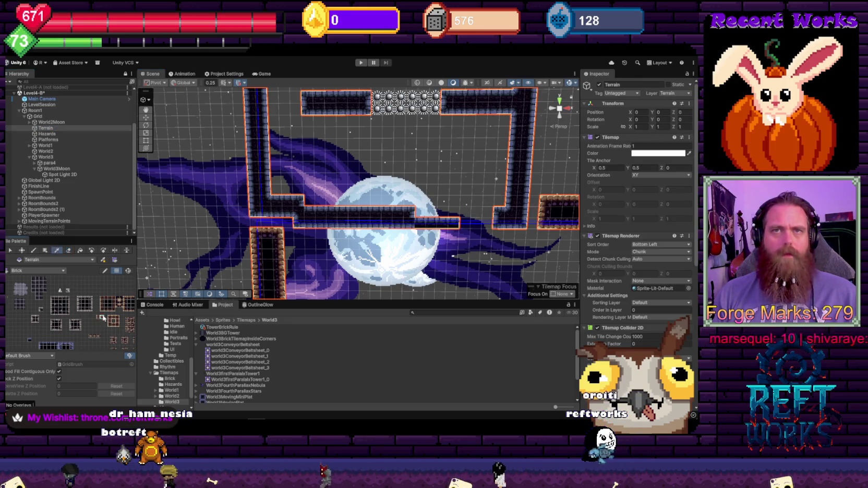
{"action": "key", "text": "b"}
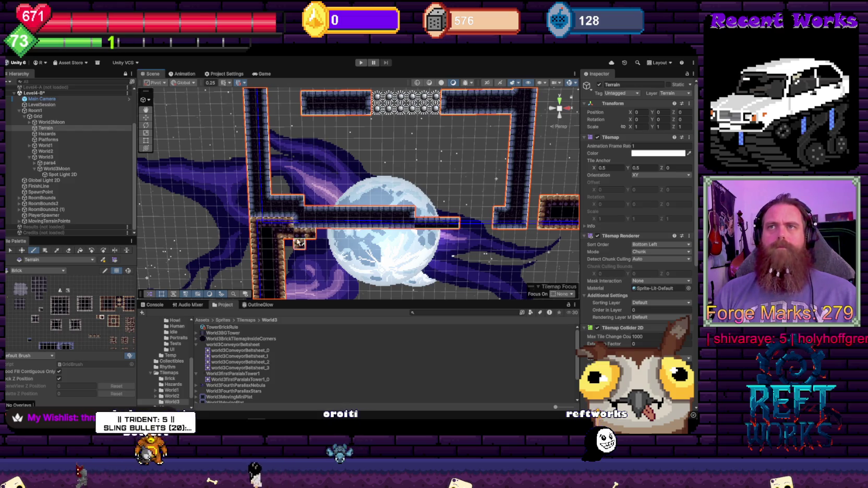
{"action": "mouse_move", "coordinate": [305, 245]}
{"action": "left_mouse_down"}
{"action": "mouse_move", "coordinate": [432, 190]}
{"action": "mouse_move", "coordinate": [421, 196]}
{"action": "left_mouse_up"}
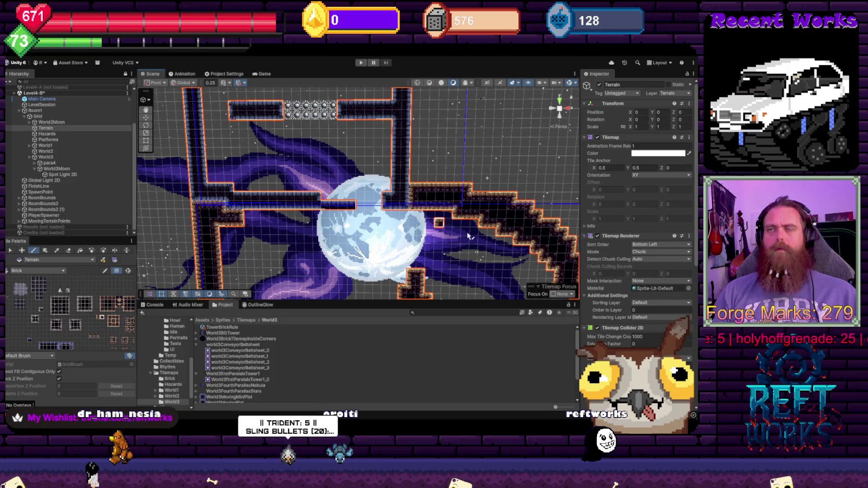
{"action": "left_click_drag", "start_coordinate": [457, 246], "coordinate": [350, 151]}
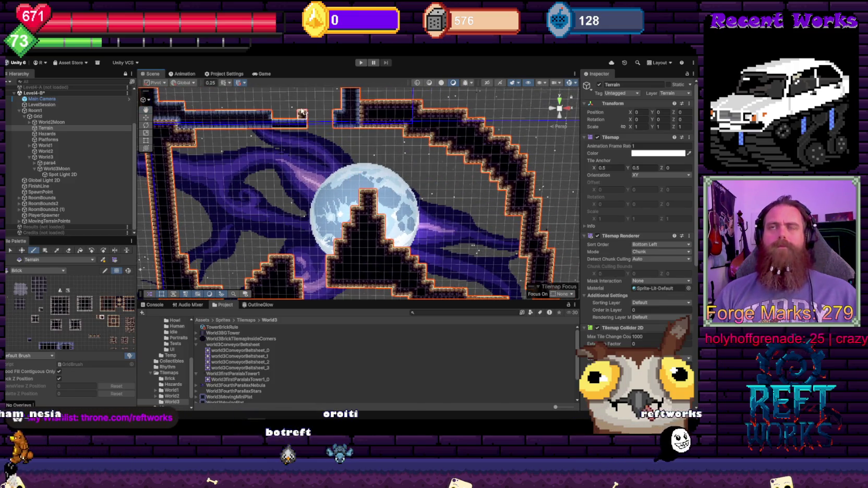
{"action": "left_click_drag", "start_coordinate": [206, 177], "coordinate": [222, 196]}
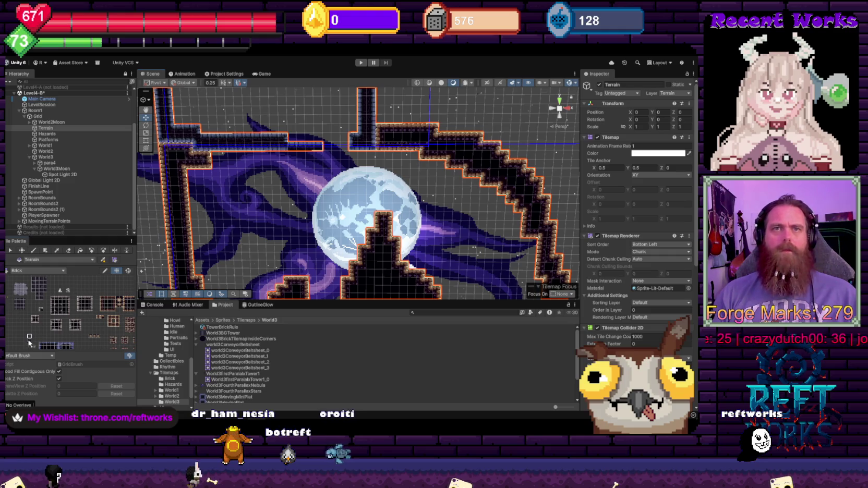
{"action": "scroll", "coordinate": [358, 206], "scroll_direction": "down", "scroll_amount": 3}
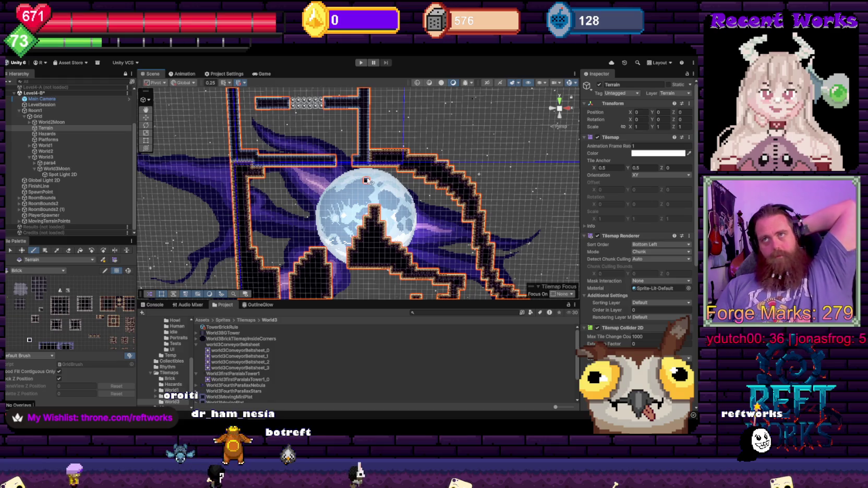
{"action": "scroll", "coordinate": [350, 191], "scroll_direction": "up", "scroll_amount": 5}
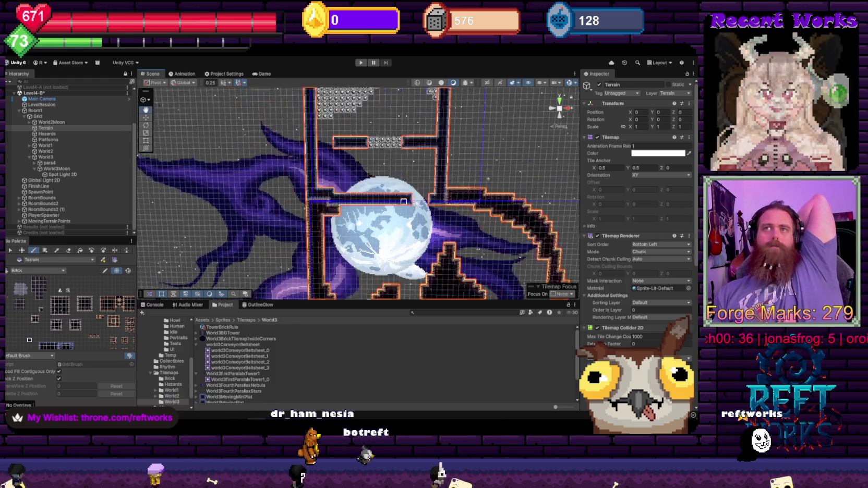
{"action": "mouse_move", "coordinate": [348, 134]}
{"action": "left_mouse_down"}
{"action": "mouse_move", "coordinate": [309, 148]}
{"action": "mouse_move", "coordinate": [386, 221]}
{"action": "left_mouse_up"}
{"action": "left_click_drag", "start_coordinate": [388, 120], "coordinate": [371, 175]}
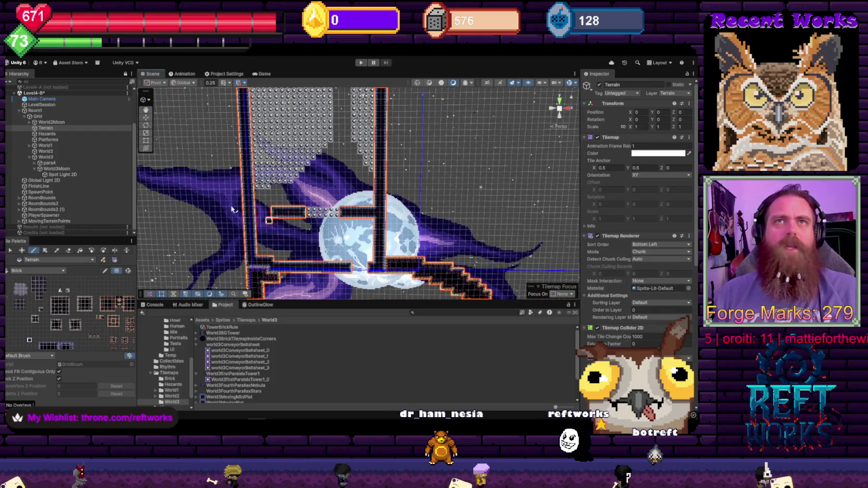
{"action": "left_click", "coordinate": [29, 157]}
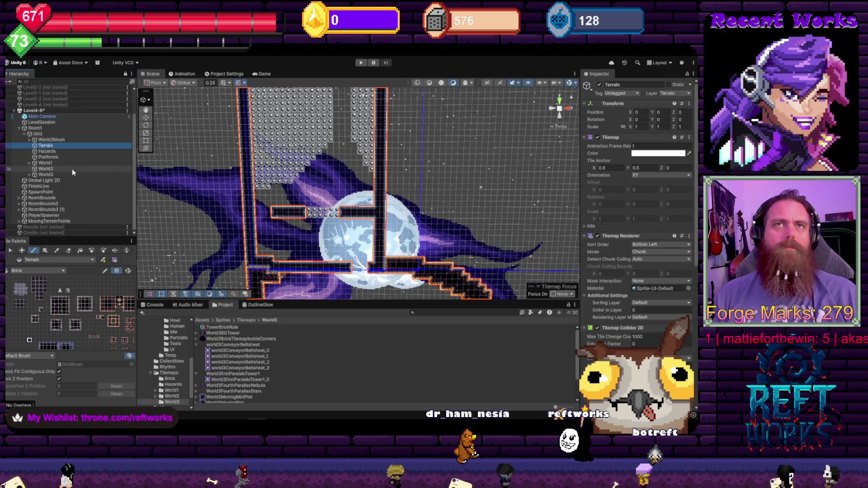
{"action": "left_click", "coordinate": [29, 175]}
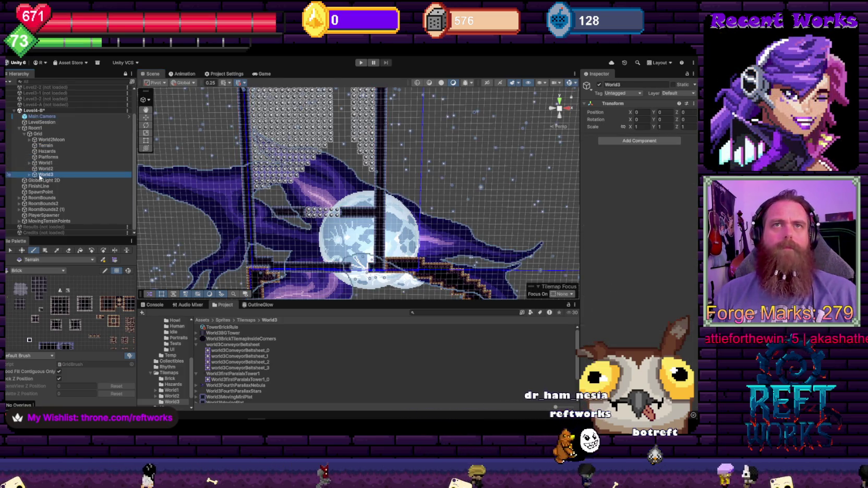
{"action": "left_click", "coordinate": [29, 175]}
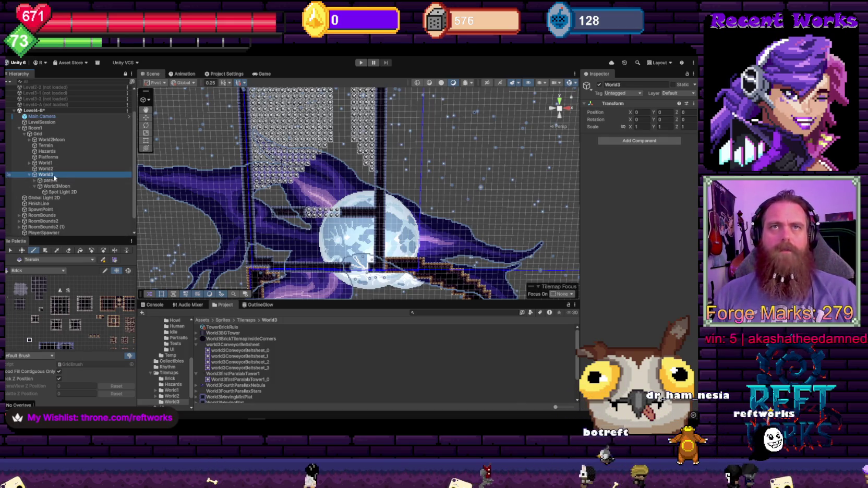
{"action": "left_click", "coordinate": [599, 84]}
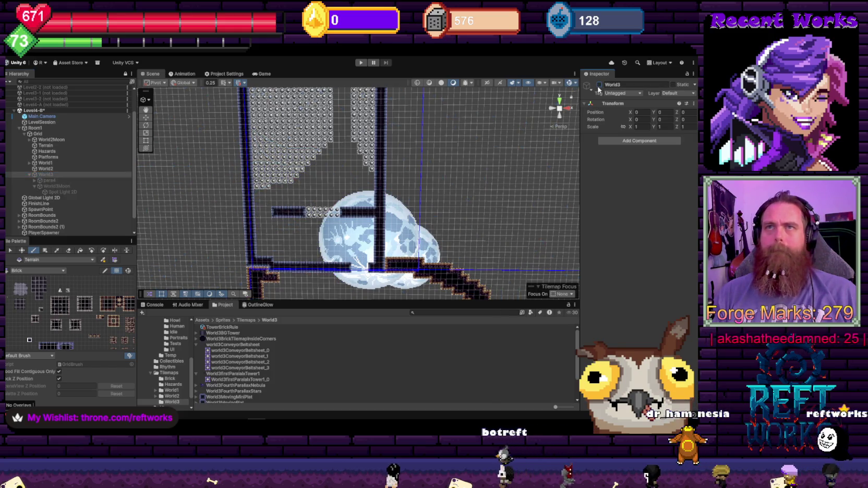
{"action": "left_click", "coordinate": [599, 84]}
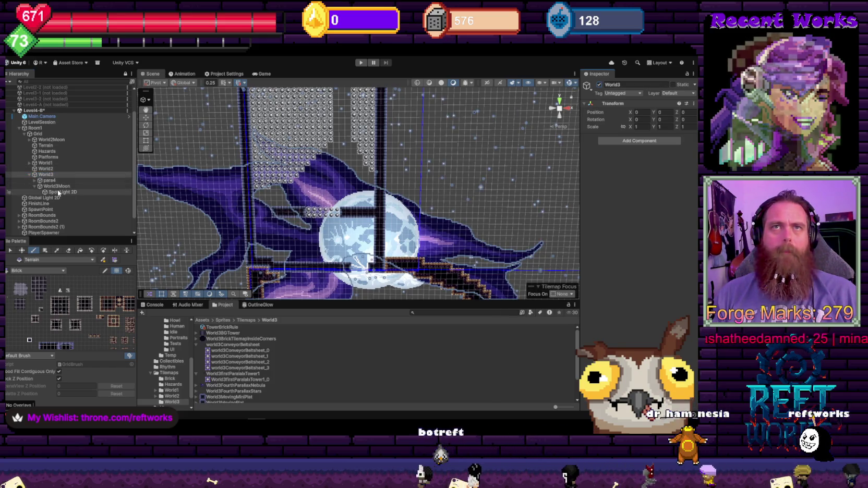
{"action": "scroll", "coordinate": [355, 133], "scroll_direction": "down", "scroll_amount": 3}
{"action": "left_click_drag", "start_coordinate": [356, 134], "coordinate": [362, 221]}
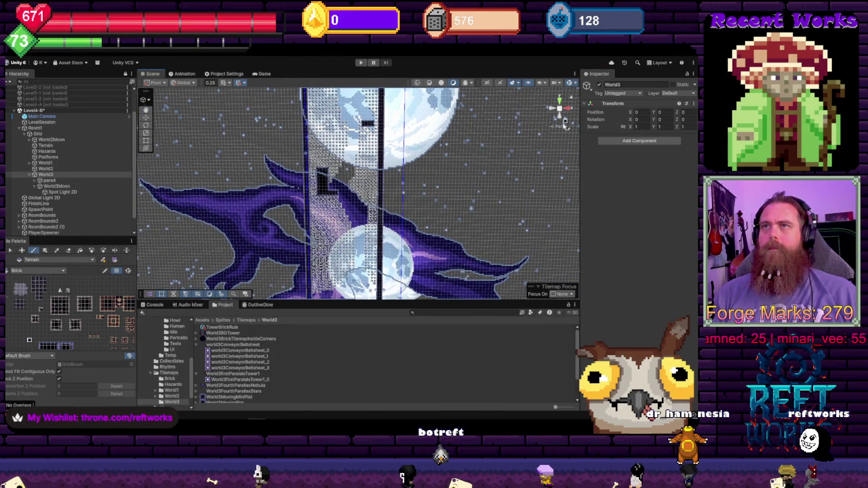
{"action": "left_click_drag", "start_coordinate": [396, 214], "coordinate": [399, 113]}
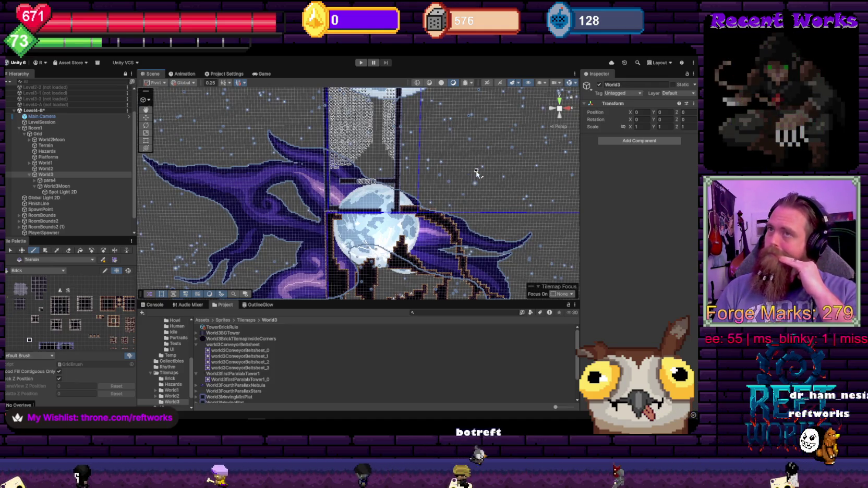
- Nest World2Moon under World2, set its Position Y to 77.8, and check the Game view
{"action": "left_click", "coordinate": [74, 169]}
{"action": "left_click_drag", "start_coordinate": [45, 139], "coordinate": [44, 168]}
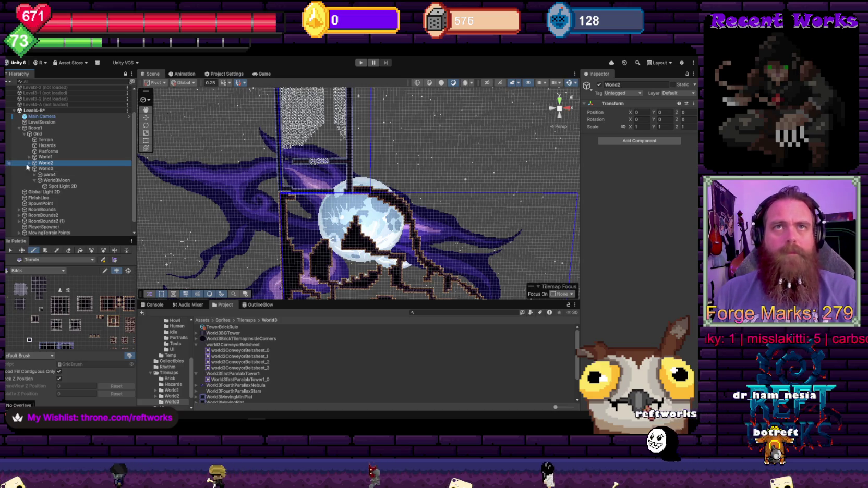
{"action": "left_click", "coordinate": [29, 163]}
{"action": "left_click", "coordinate": [55, 168]}
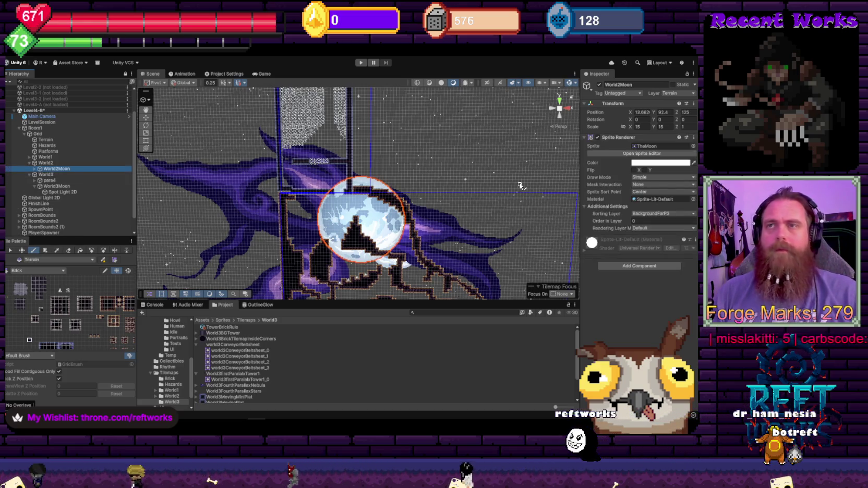
{"action": "left_click_drag", "start_coordinate": [656, 112], "coordinate": [683, 113]}
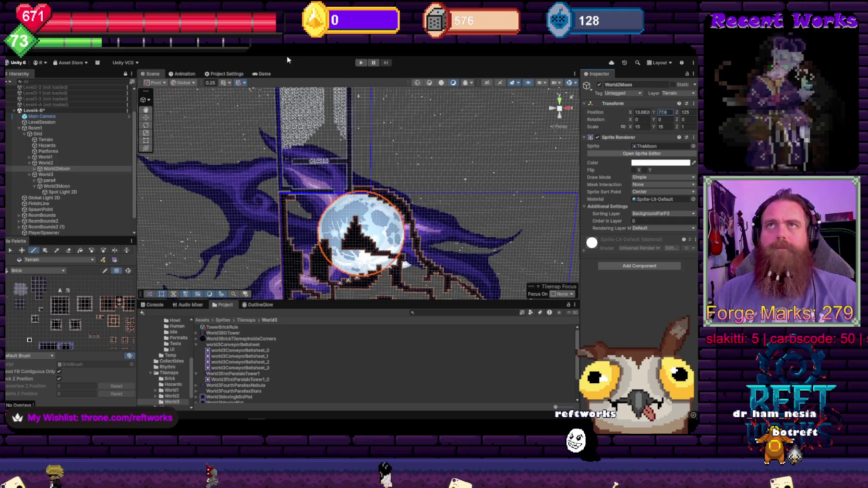
{"action": "left_click", "coordinate": [262, 73]}
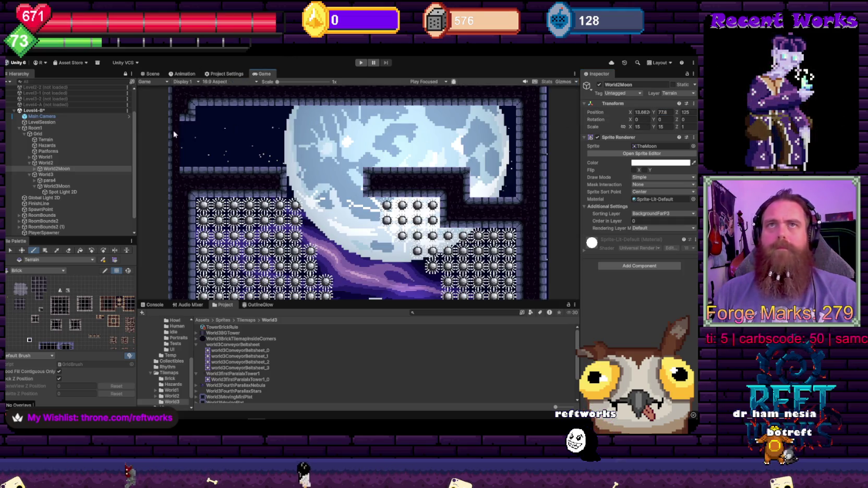
- Shift the Main Camera sideways to check parallax, then lower World2Moon to Y 28.4
{"action": "left_click", "coordinate": [47, 116]}
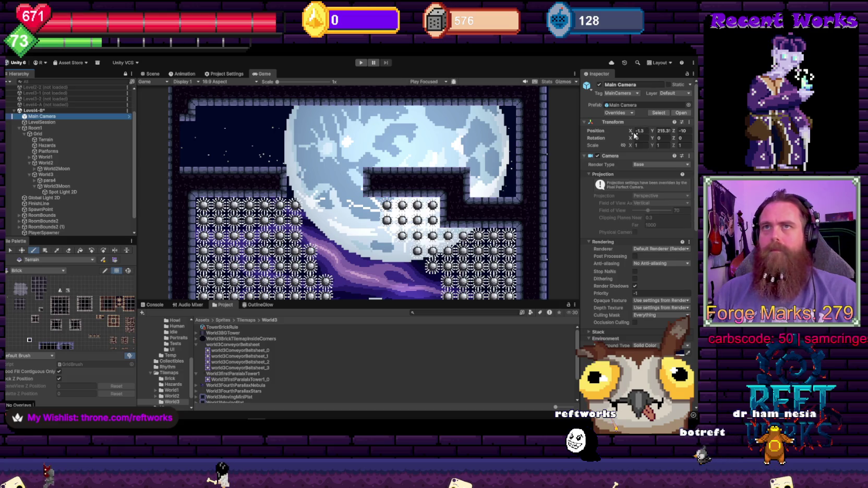
{"action": "mouse_move", "coordinate": [635, 135]}
{"action": "left_mouse_down"}
{"action": "mouse_move", "coordinate": [354, 215]}
{"action": "mouse_move", "coordinate": [58, 198]}
{"action": "mouse_move", "coordinate": [685, 270]}
{"action": "mouse_move", "coordinate": [178, 220]}
{"action": "mouse_move", "coordinate": [513, 223]}
{"action": "mouse_move", "coordinate": [485, 219]}
{"action": "left_mouse_up"}
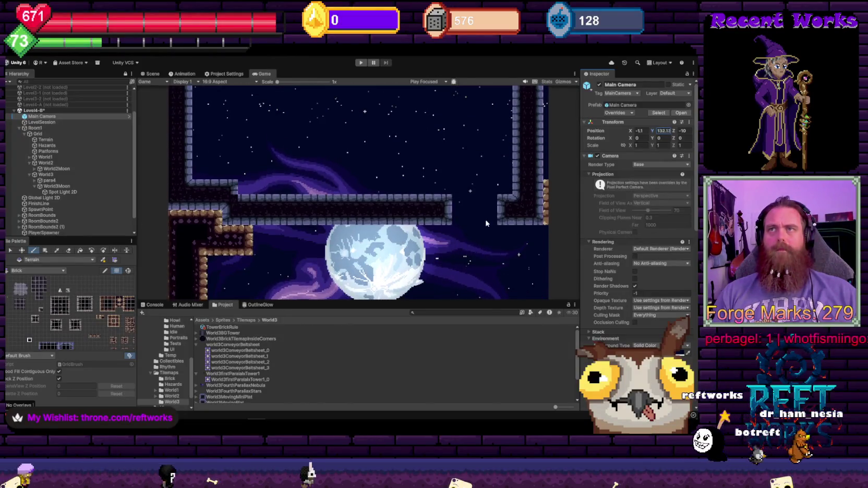
{"action": "left_click", "coordinate": [62, 168]}
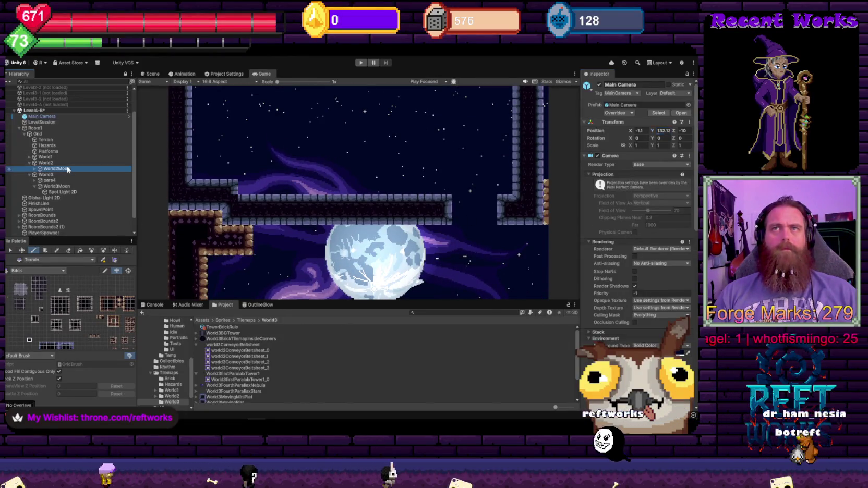
{"action": "mouse_move", "coordinate": [656, 115]}
{"action": "left_mouse_down"}
{"action": "mouse_move", "coordinate": [683, 118]}
{"action": "mouse_move", "coordinate": [640, 171]}
{"action": "left_mouse_up"}
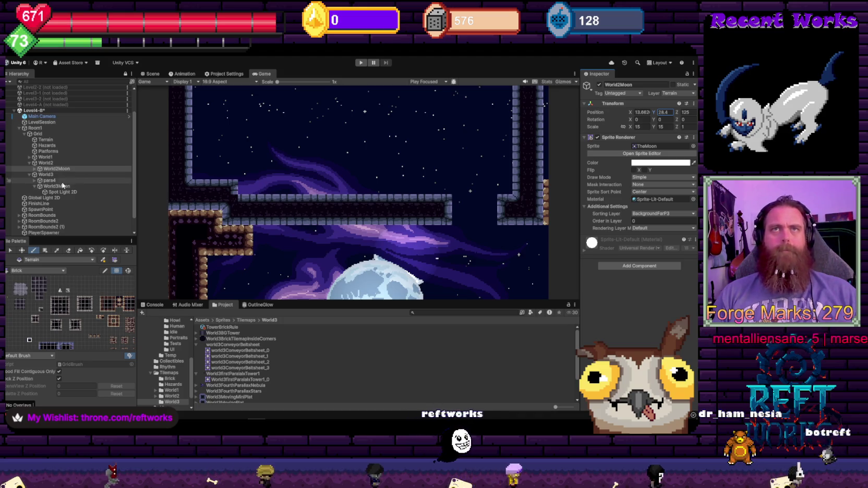
{"action": "left_click", "coordinate": [29, 158]}
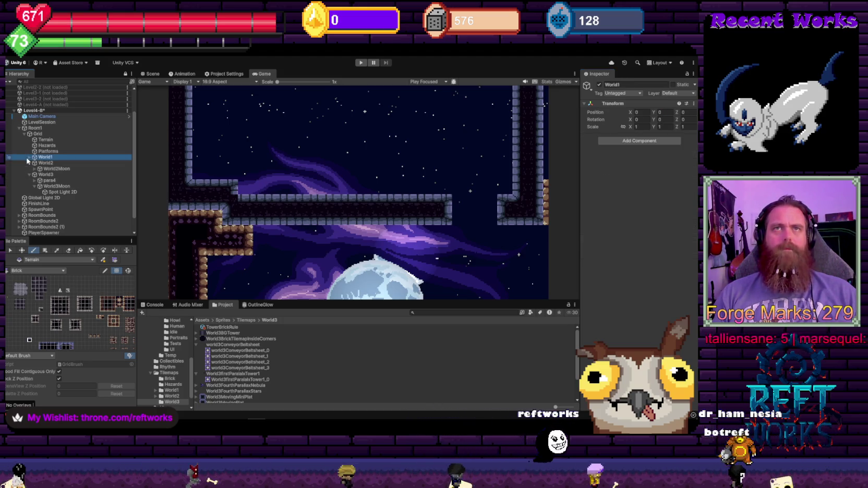
- Put World1Moon on the BackgroundFarP3 sorting layer and add that layer to its Spot Light 2D targets
{"action": "left_click", "coordinate": [30, 158]}
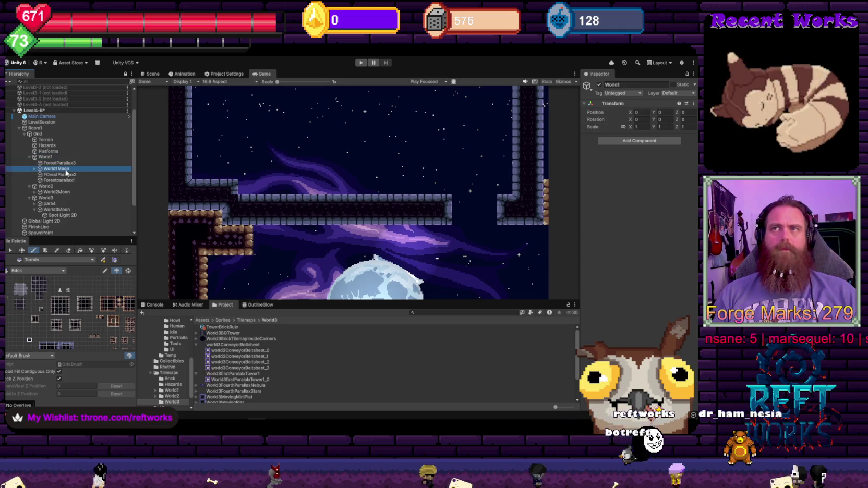
{"action": "left_click", "coordinate": [65, 169]}
{"action": "left_click", "coordinate": [659, 215]}
{"action": "left_click", "coordinate": [669, 232]}
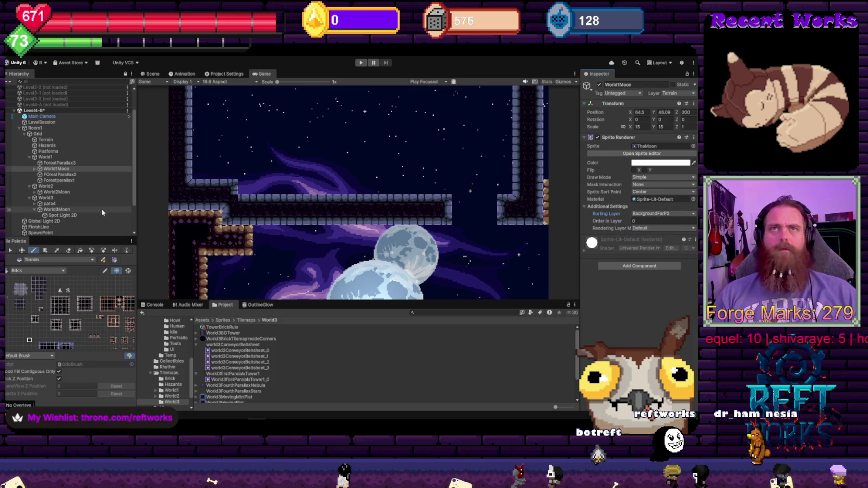
{"action": "left_click", "coordinate": [56, 175]}
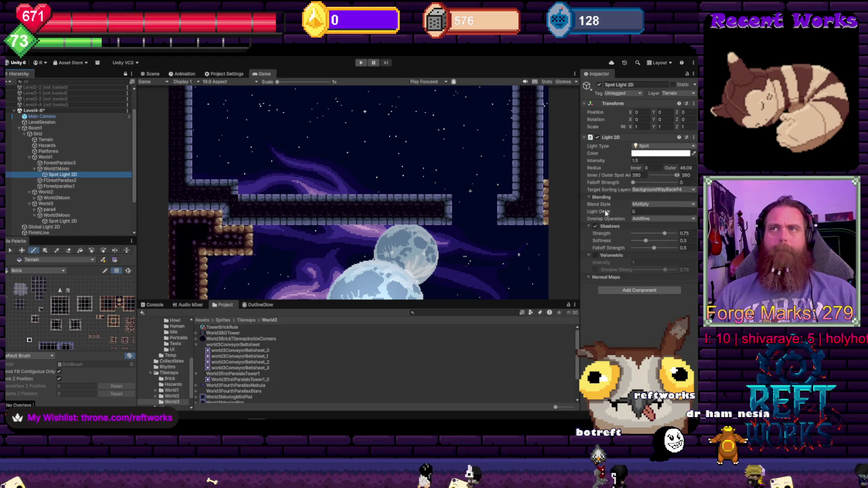
{"action": "left_click", "coordinate": [658, 191]}
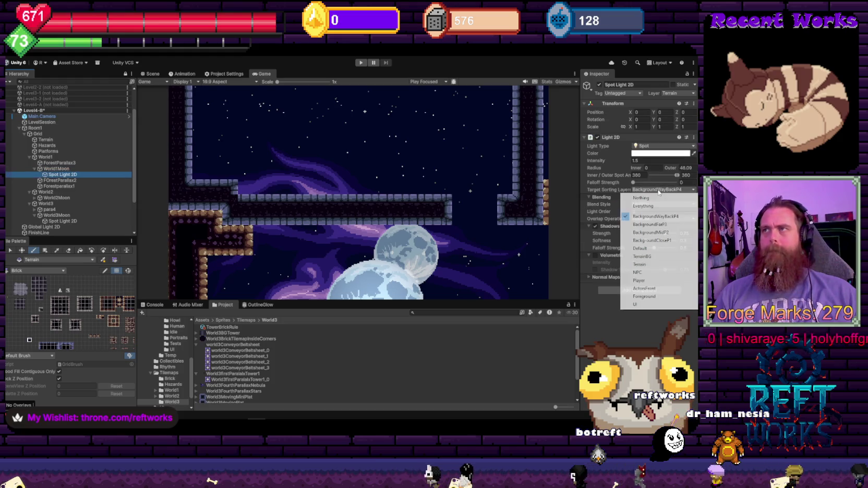
{"action": "left_click", "coordinate": [650, 223]}
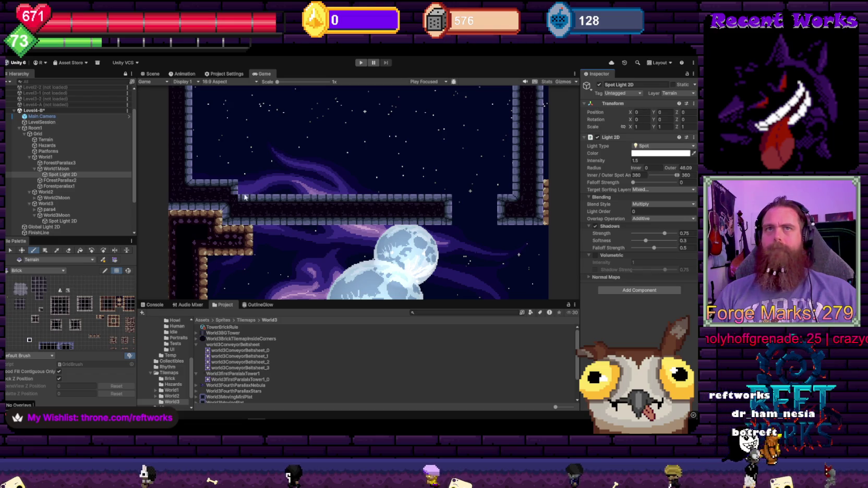
- Raise World1Moon's Position Y to 61.7
{"action": "left_click", "coordinate": [97, 168]}
{"action": "left_click", "coordinate": [659, 112]}
{"action": "type", "text": "56.9"}
{"action": "key", "text": "BackSpace"}
{"action": "key", "text": "BackSpace"}
{"action": "key", "text": "BackSpace"}
{"action": "type", "text": "61.7"}
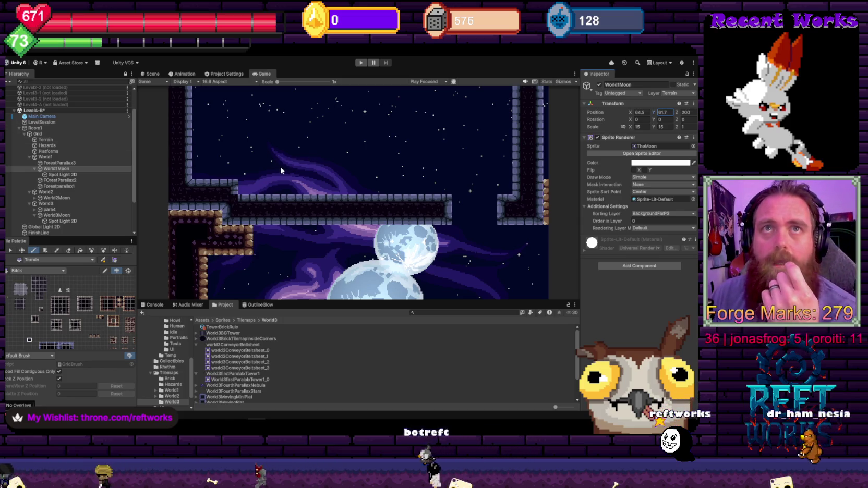
- Deactivate the World1 backdrop and slide the Main Camera along the level to check the background
{"action": "left_click", "coordinate": [48, 157]}
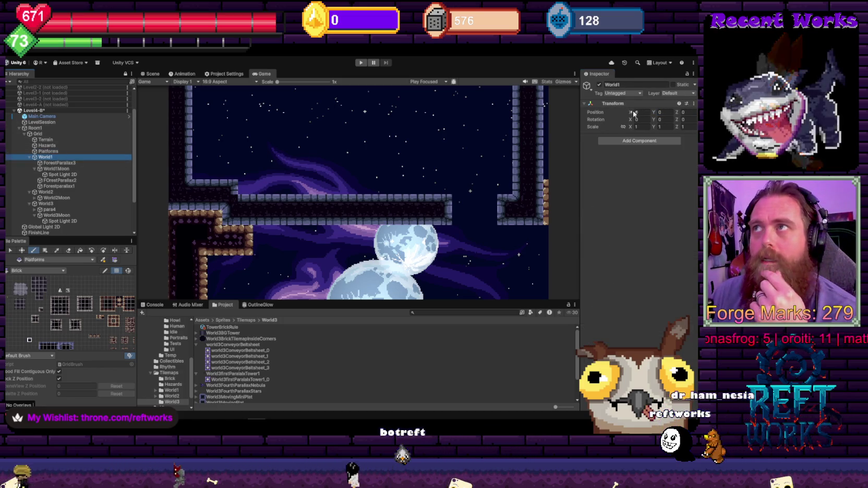
{"action": "left_click", "coordinate": [600, 85]}
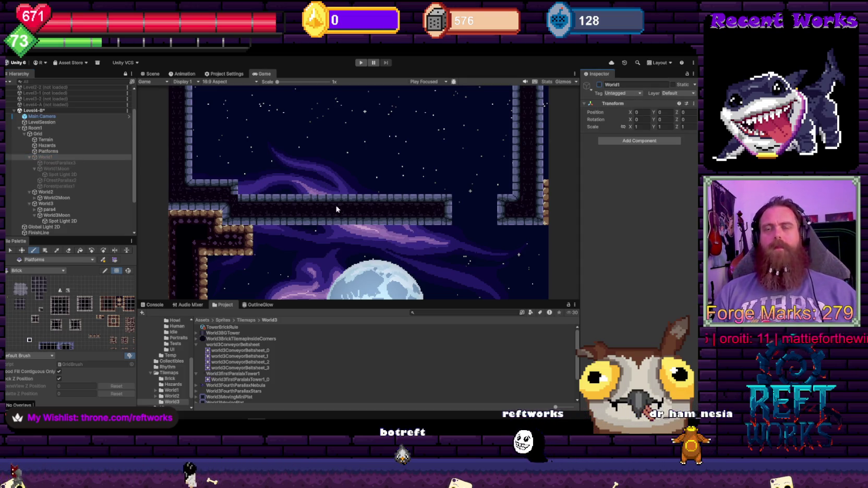
{"action": "left_click", "coordinate": [89, 117]}
{"action": "mouse_move", "coordinate": [639, 131]}
{"action": "left_mouse_down"}
{"action": "mouse_move", "coordinate": [638, 147]}
{"action": "mouse_move", "coordinate": [565, 185]}
{"action": "mouse_move", "coordinate": [419, 206]}
{"action": "mouse_move", "coordinate": [178, 214]}
{"action": "mouse_move", "coordinate": [11, 240]}
{"action": "mouse_move", "coordinate": [615, 248]}
{"action": "mouse_move", "coordinate": [400, 265]}
{"action": "mouse_move", "coordinate": [157, 269]}
{"action": "mouse_move", "coordinate": [642, 262]}
{"action": "mouse_move", "coordinate": [365, 253]}
{"action": "mouse_move", "coordinate": [79, 209]}
{"action": "mouse_move", "coordinate": [573, 219]}
{"action": "mouse_move", "coordinate": [536, 217]}
{"action": "mouse_move", "coordinate": [552, 222]}
{"action": "left_mouse_up"}
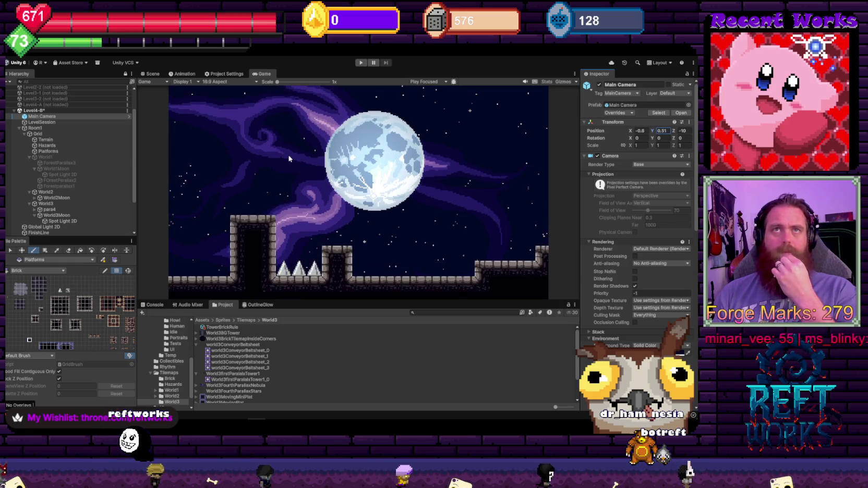
- Reactivate the World1 forest backdrop and scrub World1Moon's Position Y down to 16.8
{"action": "left_click", "coordinate": [47, 157]}
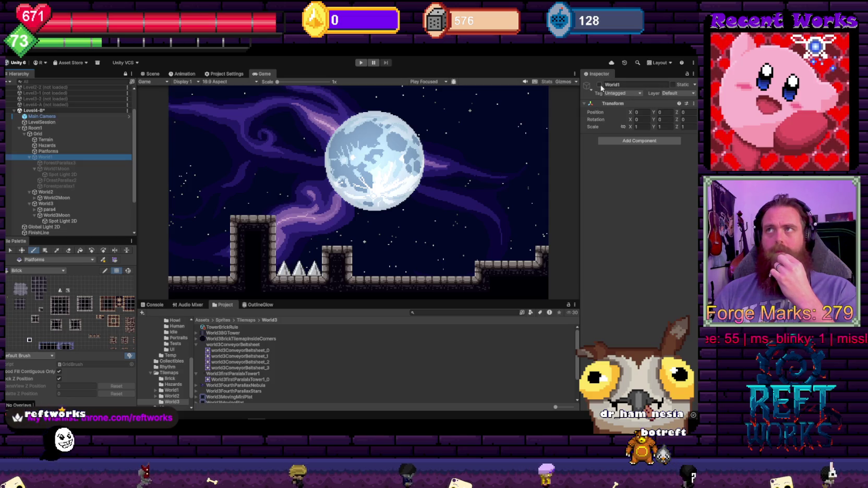
{"action": "left_click", "coordinate": [599, 84]}
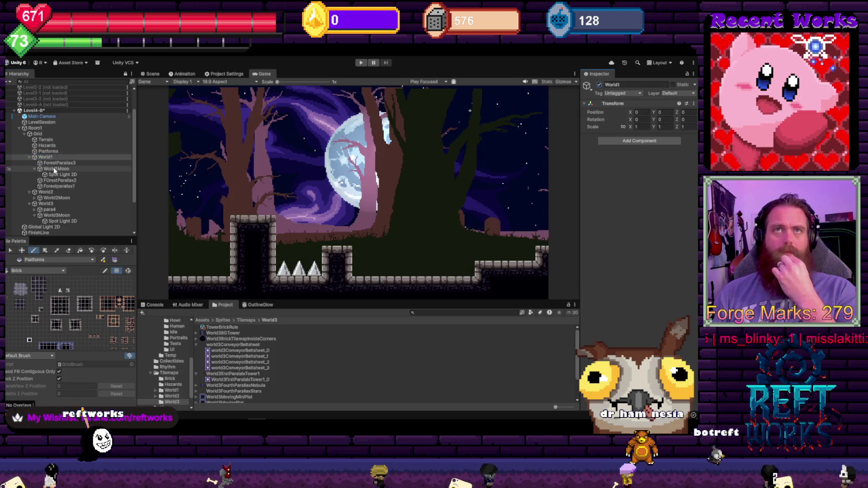
{"action": "left_click", "coordinate": [599, 85]}
{"action": "left_click", "coordinate": [600, 85]}
{"action": "left_click", "coordinate": [98, 175]}
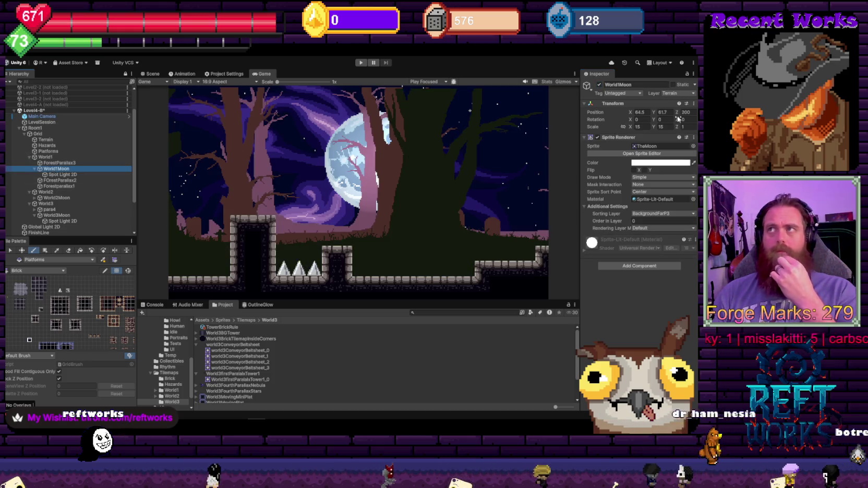
{"action": "left_click_drag", "start_coordinate": [657, 113], "coordinate": [687, 116]}
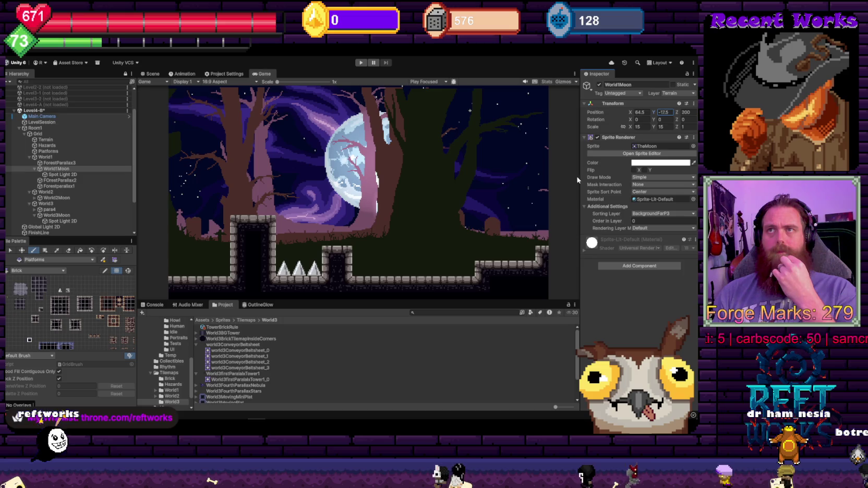
{"action": "left_click_drag", "start_coordinate": [592, 181], "coordinate": [616, 181]}
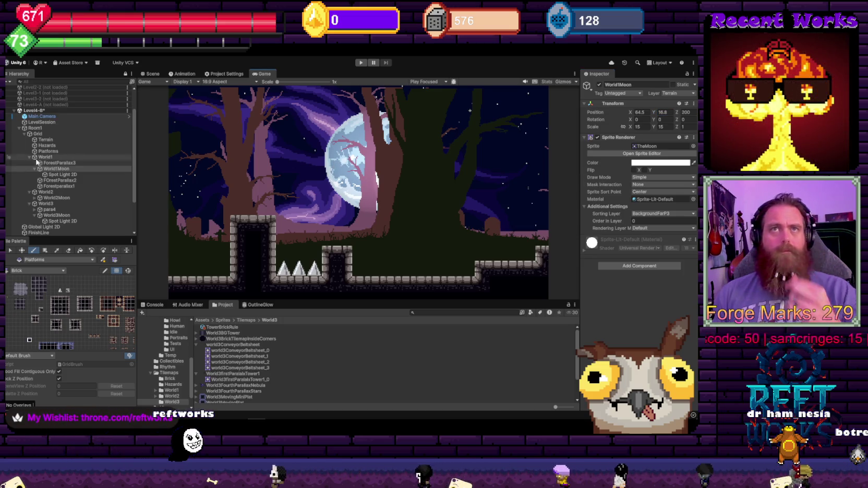
{"action": "left_click", "coordinate": [47, 192]}
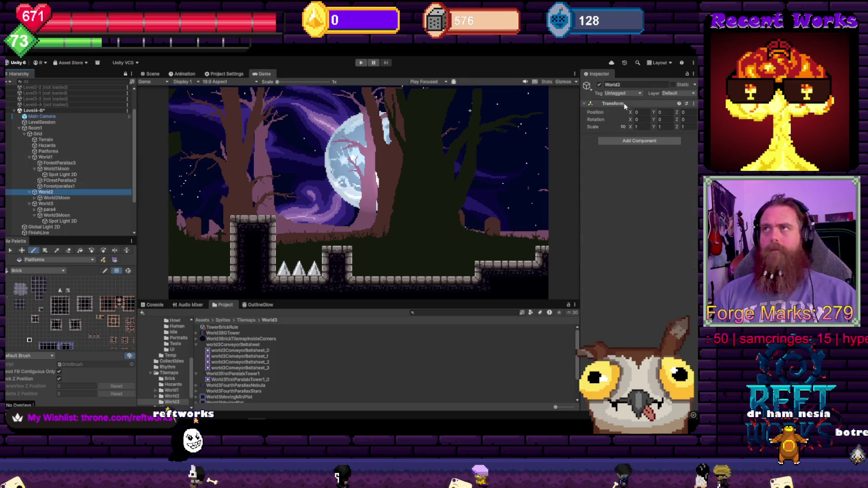
- Deactivate the World2 and World3 backdrops and move World1Moon to the BackgroundWayBackP4 sorting layer
{"action": "left_click", "coordinate": [599, 84]}
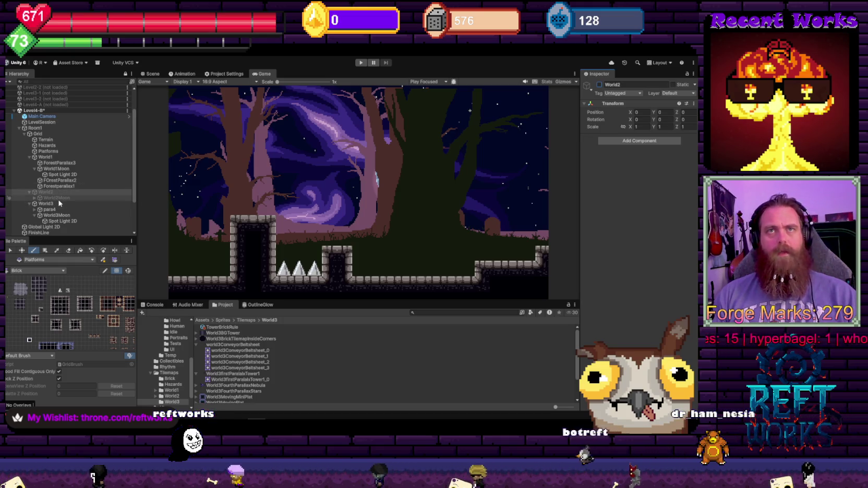
{"action": "left_click", "coordinate": [56, 169]}
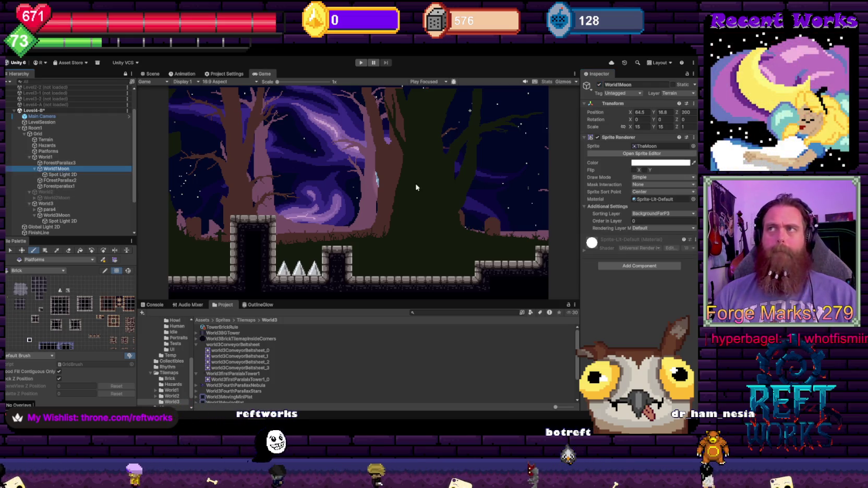
{"action": "left_click", "coordinate": [665, 214]}
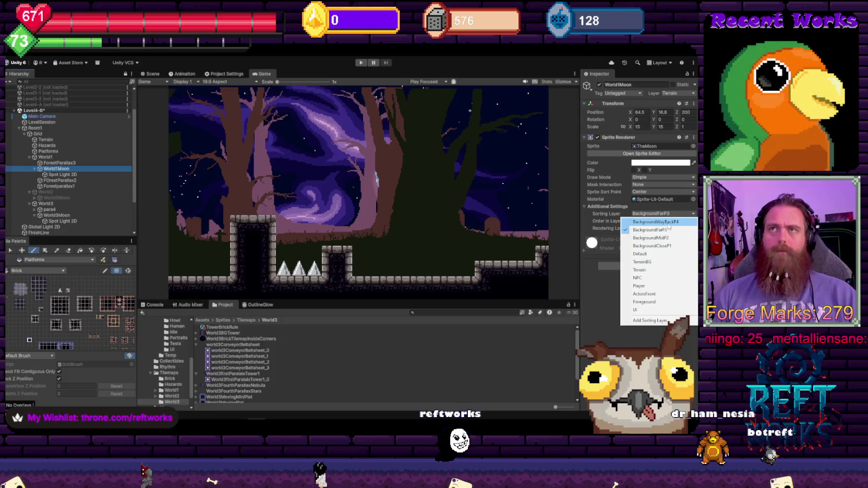
{"action": "left_click", "coordinate": [668, 222]}
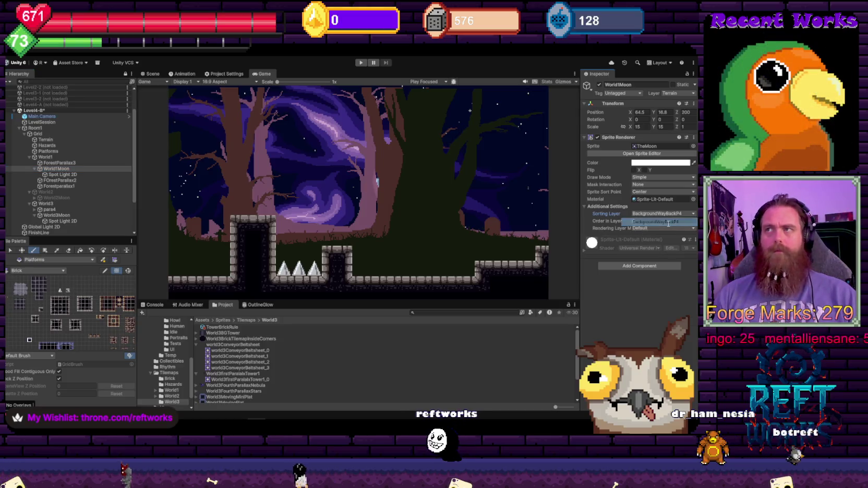
{"action": "left_click", "coordinate": [60, 203]}
{"action": "left_click", "coordinate": [599, 85]}
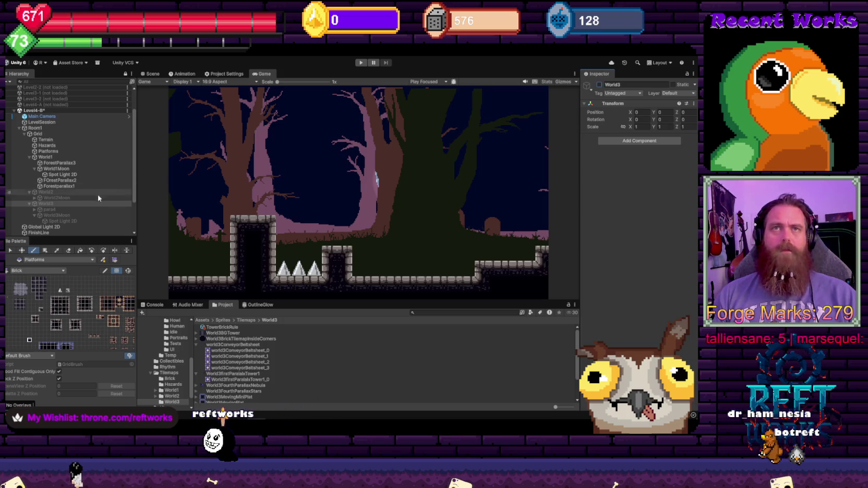
{"action": "left_click", "coordinate": [65, 170]}
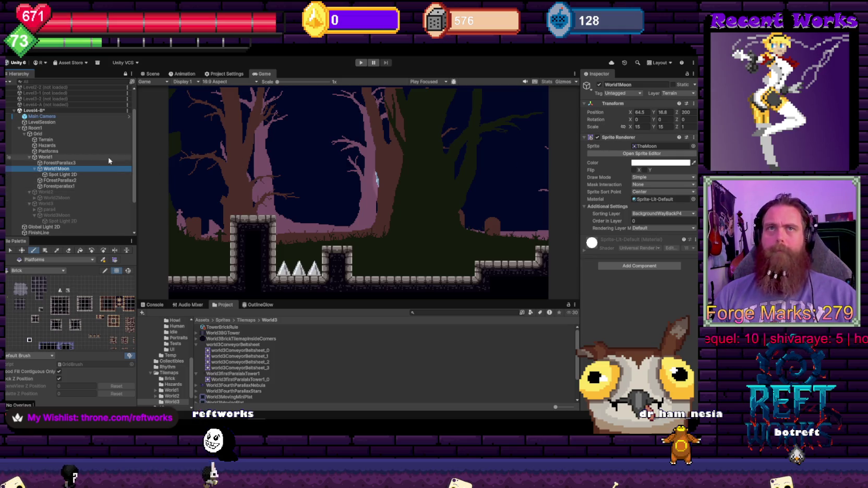
- Drop BackgroundFarP3 from the spot light's targets and slide World1Moon left to X -41.2
{"action": "left_click", "coordinate": [74, 175]}
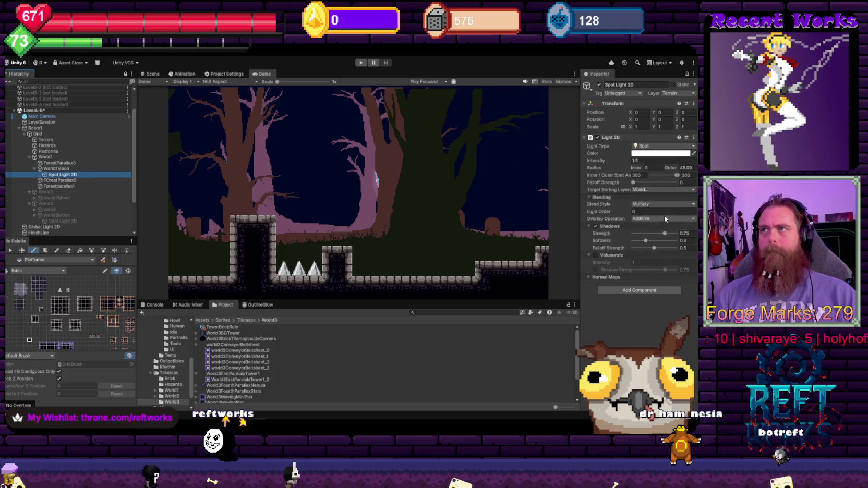
{"action": "left_click", "coordinate": [653, 189]}
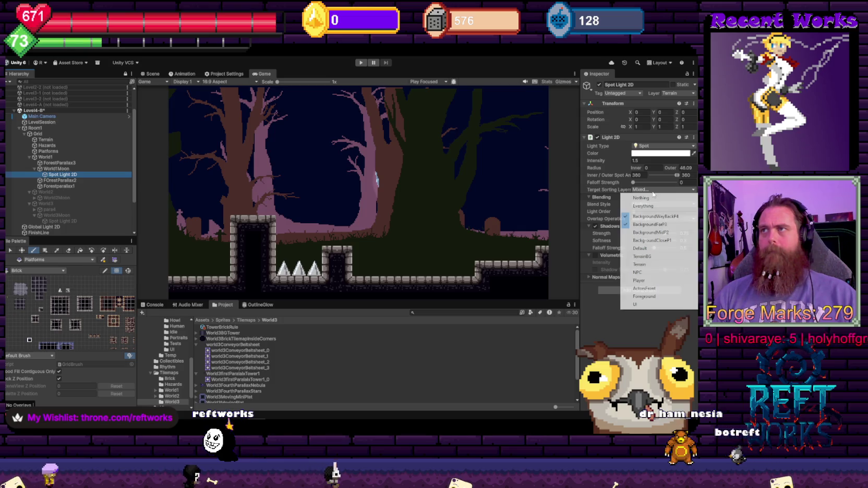
{"action": "left_click", "coordinate": [646, 225]}
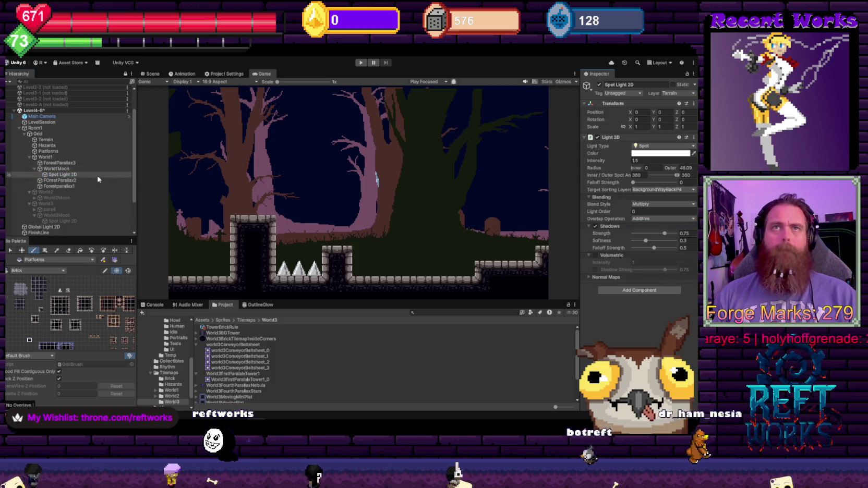
{"action": "left_click", "coordinate": [54, 168]}
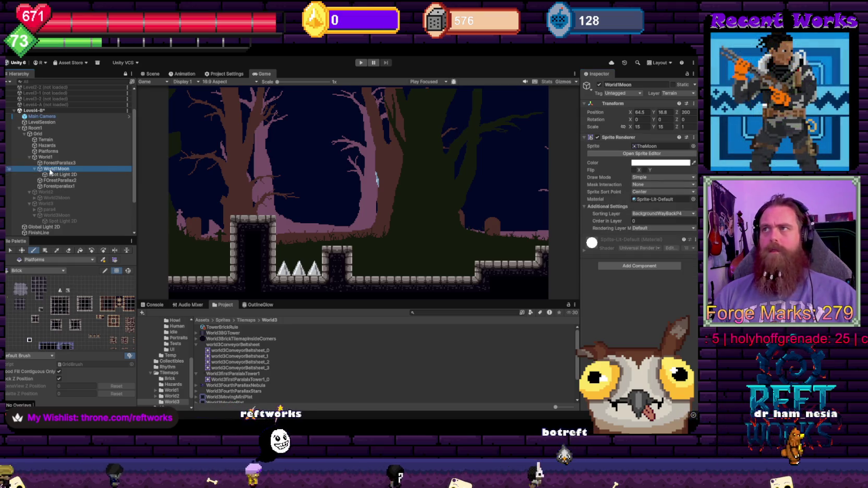
{"action": "left_click_drag", "start_coordinate": [630, 112], "coordinate": [437, 134]}
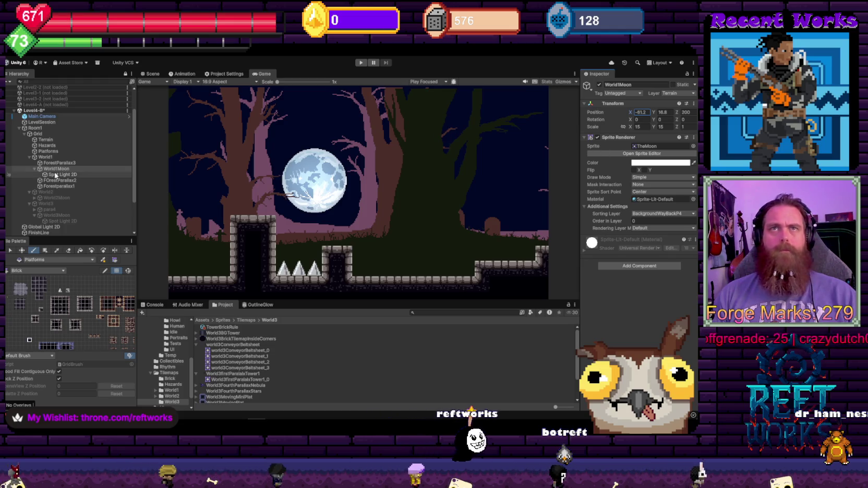
- Set the moon's Spot Light 2D to target only the BackgroundWayBackP4 sorting layer
{"action": "key", "text": "Down"}
{"action": "left_click", "coordinate": [659, 189]}
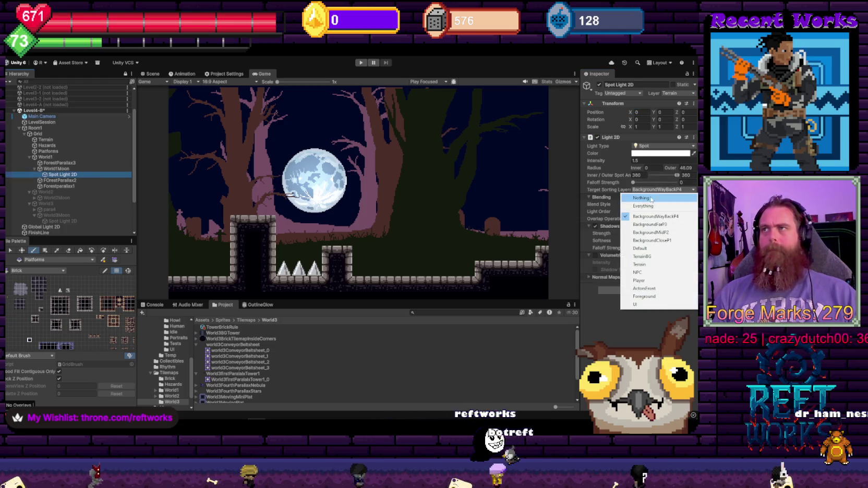
{"action": "left_click", "coordinate": [646, 200]}
{"action": "left_click", "coordinate": [650, 190]}
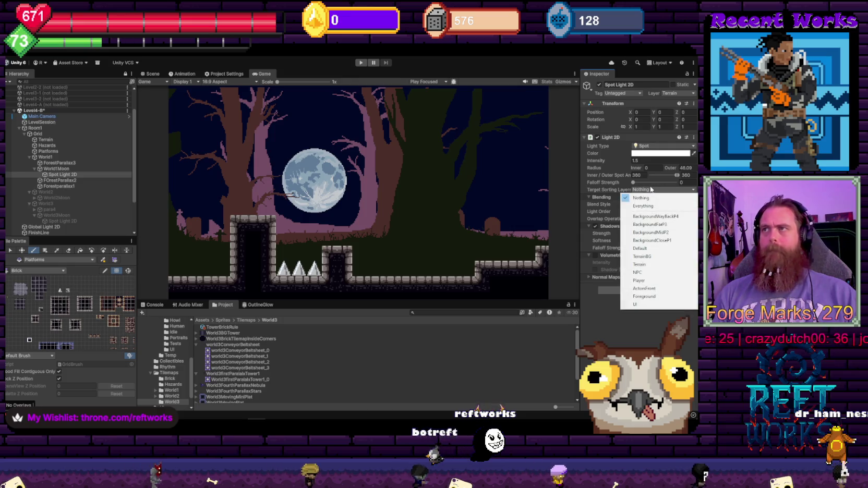
{"action": "left_click", "coordinate": [636, 217]}
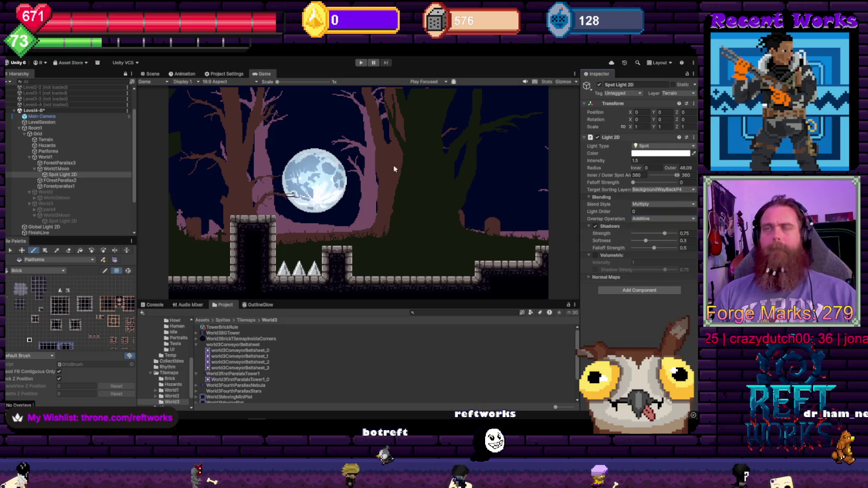
{"action": "left_click", "coordinate": [58, 203]}
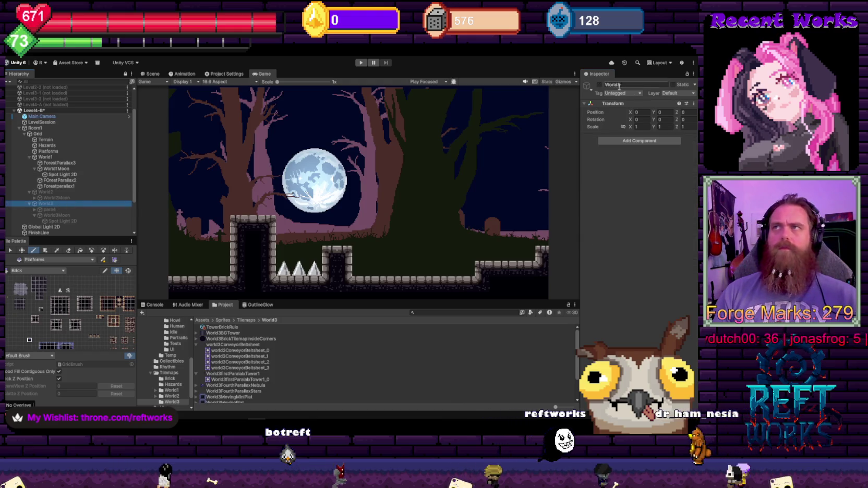
- Re-enable World3 and deactivate its FourthParallax nebula layer inside para4
{"action": "left_click", "coordinate": [600, 85]}
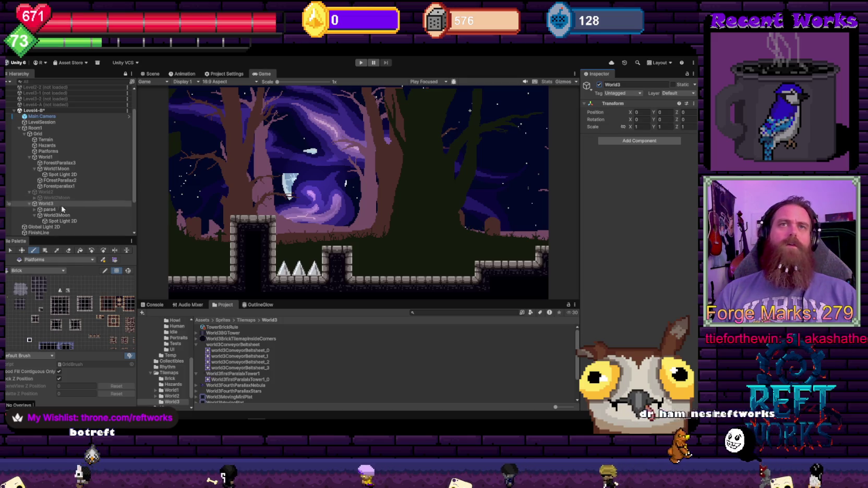
{"action": "left_click", "coordinate": [34, 209]}
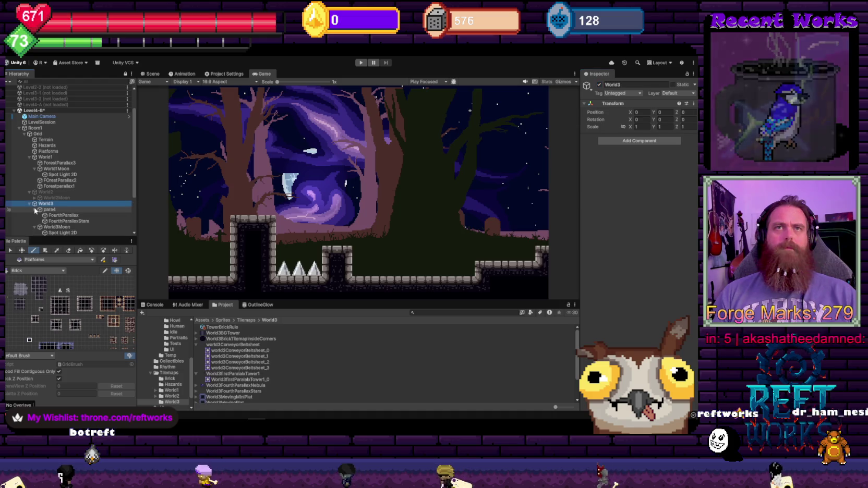
{"action": "left_click", "coordinate": [72, 215]}
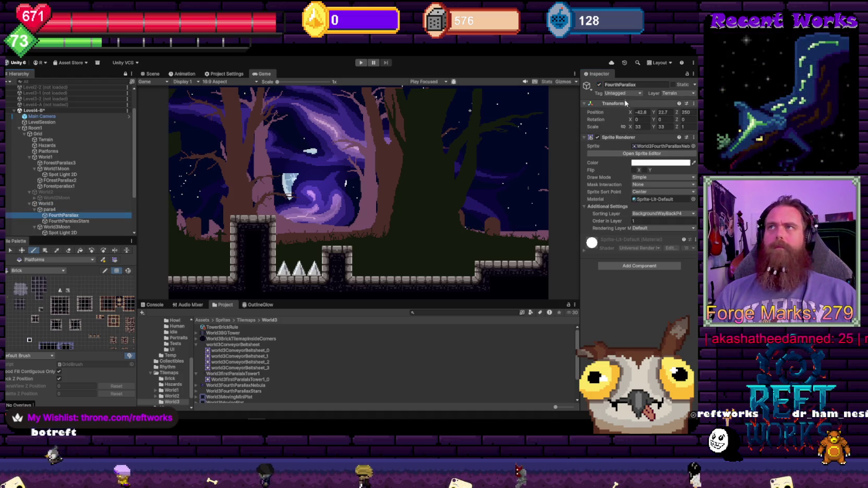
{"action": "left_click", "coordinate": [600, 85]}
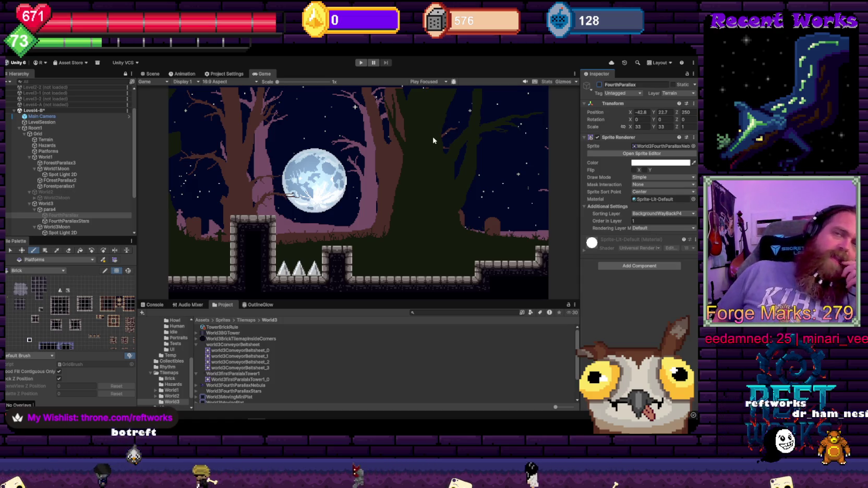
- Raise World3Moon by entering 234.3 as its Position Y
{"action": "left_click", "coordinate": [66, 227]}
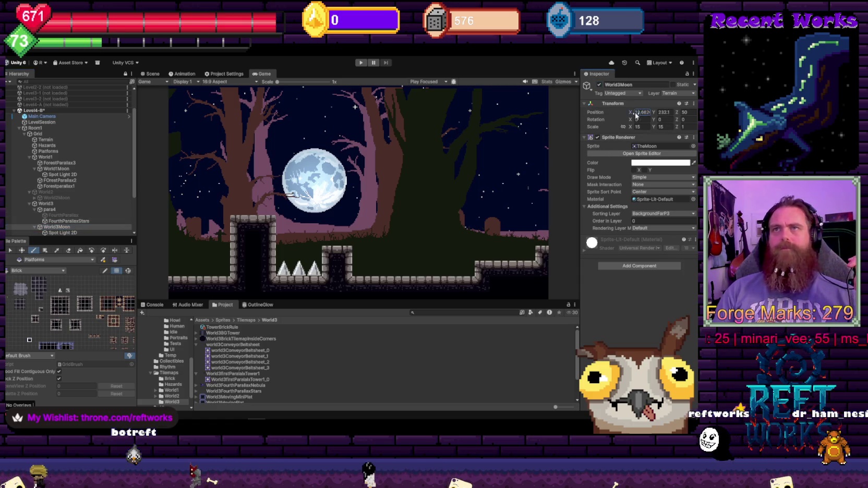
{"action": "left_click", "coordinate": [664, 112]}
{"action": "type", "text": "234.3"}
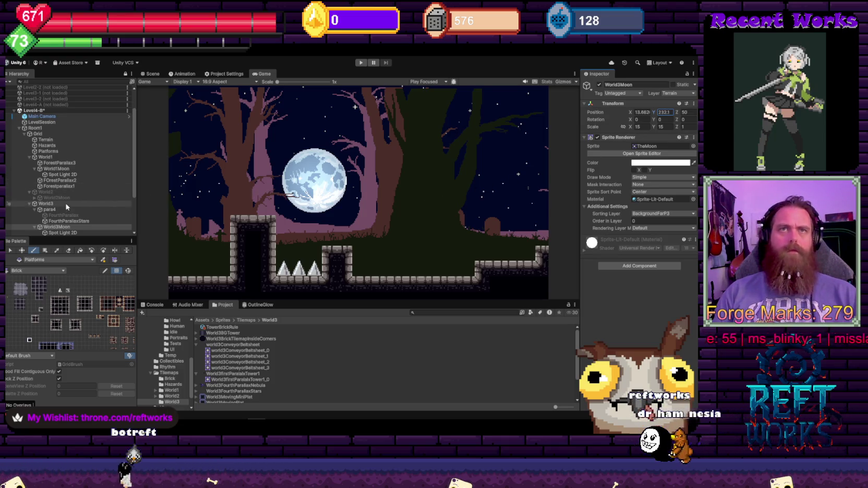
{"action": "scroll", "coordinate": [66, 207], "scroll_direction": "down", "scroll_amount": 2}
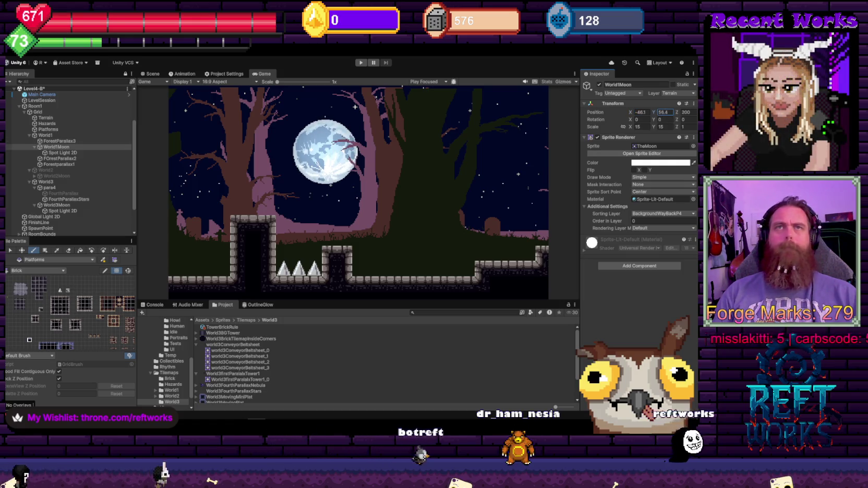
- Scrub Main Camera's position to pan the game view right across the level
{"action": "left_click", "coordinate": [45, 96]}
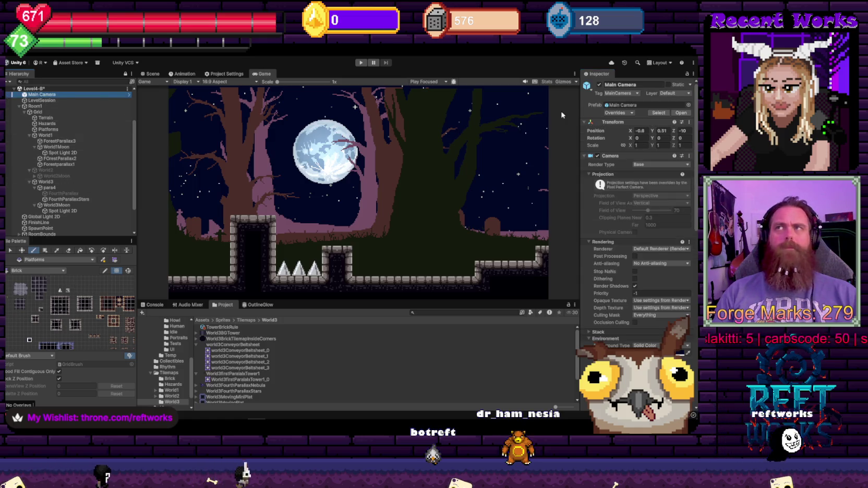
{"action": "mouse_move", "coordinate": [635, 130]}
{"action": "left_mouse_down"}
{"action": "mouse_move", "coordinate": [798, 133]}
{"action": "mouse_move", "coordinate": [52, 152]}
{"action": "mouse_move", "coordinate": [187, 166]}
{"action": "mouse_move", "coordinate": [21, 185]}
{"action": "mouse_move", "coordinate": [674, 195]}
{"action": "mouse_move", "coordinate": [92, 165]}
{"action": "left_mouse_up"}
{"action": "scroll", "coordinate": [93, 165], "scroll_direction": "up", "scroll_amount": 1}
{"action": "scroll", "coordinate": [100, 165], "scroll_direction": "up", "scroll_amount": 1}
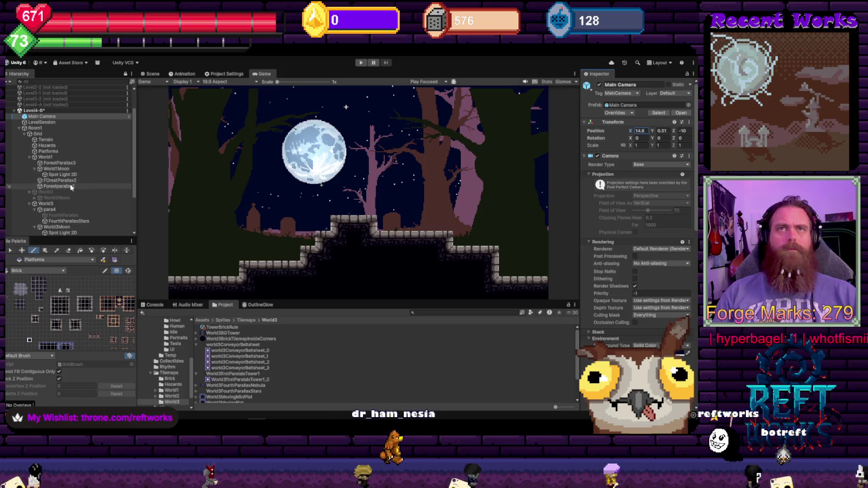
- Set Position Y to 0.5 on all three ForestParallax layers
{"action": "left_click", "coordinate": [72, 185]}
{"action": "left_click", "coordinate": [58, 163], "text": "ctrl"}
{"action": "left_click", "coordinate": [660, 112]}
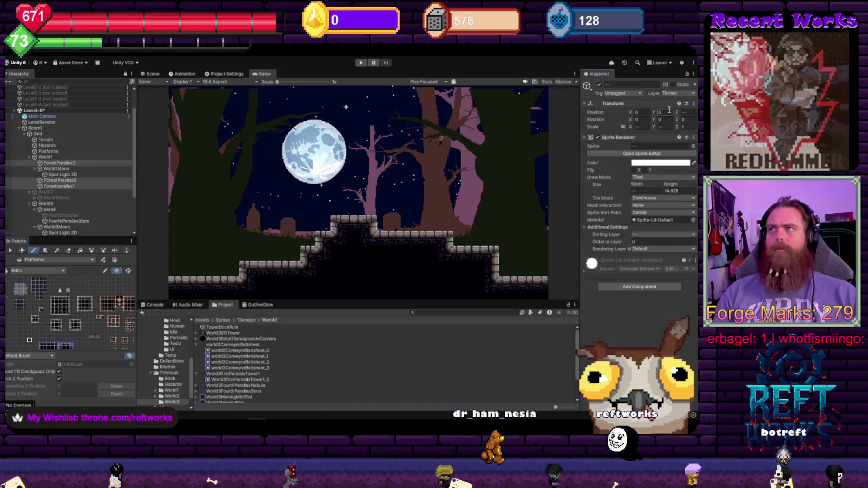
{"action": "type", "text": "0.5"}
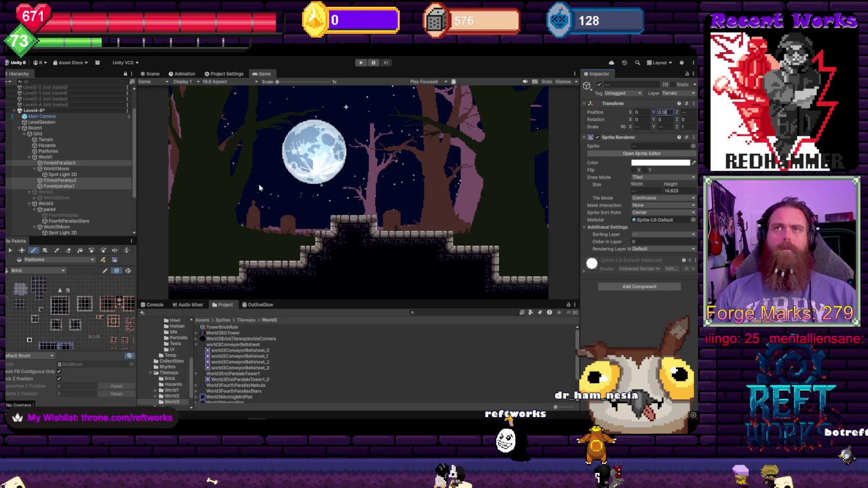
- Inspect World1Moon, then scrub Main Camera left to preview the forest layers
{"action": "left_click", "coordinate": [63, 170]}
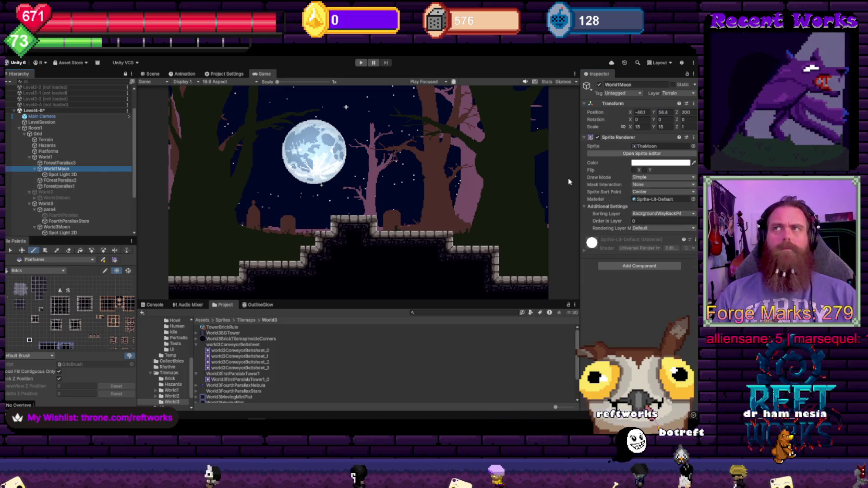
{"action": "left_click", "coordinate": [47, 117]}
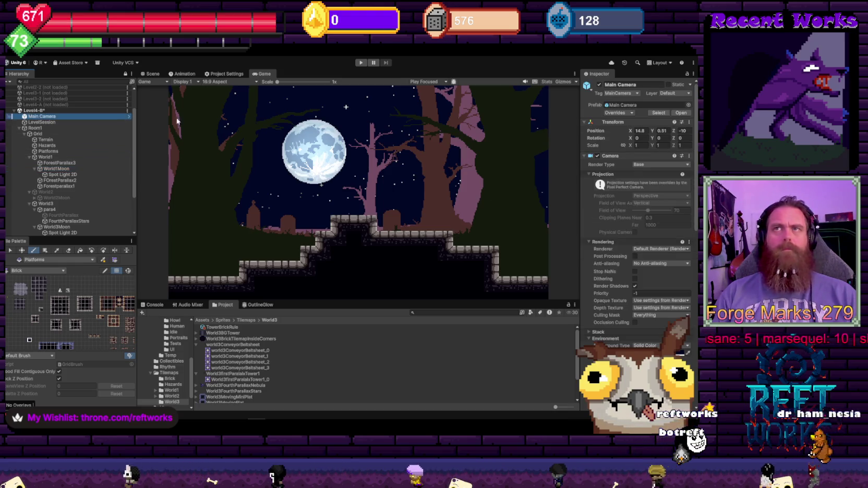
{"action": "mouse_move", "coordinate": [630, 132]}
{"action": "left_mouse_down"}
{"action": "mouse_move", "coordinate": [100, 155]}
{"action": "mouse_move", "coordinate": [656, 152]}
{"action": "mouse_move", "coordinate": [227, 144]}
{"action": "mouse_move", "coordinate": [699, 183]}
{"action": "mouse_move", "coordinate": [78, 201]}
{"action": "mouse_move", "coordinate": [425, 237]}
{"action": "mouse_move", "coordinate": [361, 258]}
{"action": "mouse_move", "coordinate": [367, 275]}
{"action": "mouse_move", "coordinate": [378, 254]}
{"action": "left_mouse_up"}
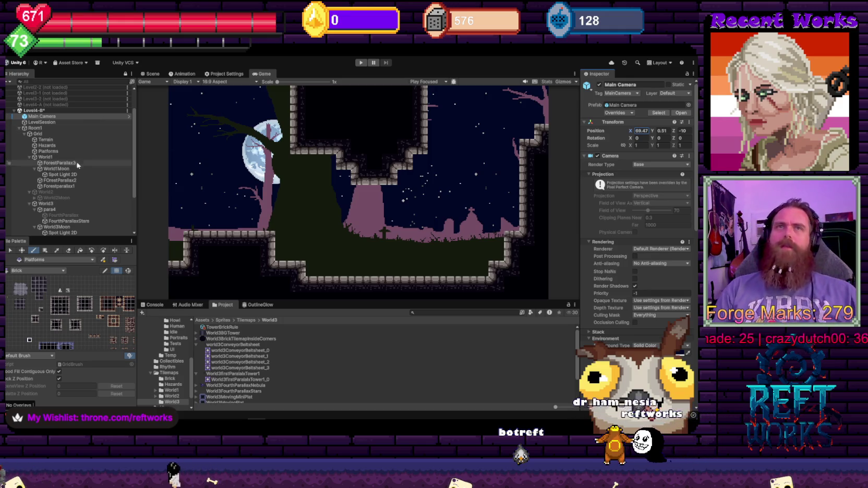
{"action": "left_click", "coordinate": [41, 112]}
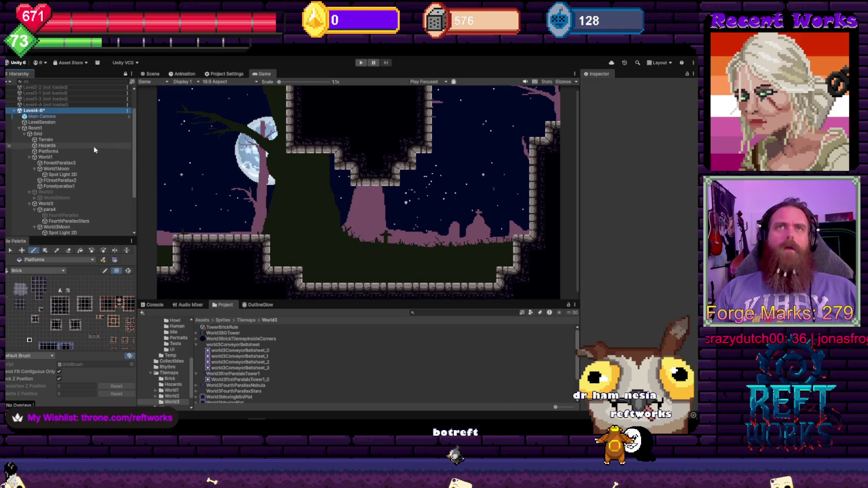
- Save Level4-B with Save Scene from its Hierarchy context menu
{"action": "right_click", "coordinate": [42, 111]}
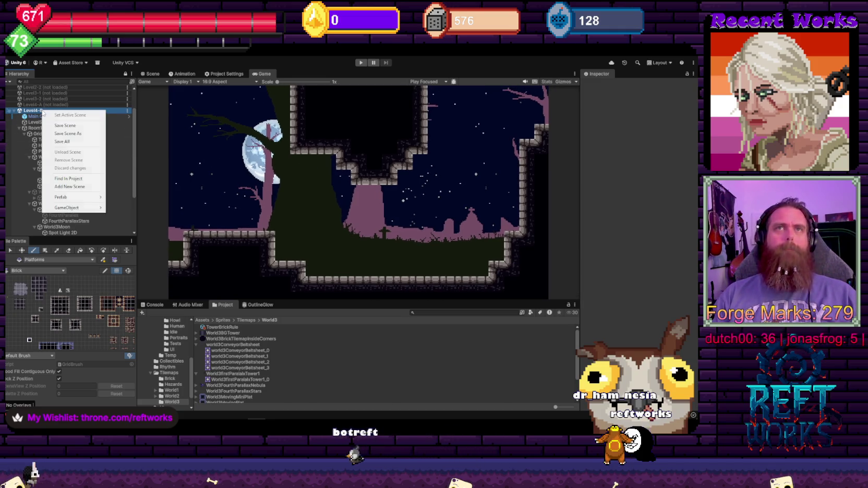
{"action": "left_click", "coordinate": [113, 152]}
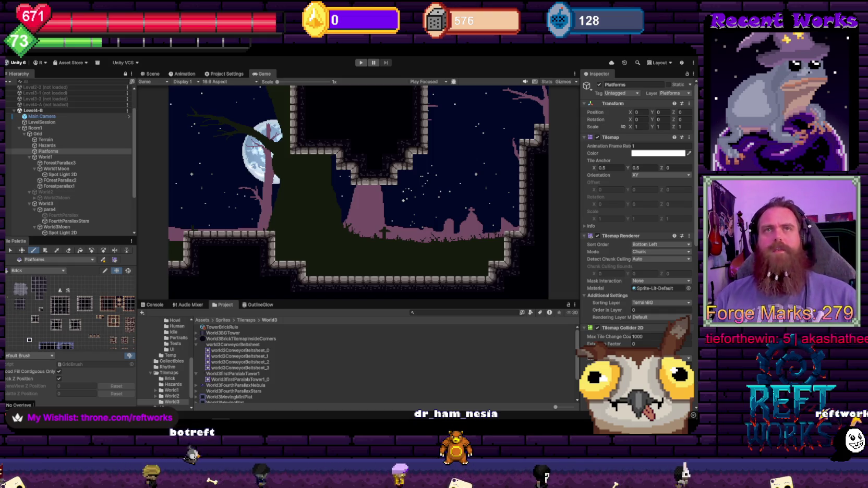
{"action": "scroll", "coordinate": [83, 162], "scroll_direction": "up", "scroll_amount": 3}
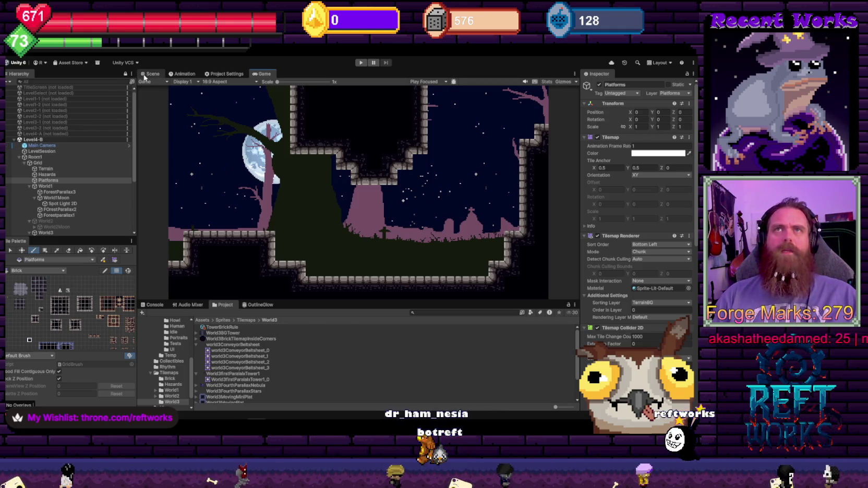
- In the Scene view, expand the Grid and collapse the World1 background group
{"action": "key", "text": "ctrl+1"}
{"action": "scroll", "coordinate": [325, 174], "scroll_direction": "up", "scroll_amount": 3}
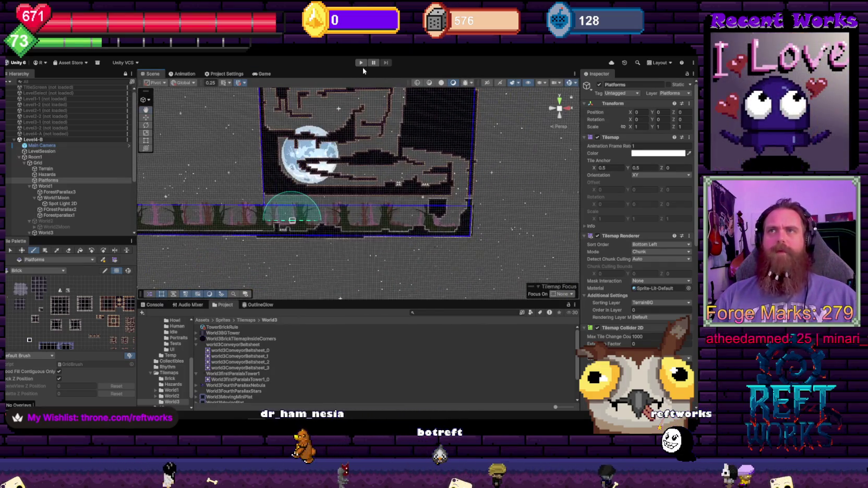
{"action": "scroll", "coordinate": [368, 167], "scroll_direction": "up", "scroll_amount": 5}
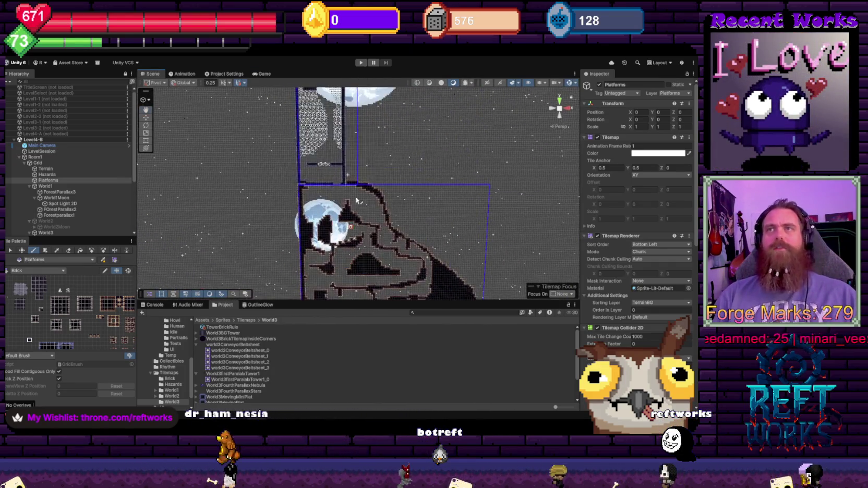
{"action": "scroll", "coordinate": [375, 156], "scroll_direction": "down", "scroll_amount": 5}
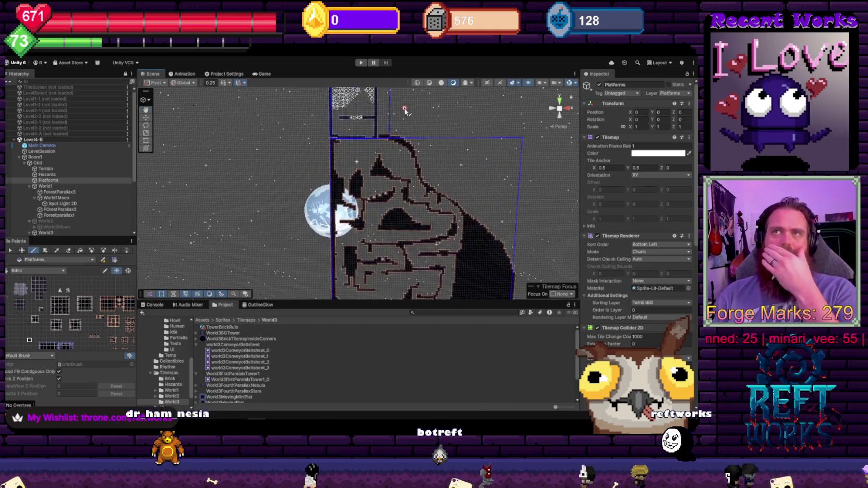
{"action": "scroll", "coordinate": [392, 143], "scroll_direction": "up", "scroll_amount": 3}
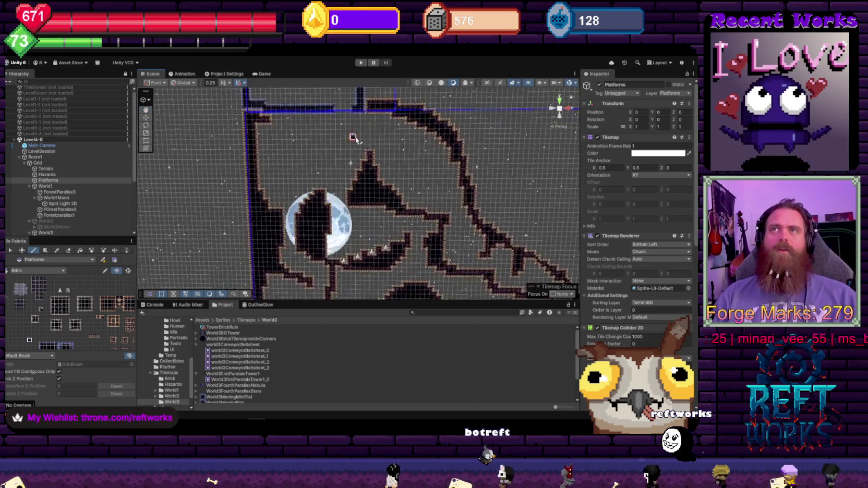
{"action": "left_click", "coordinate": [33, 163]}
{"action": "scroll", "coordinate": [34, 157], "scroll_direction": "down", "scroll_amount": 3}
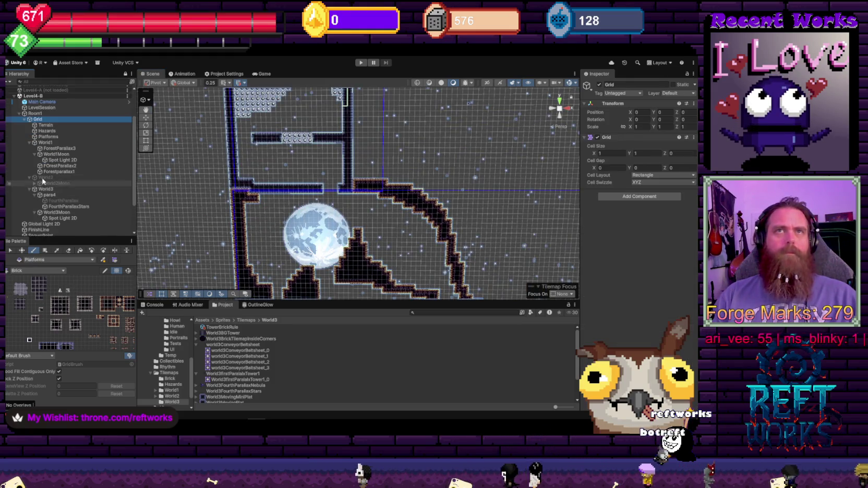
{"action": "left_click", "coordinate": [29, 142]}
- Activate the World2 background group and return to the Game view
{"action": "left_click", "coordinate": [46, 148]}
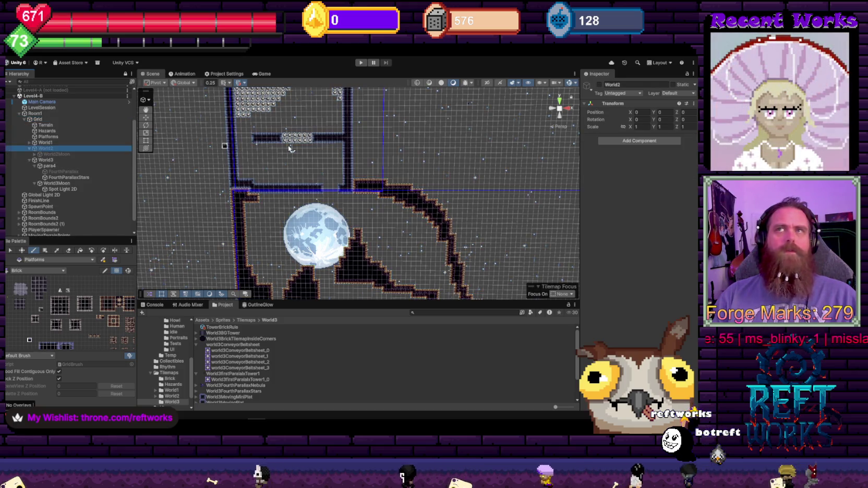
{"action": "left_click", "coordinate": [599, 85]}
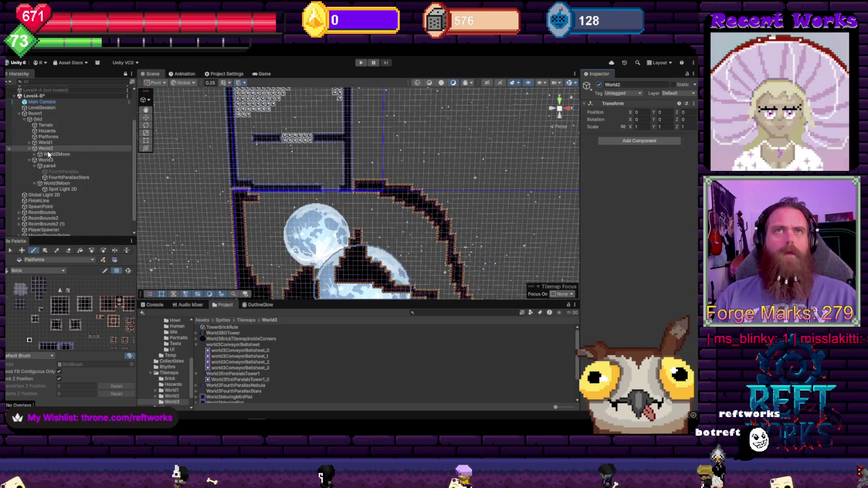
{"action": "scroll", "coordinate": [282, 218], "scroll_direction": "down", "scroll_amount": 2}
{"action": "scroll", "coordinate": [280, 219], "scroll_direction": "up", "scroll_amount": 5}
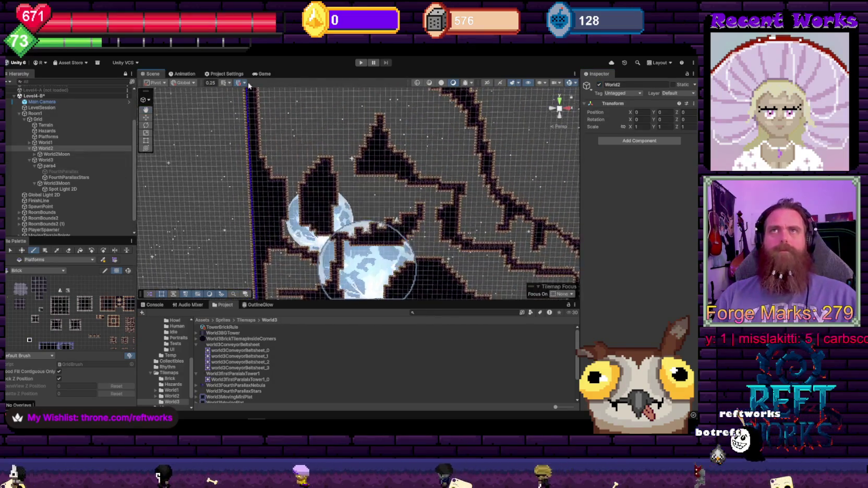
{"action": "left_click", "coordinate": [261, 73]}
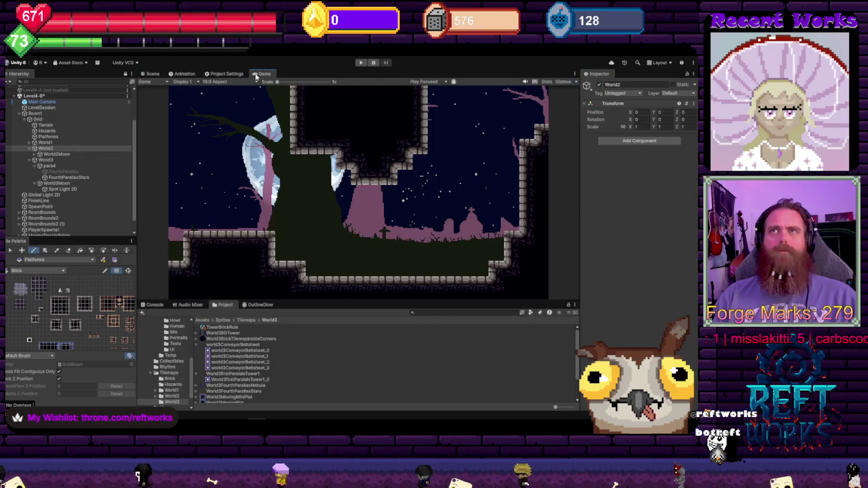
- Scrub Main Camera's position until the overlapping moons are centred in view
{"action": "left_click", "coordinate": [52, 102]}
{"action": "mouse_move", "coordinate": [652, 131]}
{"action": "left_mouse_down"}
{"action": "mouse_move", "coordinate": [689, 131]}
{"action": "mouse_move", "coordinate": [193, 178]}
{"action": "mouse_move", "coordinate": [423, 220]}
{"action": "mouse_move", "coordinate": [216, 243]}
{"action": "left_mouse_up"}
{"action": "mouse_move", "coordinate": [597, 235]}
{"action": "left_mouse_down"}
{"action": "mouse_move", "coordinate": [256, 93]}
{"action": "mouse_move", "coordinate": [146, 104]}
{"action": "left_mouse_up"}
{"action": "left_click_drag", "start_coordinate": [88, 113], "coordinate": [220, 114]}
{"action": "left_click_drag", "start_coordinate": [627, 135], "coordinate": [106, 125]}
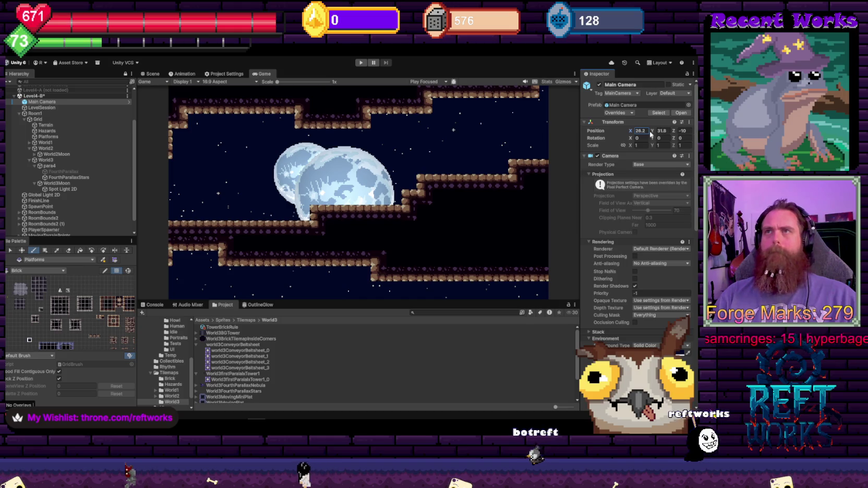
{"action": "mouse_move", "coordinate": [652, 131]}
{"action": "left_mouse_down"}
{"action": "mouse_move", "coordinate": [861, 134]}
{"action": "mouse_move", "coordinate": [63, 159]}
{"action": "mouse_move", "coordinate": [97, 173]}
{"action": "left_mouse_up"}
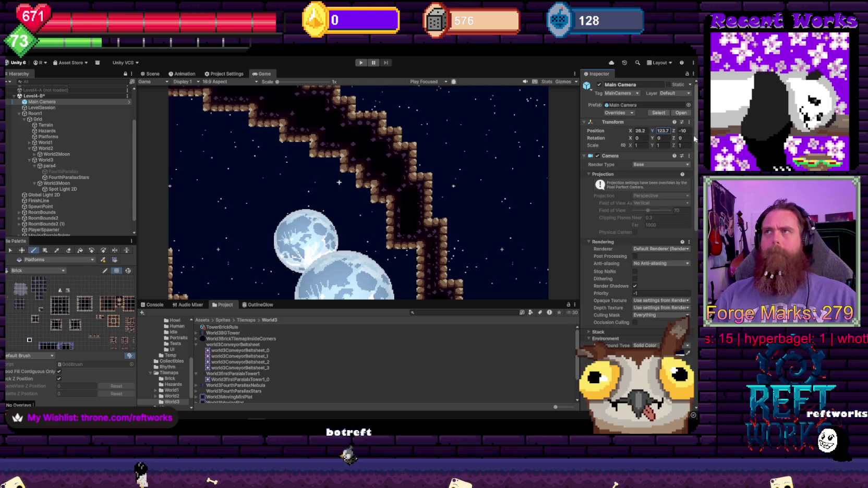
{"action": "left_click_drag", "start_coordinate": [628, 135], "coordinate": [576, 139]}
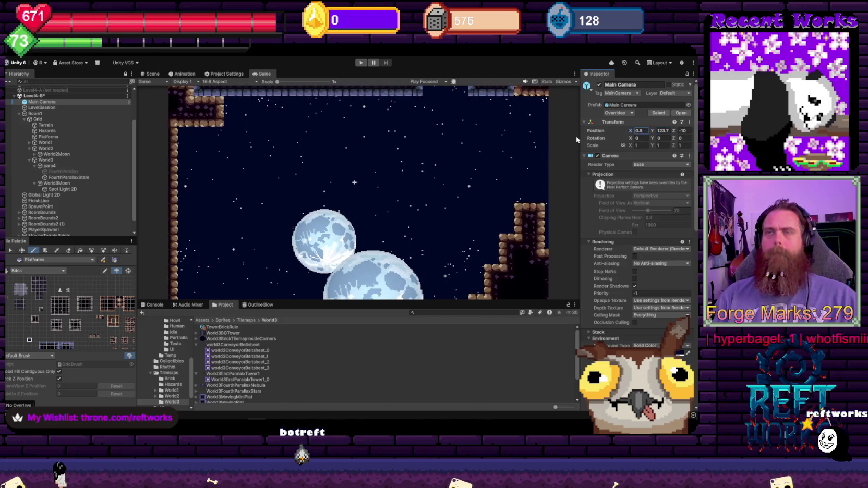
- Move World2Moon up to Y 155.2 and left to X -42.6
{"action": "left_click", "coordinate": [61, 153]}
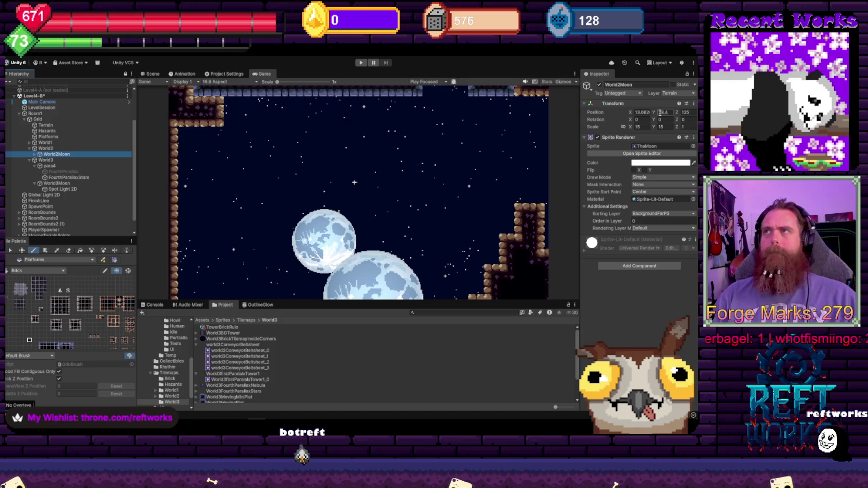
{"action": "mouse_move", "coordinate": [669, 116]}
{"action": "left_mouse_down"}
{"action": "mouse_move", "coordinate": [845, 118]}
{"action": "mouse_move", "coordinate": [261, 163]}
{"action": "left_mouse_up"}
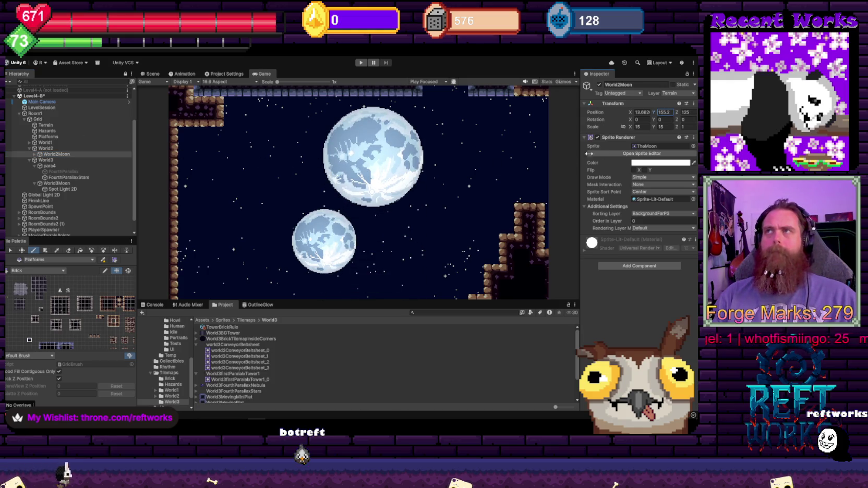
{"action": "mouse_move", "coordinate": [633, 116]}
{"action": "left_mouse_down"}
{"action": "mouse_move", "coordinate": [513, 159]}
{"action": "mouse_move", "coordinate": [526, 159]}
{"action": "left_mouse_up"}
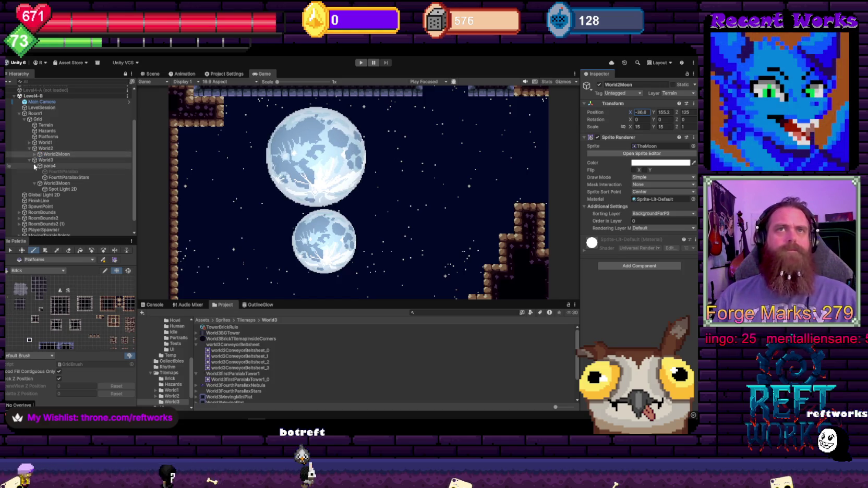
- Turn on the FourthParallax nebula and move it out of the para4 group
{"action": "left_click", "coordinate": [53, 172]}
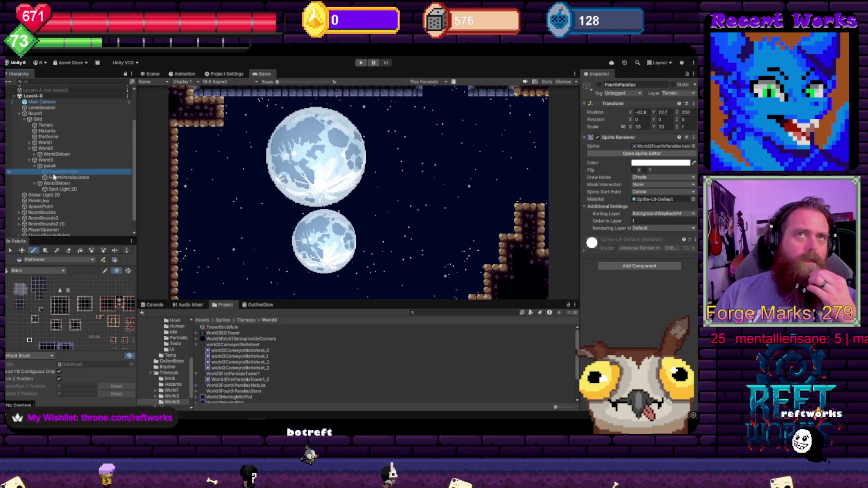
{"action": "left_click", "coordinate": [599, 85]}
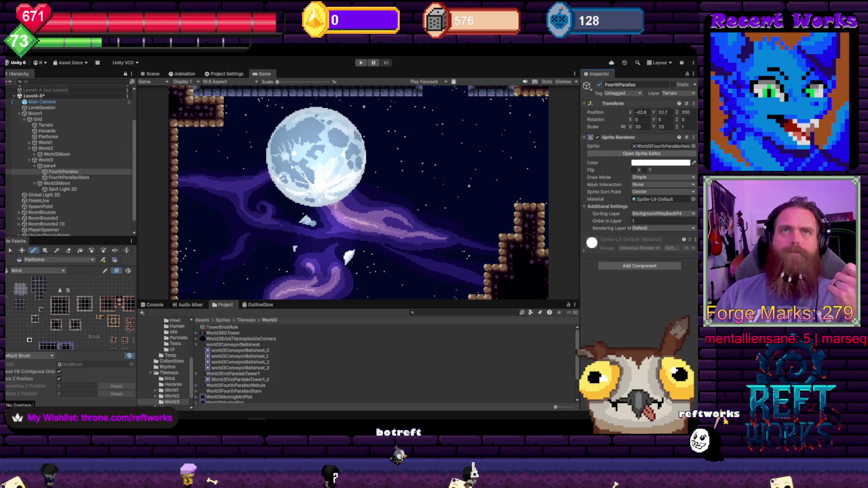
{"action": "left_click", "coordinate": [56, 172]}
{"action": "left_click_drag", "start_coordinate": [55, 167], "coordinate": [56, 166]}
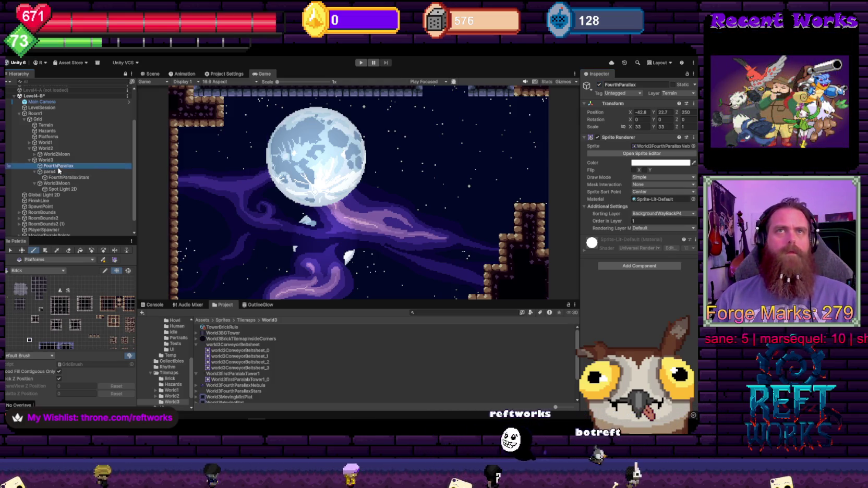
- Rename the para4 group to ToTurnoff
{"action": "left_click", "coordinate": [52, 178]}
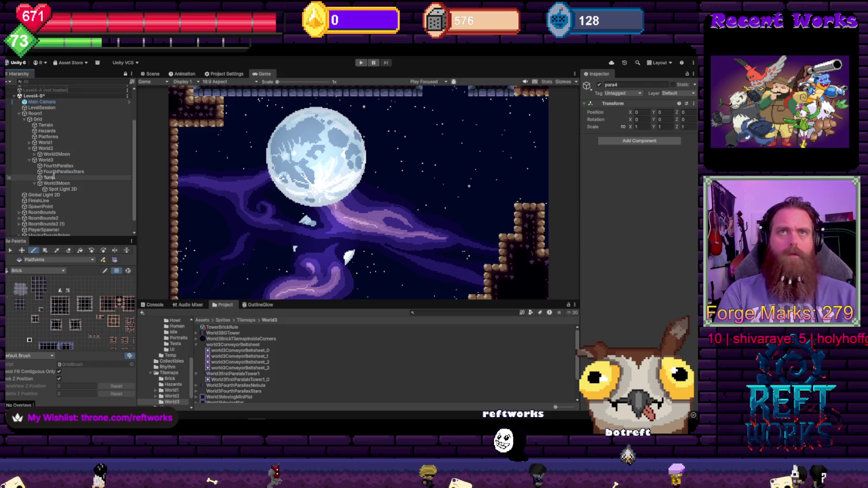
{"action": "type", "text": "Off"}
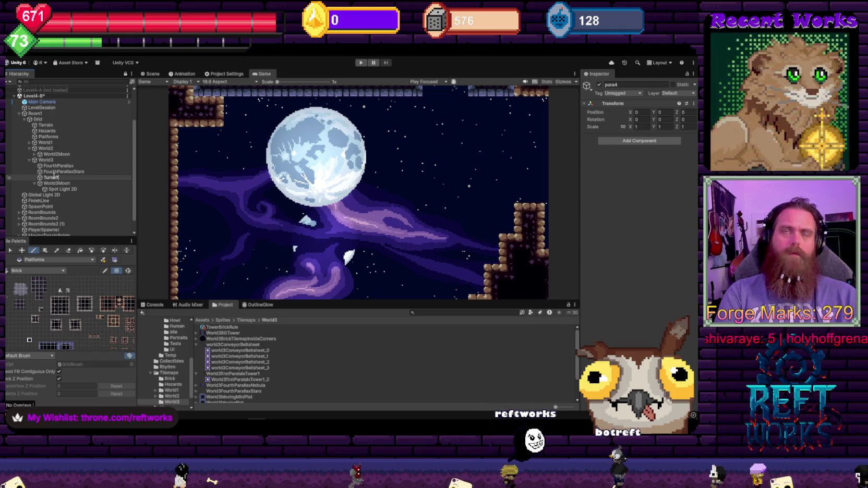
{"action": "key", "text": "BackSpace"}
{"action": "key", "text": "BackSpace"}
{"action": "key", "text": "BackSpace"}
{"action": "type", "text": "Trigger"}
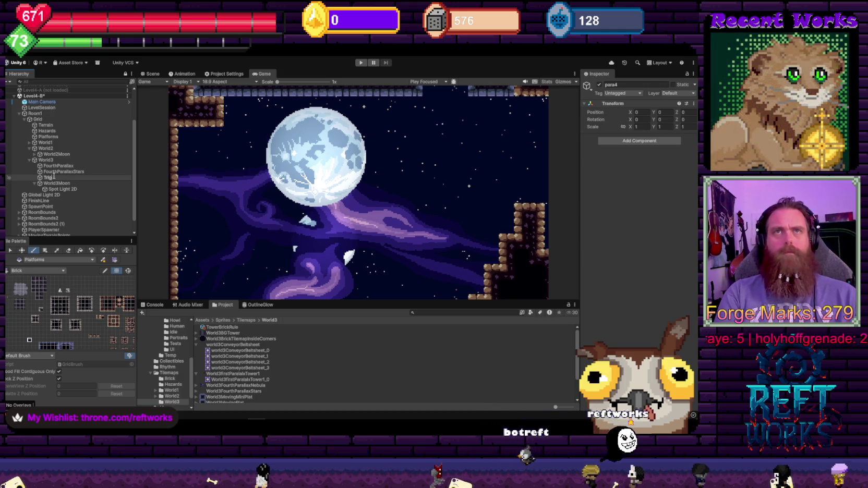
{"action": "key", "text": "BackSpace"}
{"action": "key", "text": "BackSpace"}
{"action": "key", "text": "BackSpace"}
{"action": "type", "text": "oTr"}
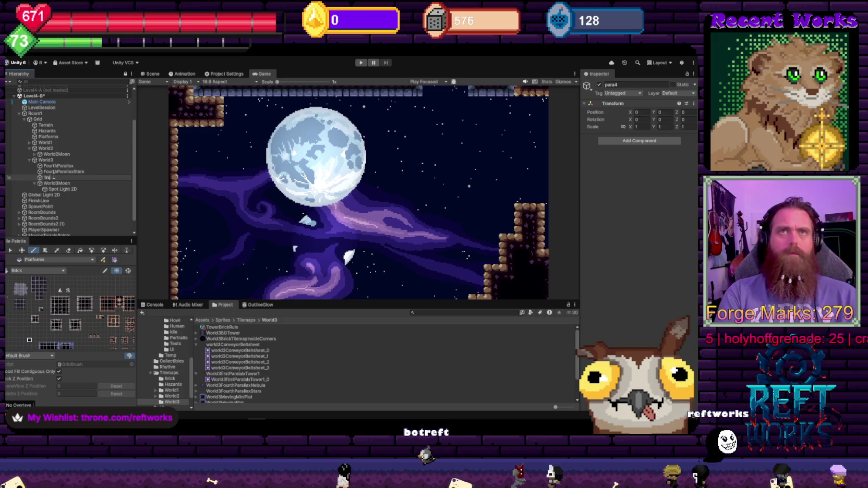
{"action": "key", "text": "BackSpace"}
{"action": "type", "text": "urnoff"}
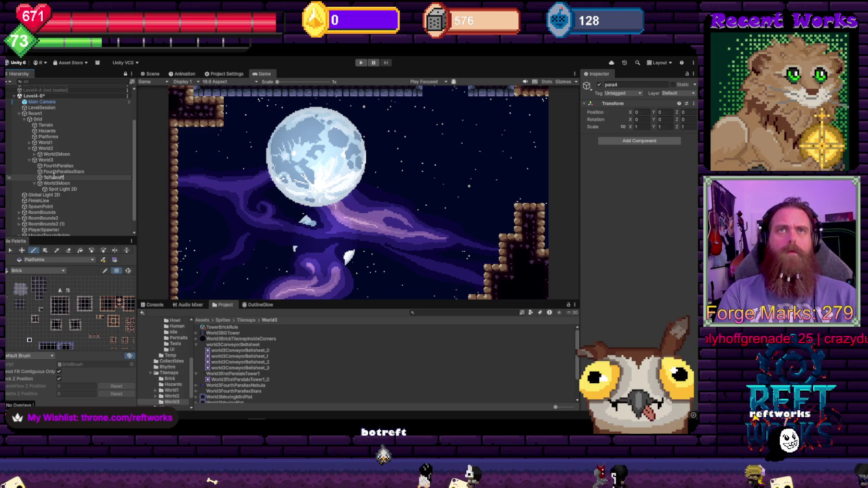
{"action": "left_click", "coordinate": [60, 172]}
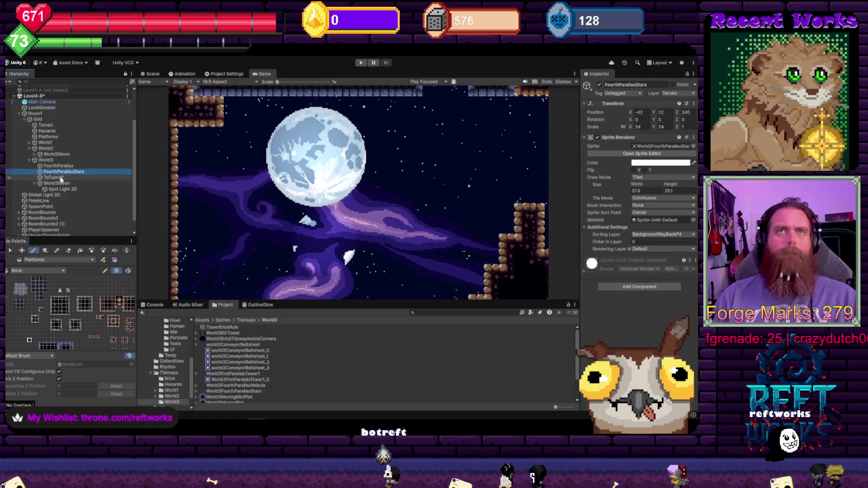
- Put FourthParallaxStars inside ToTurnoff and test toggling the group off and on
{"action": "left_click_drag", "start_coordinate": [62, 177], "coordinate": [61, 177]}
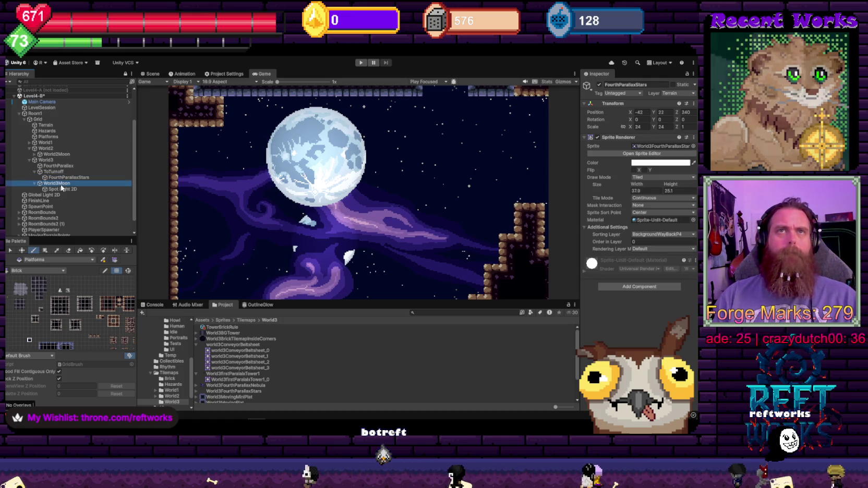
{"action": "left_click", "coordinate": [54, 172]}
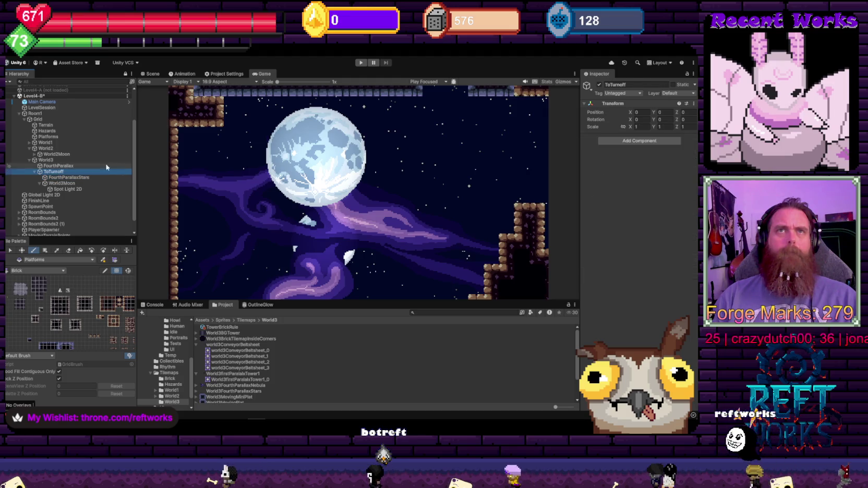
{"action": "left_click", "coordinate": [599, 85]}
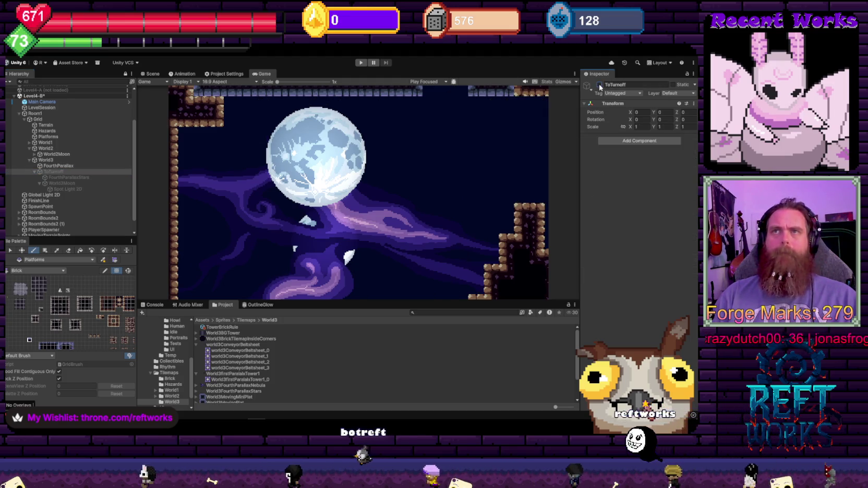
{"action": "left_click", "coordinate": [599, 85]}
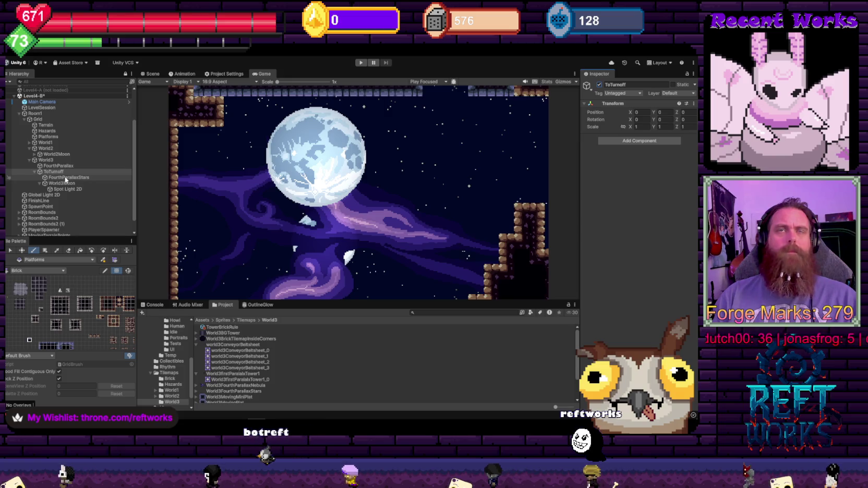
- Swap FourthParallaxStars out for FourthParallax under World3Moon in ToTurnoff, then test toggling it
{"action": "left_click_drag", "start_coordinate": [65, 182], "coordinate": [66, 176]}
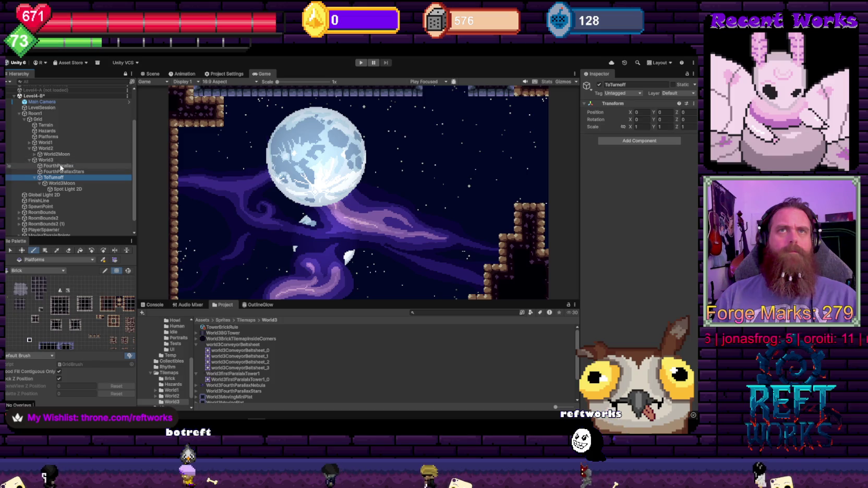
{"action": "left_click", "coordinate": [56, 167]}
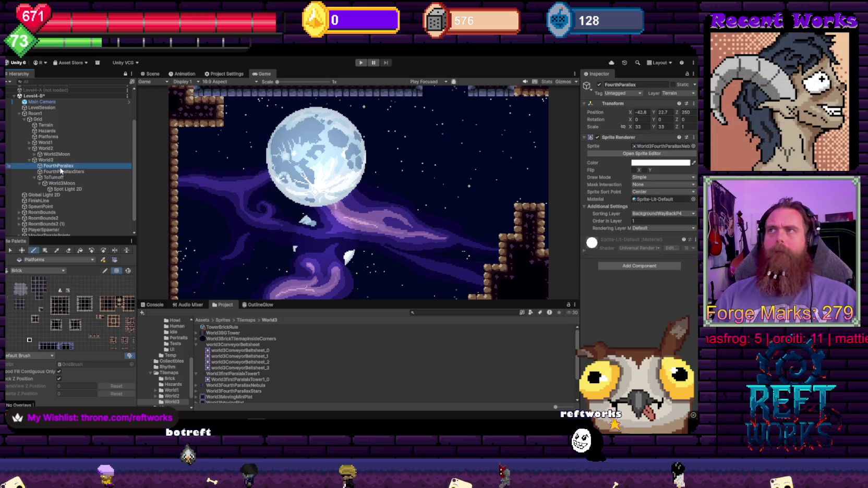
{"action": "left_click_drag", "start_coordinate": [68, 176], "coordinate": [75, 178]}
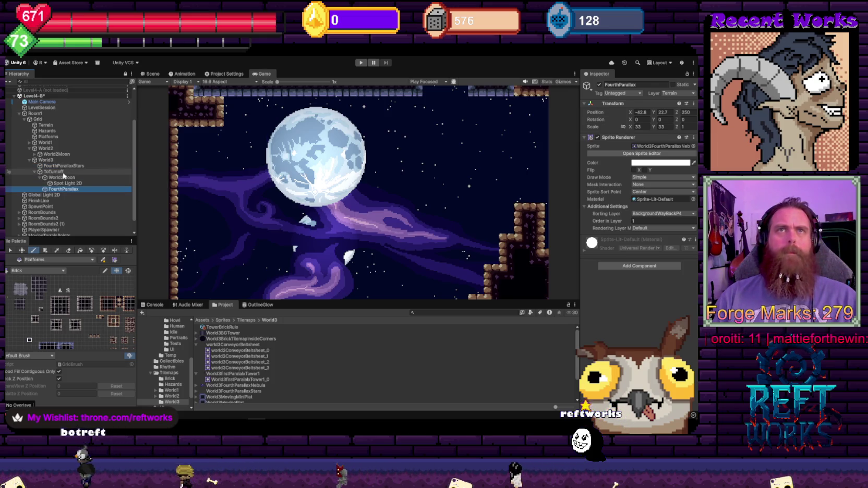
{"action": "left_click", "coordinate": [67, 172]}
{"action": "left_click", "coordinate": [599, 85]}
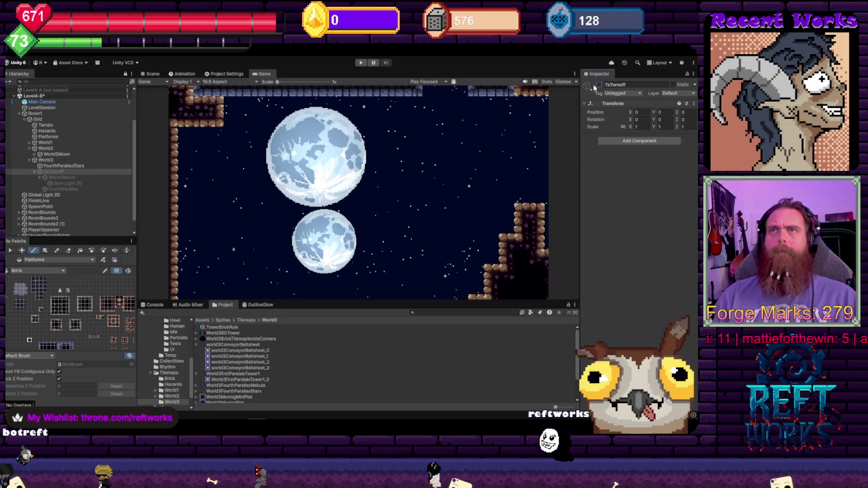
{"action": "left_click", "coordinate": [599, 85]}
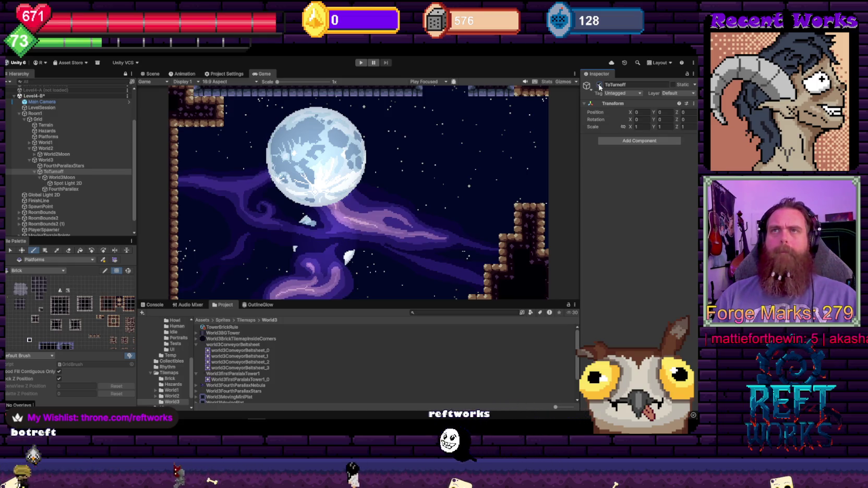
{"action": "left_click", "coordinate": [599, 85]}
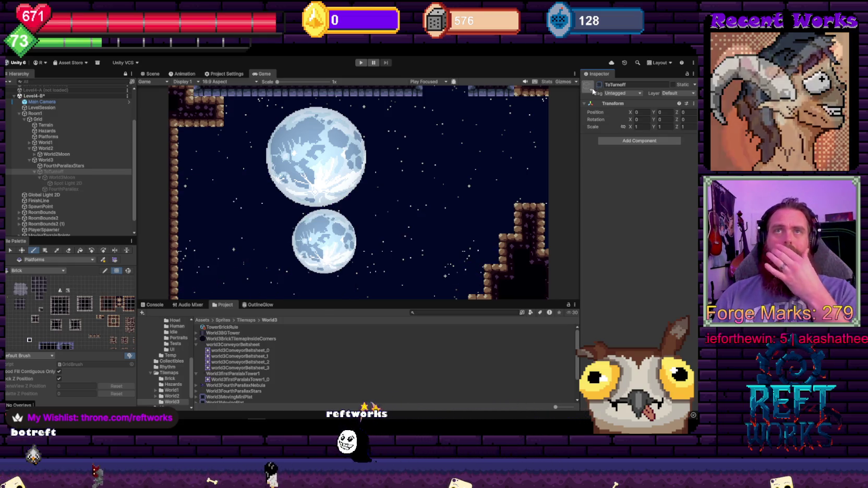
{"action": "left_click", "coordinate": [599, 85]}
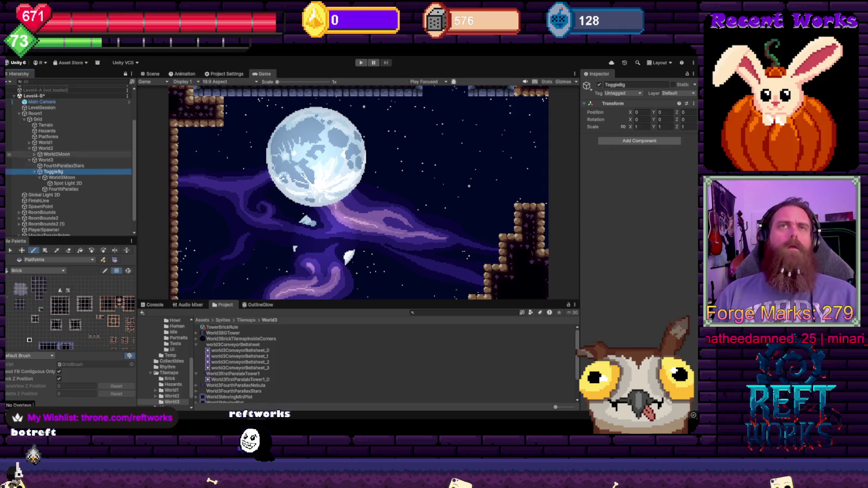
- Move World3 above World1 in the Hierarchy, undoing a misplaced FourthParallax move
{"action": "left_click", "coordinate": [29, 144]}
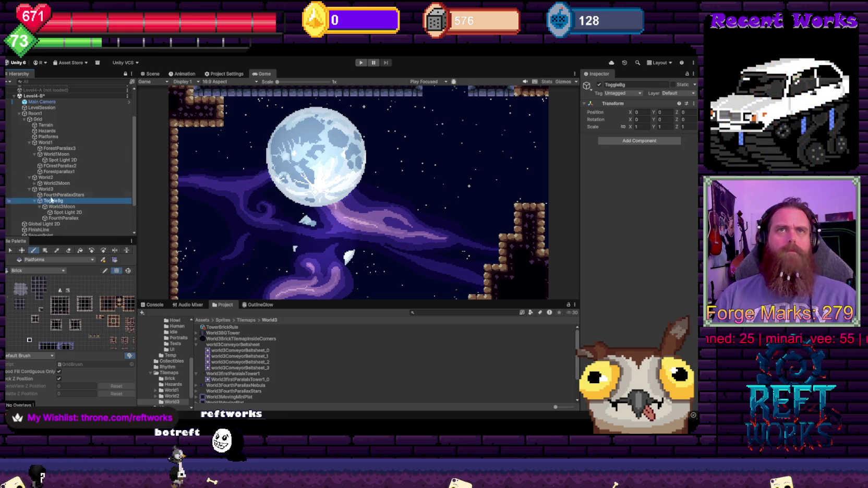
{"action": "left_click_drag", "start_coordinate": [42, 191], "coordinate": [42, 140]}
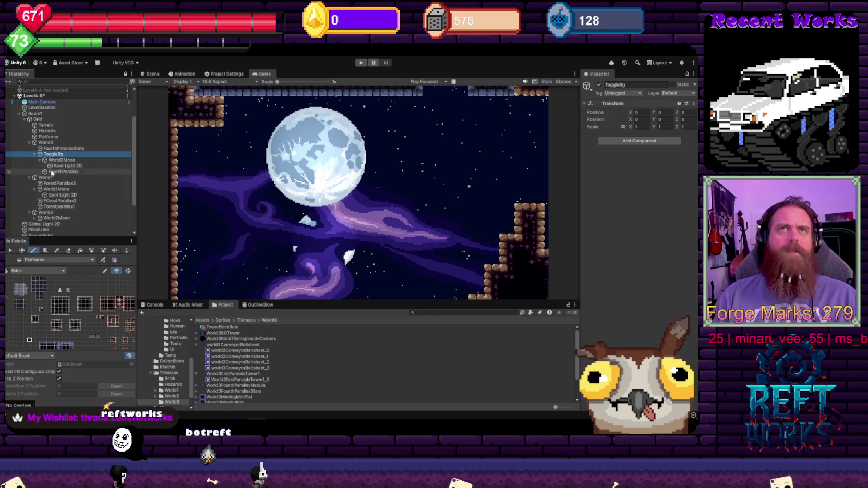
{"action": "left_click", "coordinate": [52, 172]}
{"action": "left_click_drag", "start_coordinate": [53, 225], "coordinate": [54, 224]}
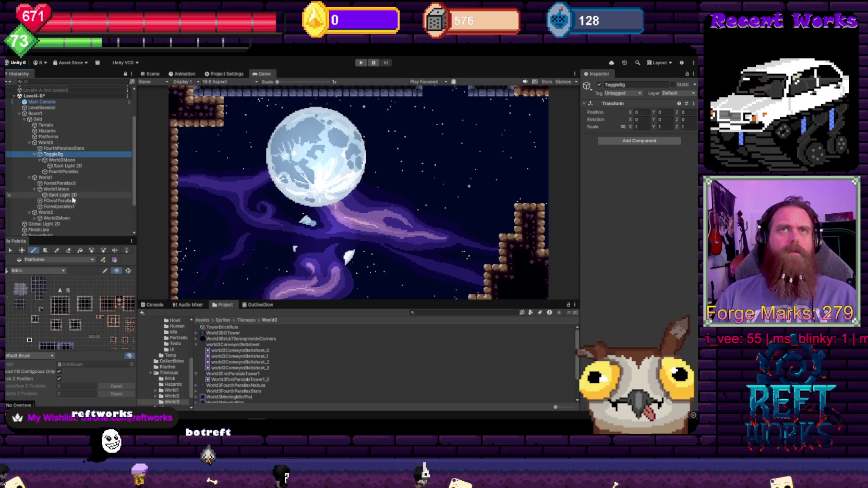
{"action": "key", "text": "ctrl+z"}
{"action": "key", "text": "ctrl+z"}
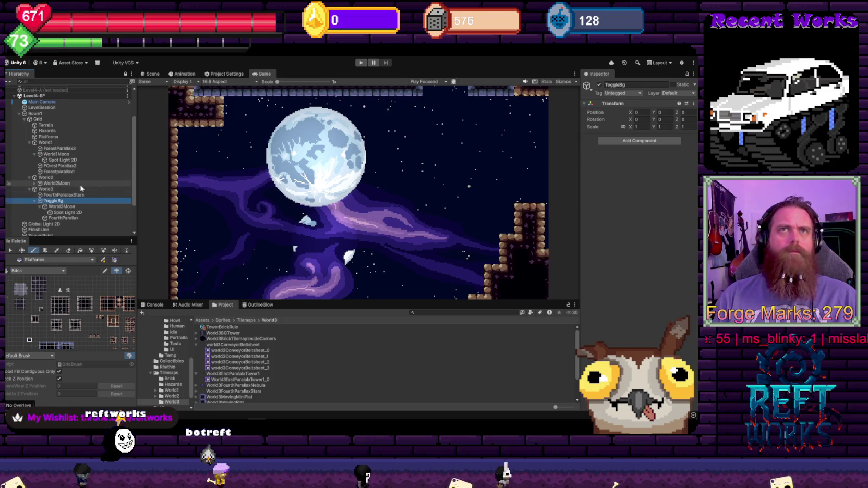
{"action": "left_click", "coordinate": [30, 143]}
{"action": "left_click", "coordinate": [29, 149]}
{"action": "left_click", "coordinate": [29, 154]}
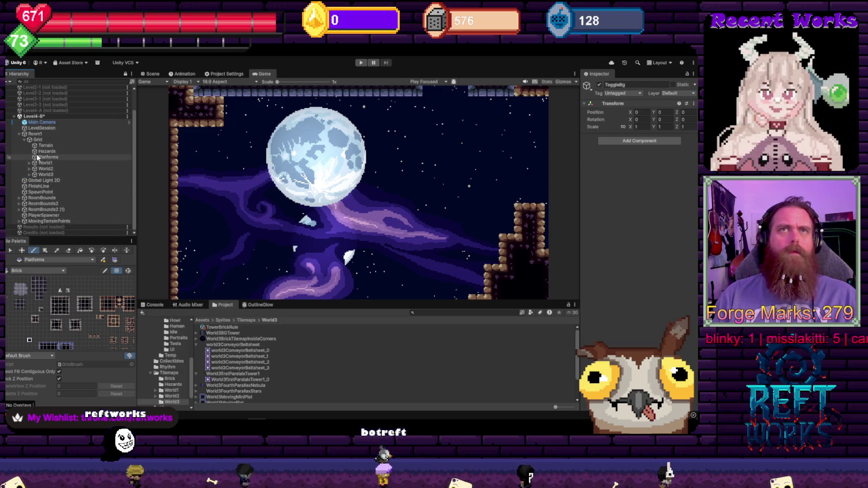
{"action": "left_click_drag", "start_coordinate": [47, 175], "coordinate": [47, 168]}
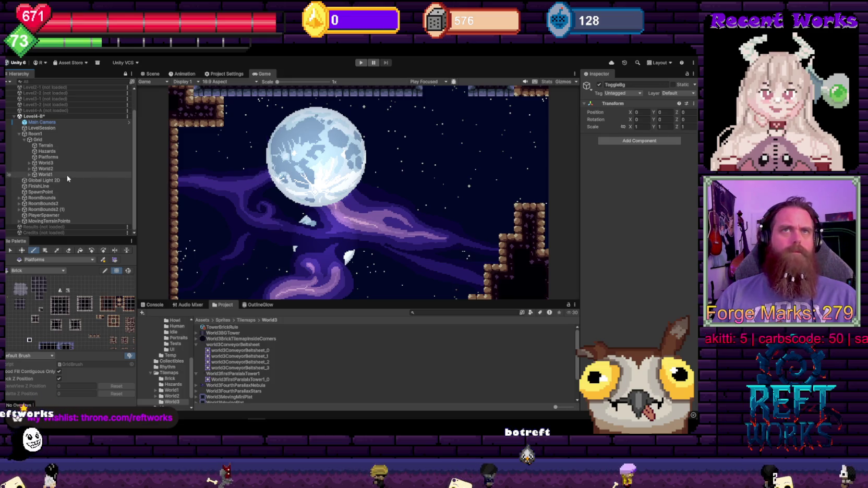
- Reorder World1's forest layers so ForestParallax3 and FOrestParallax2 follow Forestparallax1
{"action": "left_click", "coordinate": [41, 175]}
{"action": "left_click", "coordinate": [30, 175]}
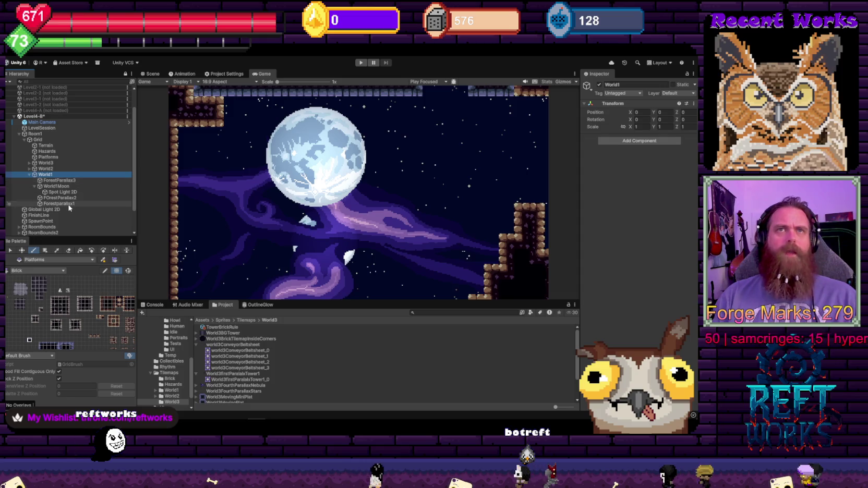
{"action": "left_click_drag", "start_coordinate": [58, 181], "coordinate": [64, 202]}
{"action": "left_click", "coordinate": [45, 174]}
{"action": "left_click", "coordinate": [34, 180]}
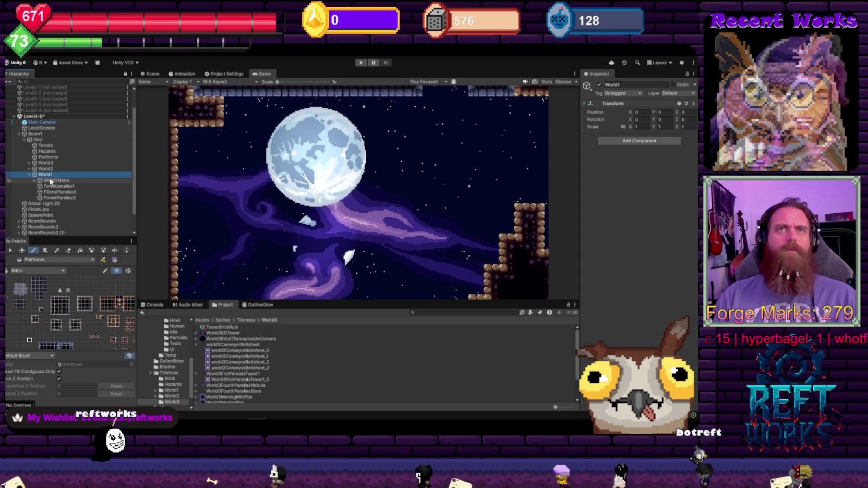
- Create an empty ToggleBG child under World1 and move World1Moon into it
{"action": "right_click", "coordinate": [52, 176]}
{"action": "left_click", "coordinate": [115, 252]}
{"action": "type", "text": "Toggles"}
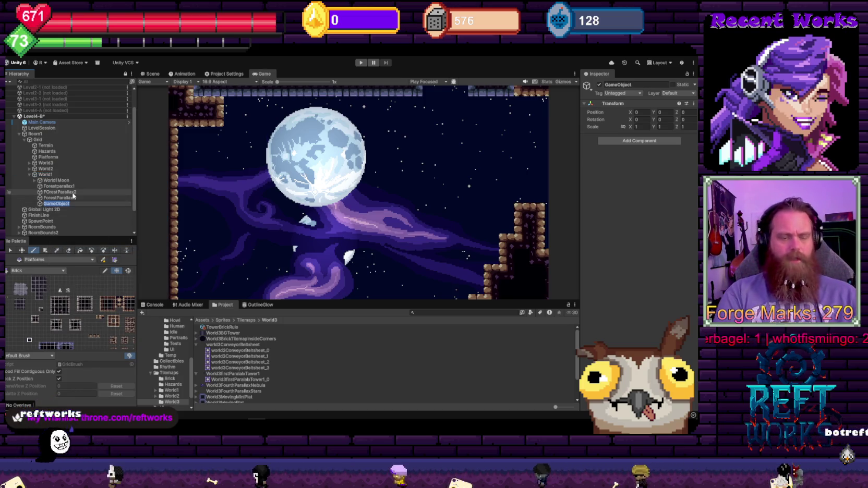
{"action": "type", "text": "G"}
{"action": "key", "text": "Return"}
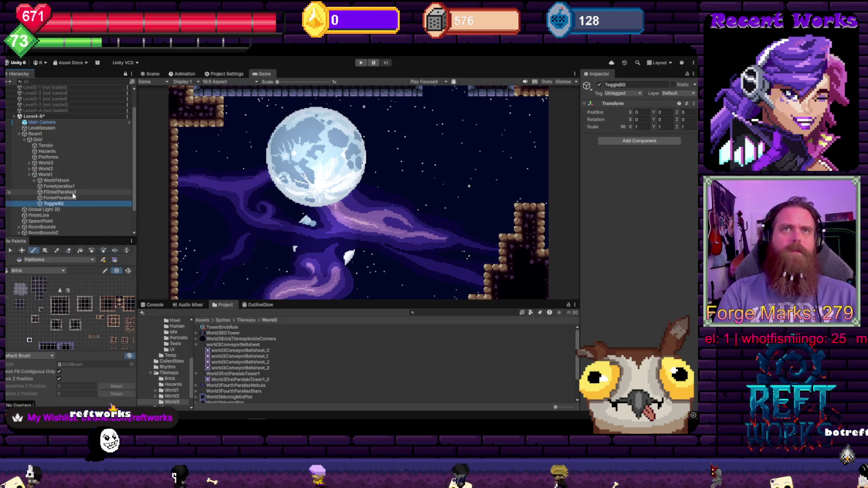
{"action": "mouse_move", "coordinate": [51, 179]}
{"action": "left_mouse_down"}
{"action": "mouse_move", "coordinate": [53, 204]}
{"action": "mouse_move", "coordinate": [50, 179]}
{"action": "left_mouse_up"}
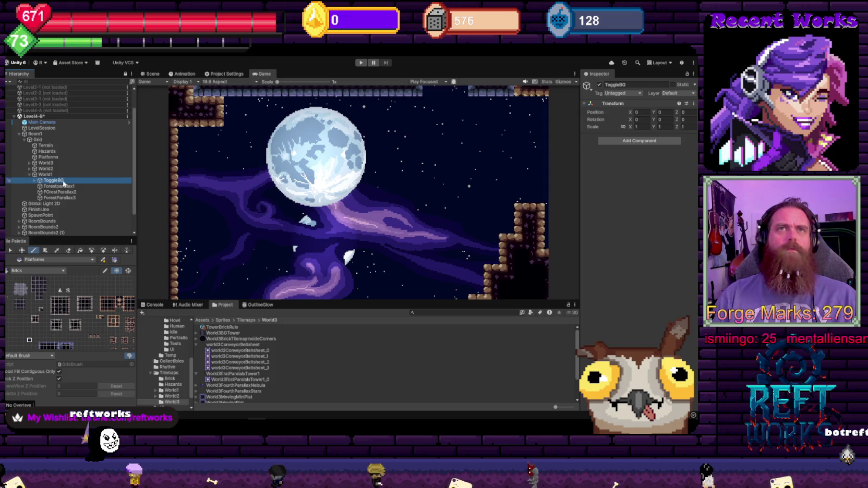
- Create a ToggleBG empty under World2 and nest World2Moon inside it
{"action": "left_click", "coordinate": [29, 169]}
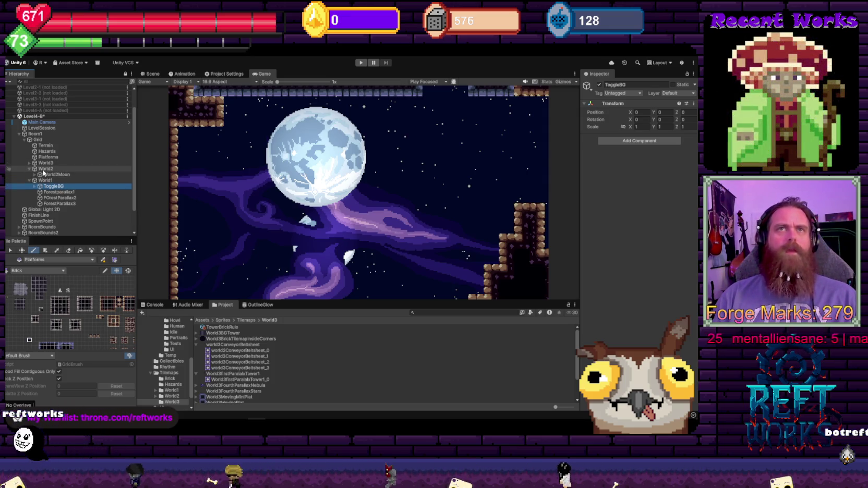
{"action": "left_click", "coordinate": [44, 169]}
{"action": "right_click", "coordinate": [44, 169]}
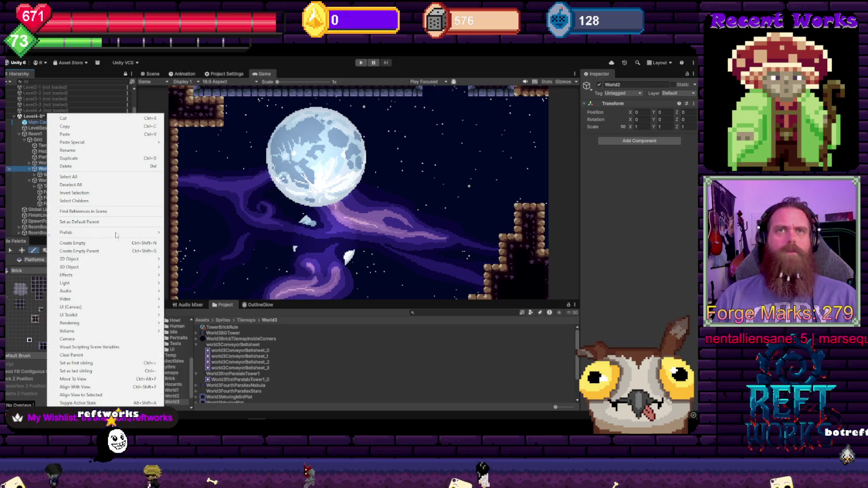
{"action": "left_click", "coordinate": [110, 243]}
{"action": "type", "text": "ToggleBG"}
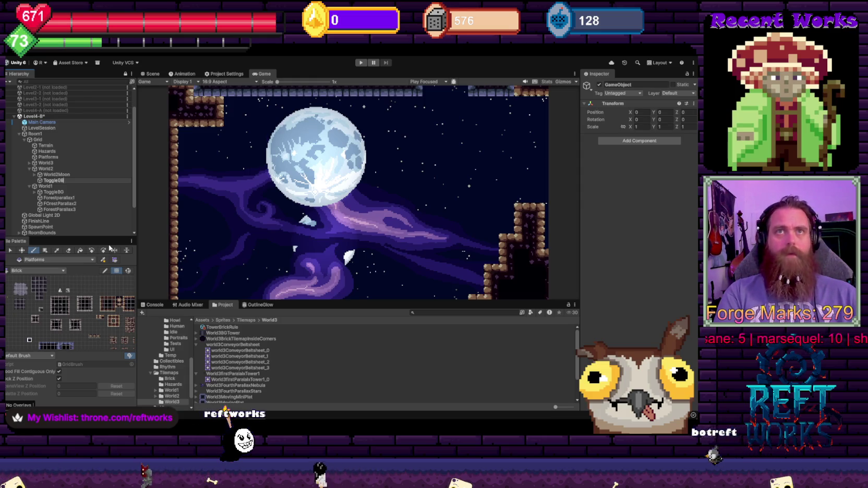
{"action": "left_click_drag", "start_coordinate": [54, 180], "coordinate": [59, 185]}
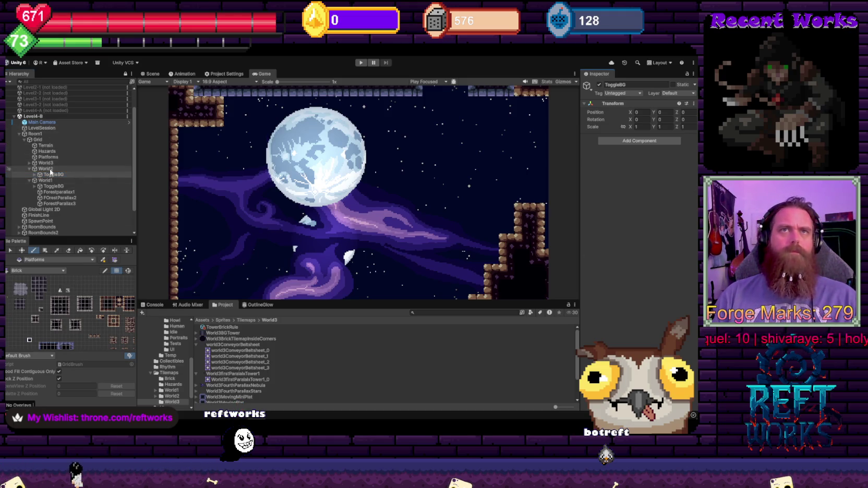
- Create an empty BGToggleTrigger object under Room1
{"action": "right_click", "coordinate": [35, 134]}
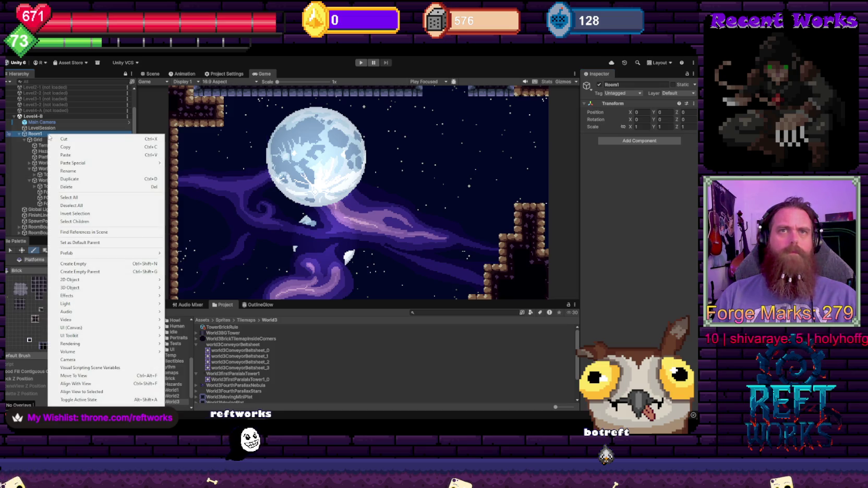
{"action": "left_click", "coordinate": [131, 264]}
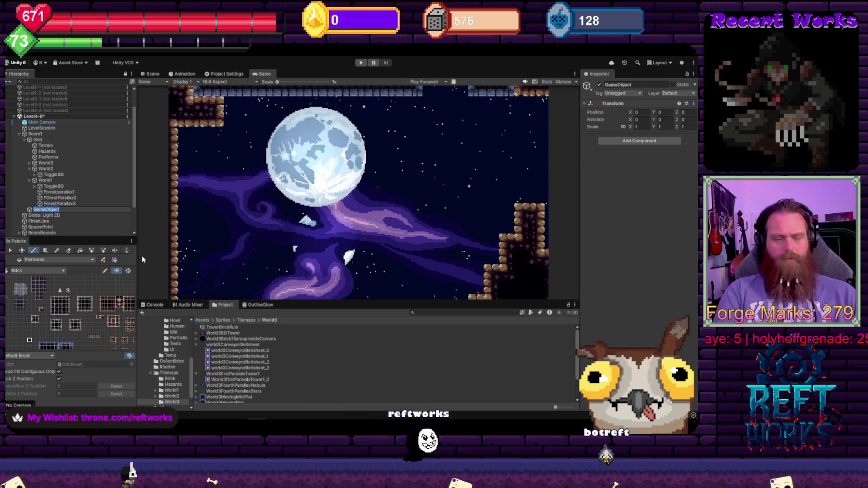
{"action": "type", "text": "GToggleTrigger"}
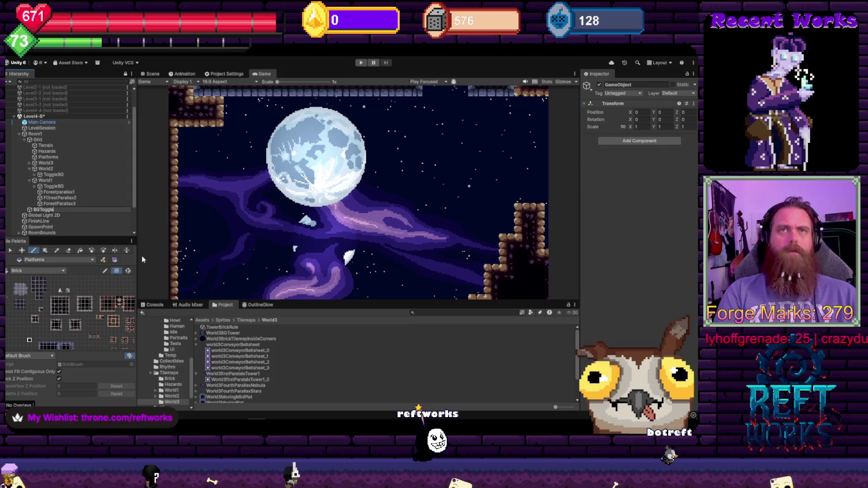
- Add a Box Collider 2D component to BGToggleTrigger via the 'boxcoll' search
{"action": "left_click", "coordinate": [623, 143]}
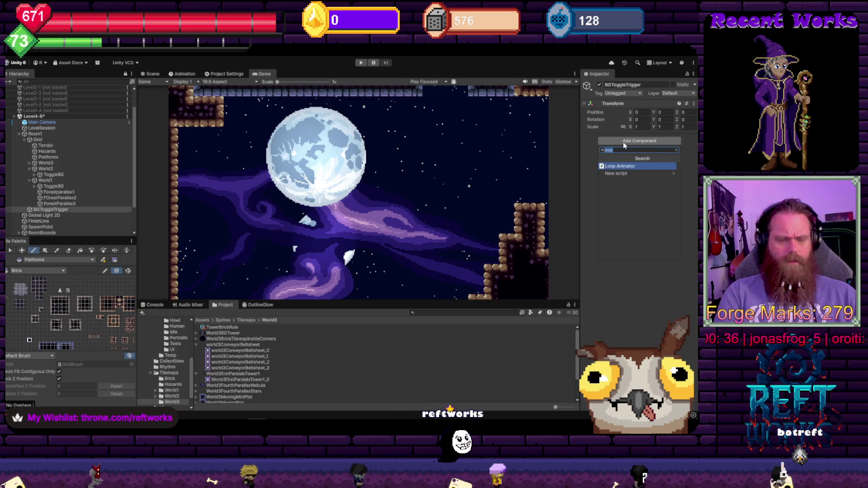
{"action": "type", "text": "c"}
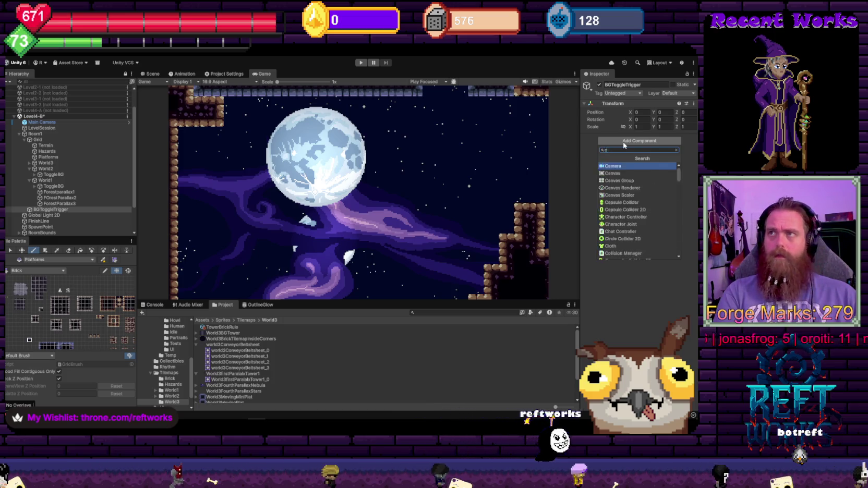
{"action": "key", "text": "BackSpace"}
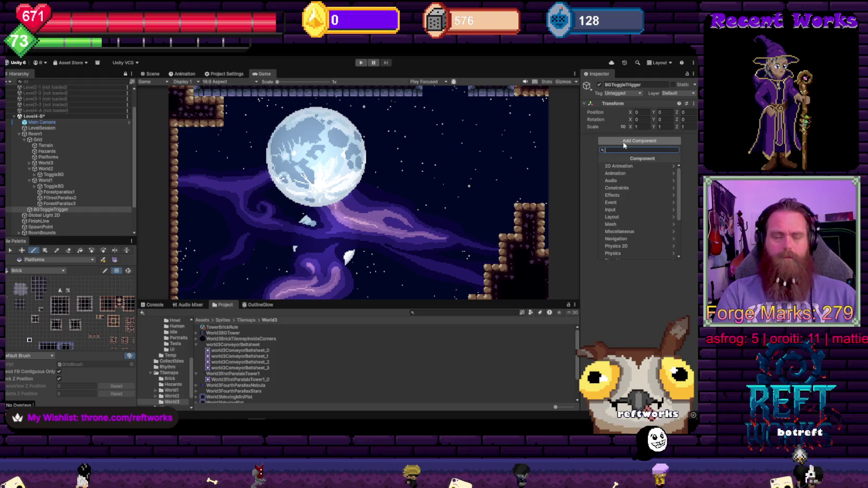
{"action": "type", "text": "boxcoll"}
{"action": "key", "text": "Down"}
{"action": "key", "text": "Return"}
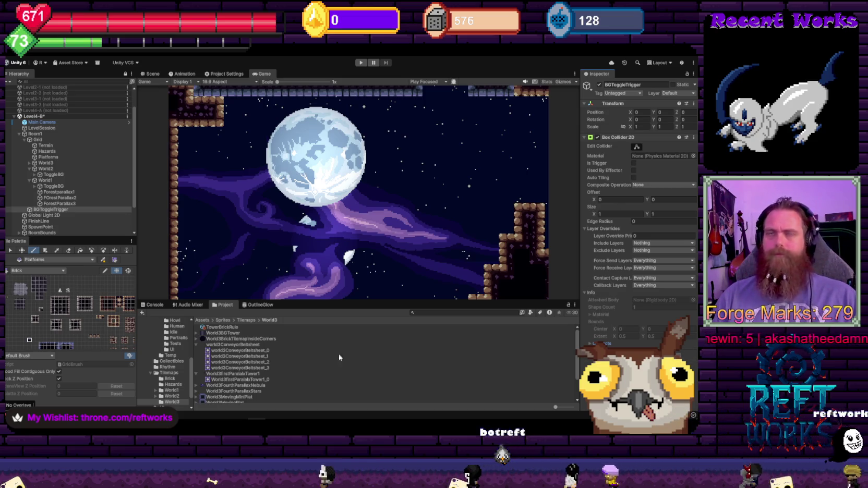
{"action": "scroll", "coordinate": [164, 350], "scroll_direction": "up", "scroll_amount": 5}
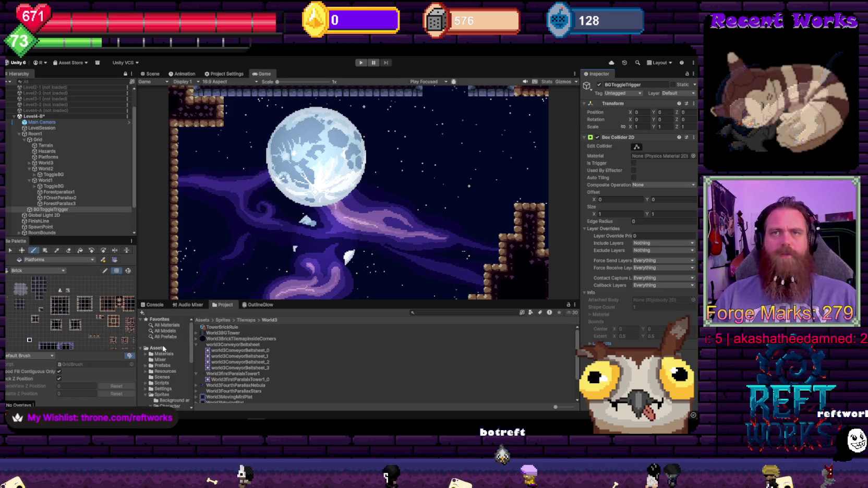
- Browse the Project window to the Scripts/System folder
{"action": "left_click", "coordinate": [161, 356]}
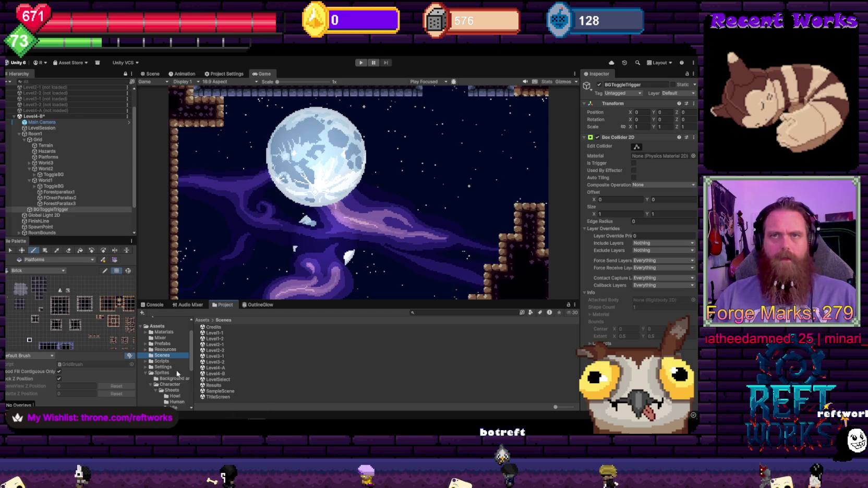
{"action": "left_click", "coordinate": [163, 361]}
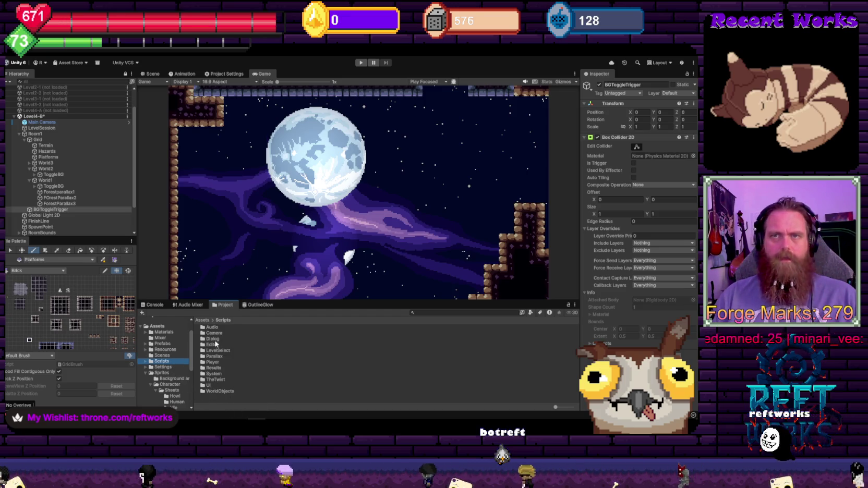
{"action": "double_click", "coordinate": [214, 373]}
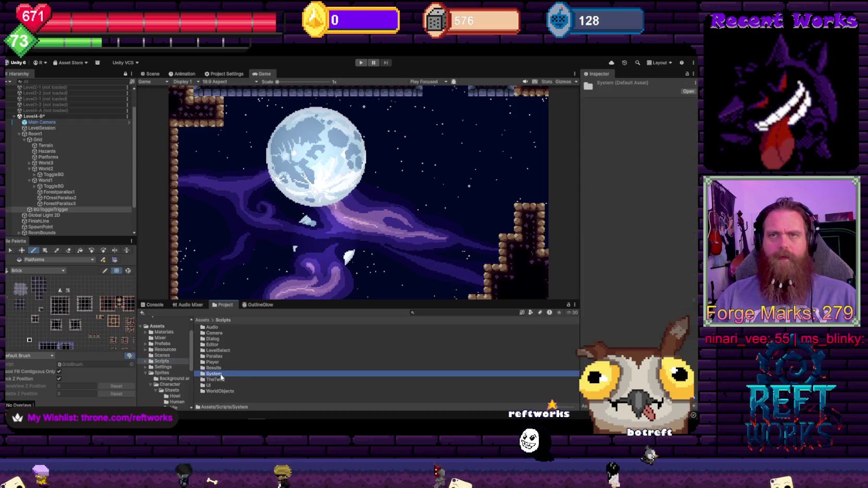
- Create a MonoBehaviour script named UnityTriggerEvent and open it in the code editor
{"action": "right_click", "coordinate": [324, 362]}
{"action": "mouse_move", "coordinate": [365, 160]}
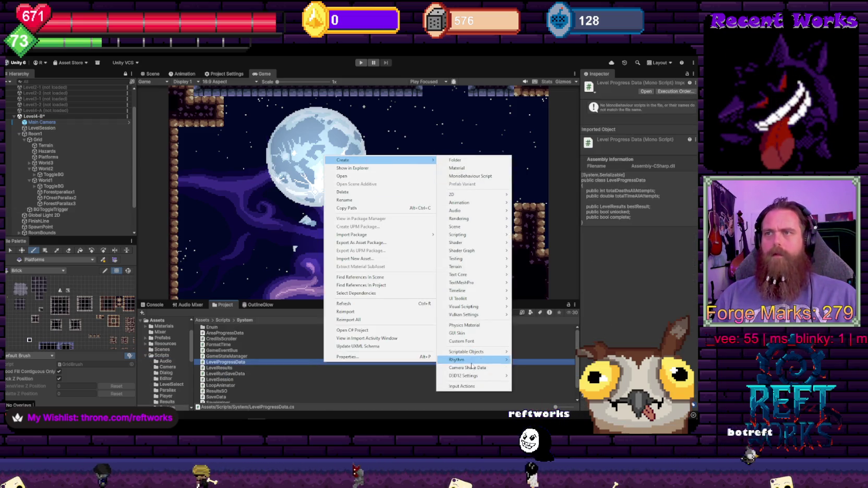
{"action": "left_click", "coordinate": [481, 176]}
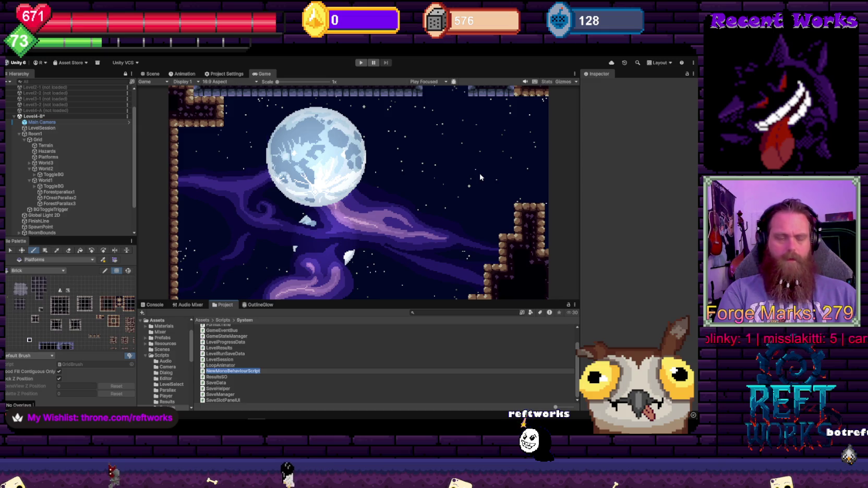
{"action": "type", "text": "UnityTriggerEvent"}
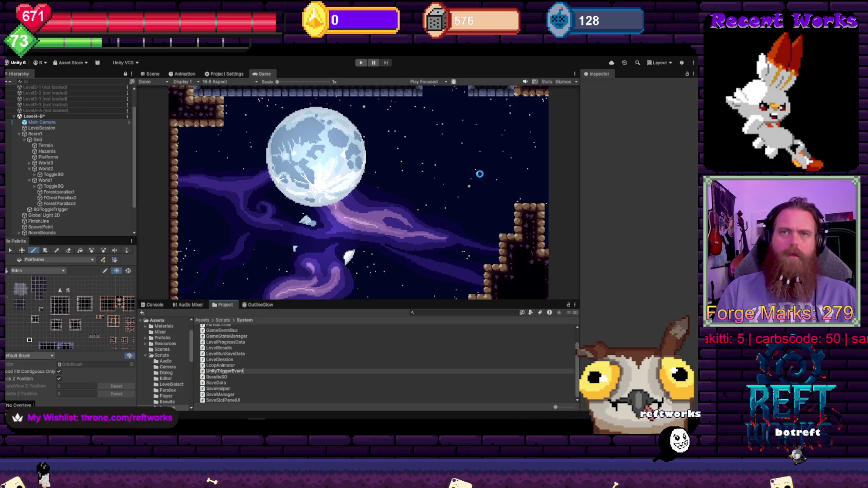
{"action": "key", "text": "Return"}
{"action": "double_click", "coordinate": [218, 403]}
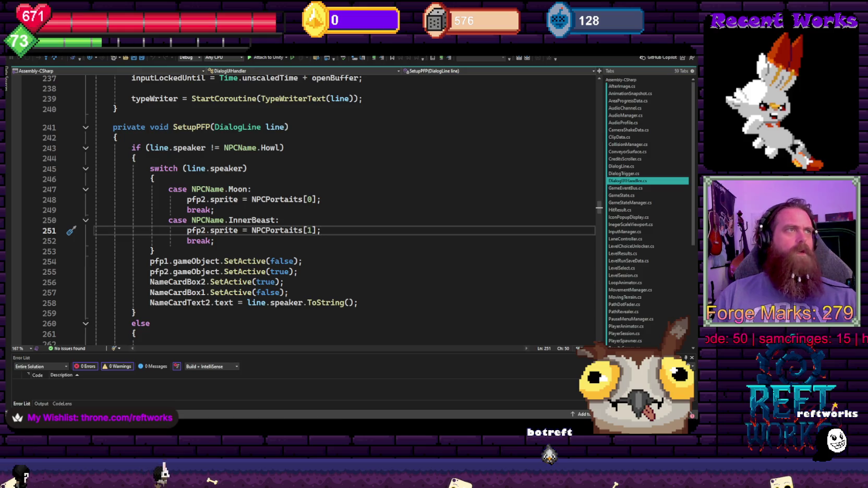
- Leave the DialogUIHandler code and switch to the UnityTriggerEvent script
{"action": "left_click", "coordinate": [360, 171]}
{"action": "key", "text": "ctrl+f"}
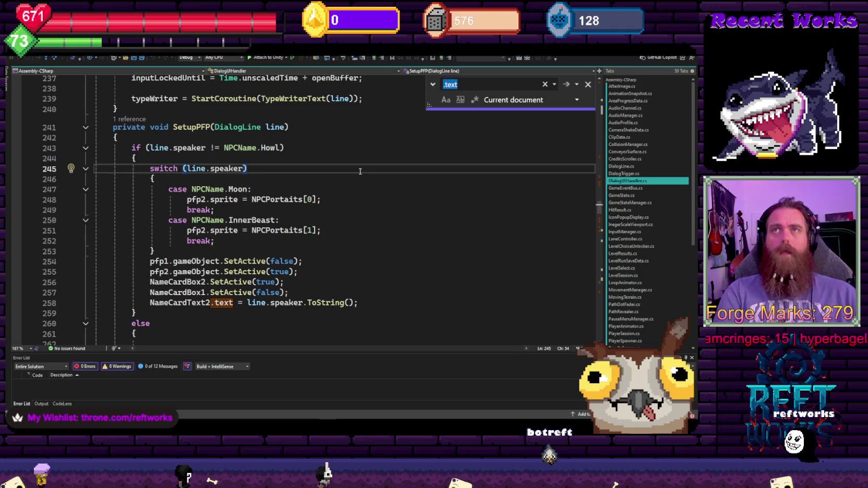
{"action": "left_click", "coordinate": [354, 178]}
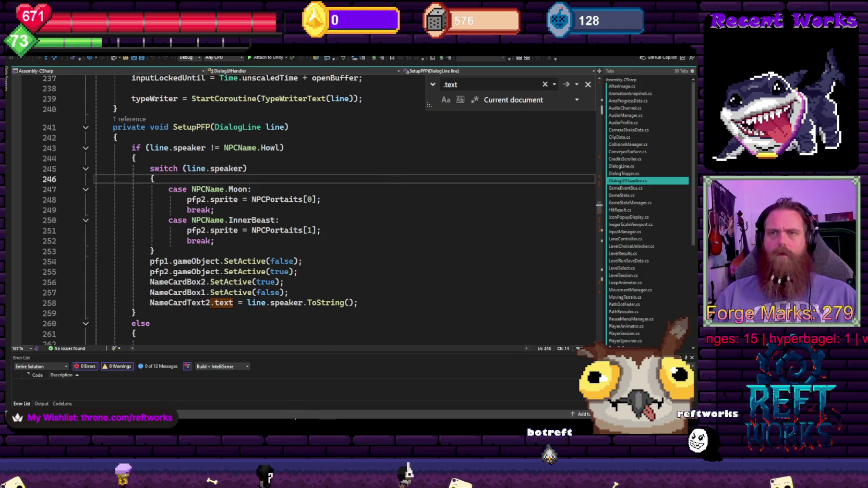
{"action": "key", "text": "alt+Tab"}
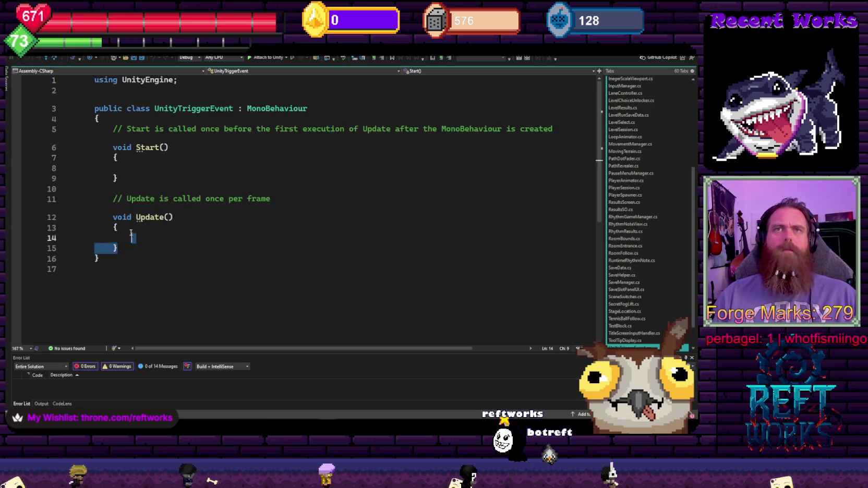
- Replace the template Start and Update methods with 'public UnityAction ToggleTrigger;'
{"action": "left_click_drag", "start_coordinate": [118, 249], "coordinate": [91, 134]}
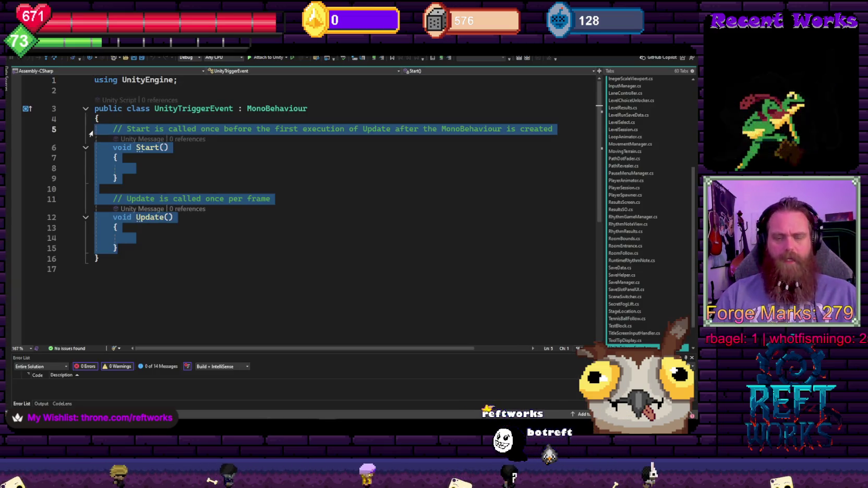
{"action": "key", "text": "Delete"}
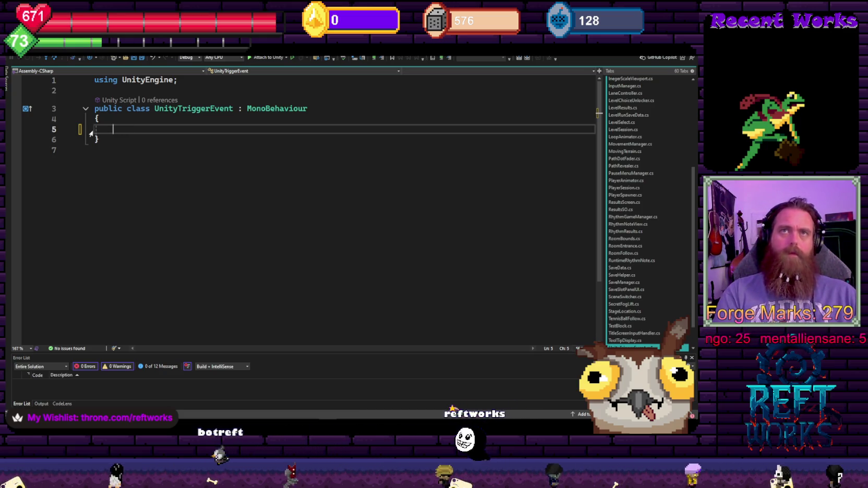
{"action": "type", "text": "public "}
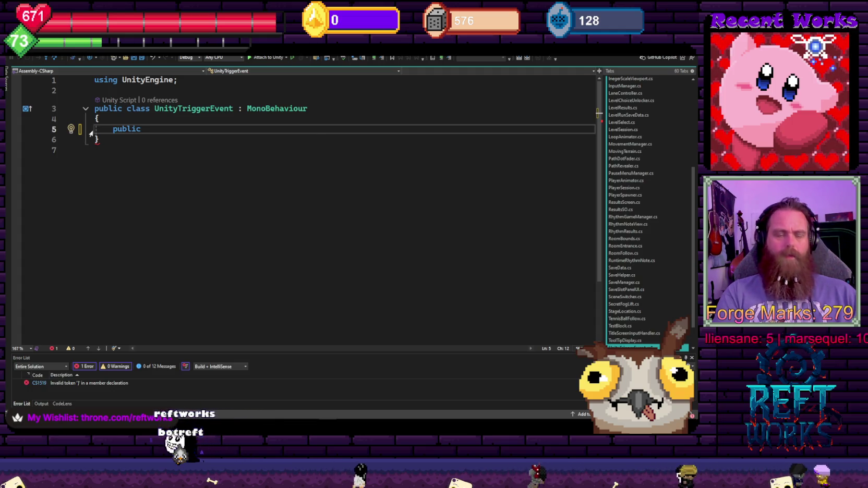
{"action": "type", "text": "Unityac"}
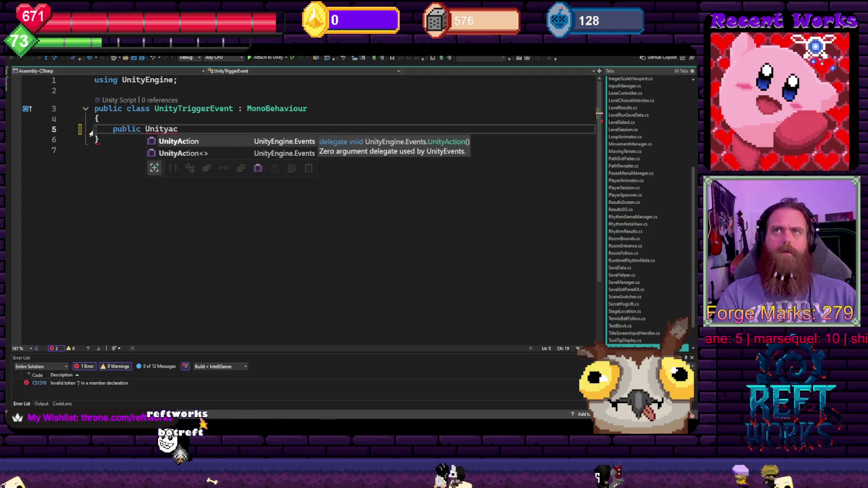
{"action": "key", "text": "Tab"}
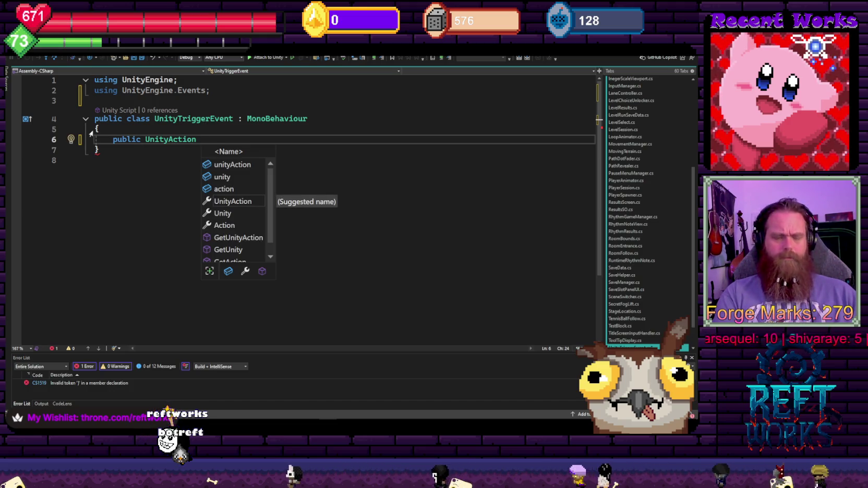
{"action": "type", "text": "T"}
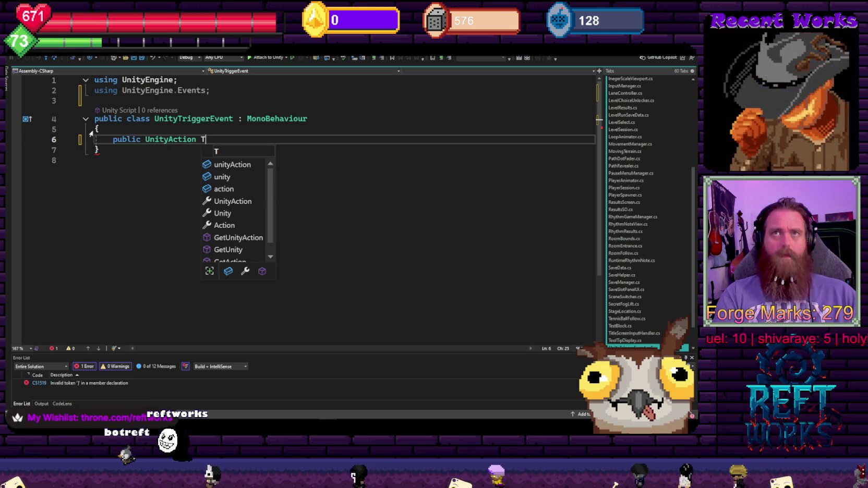
{"action": "type", "text": "oggleTrigger"}
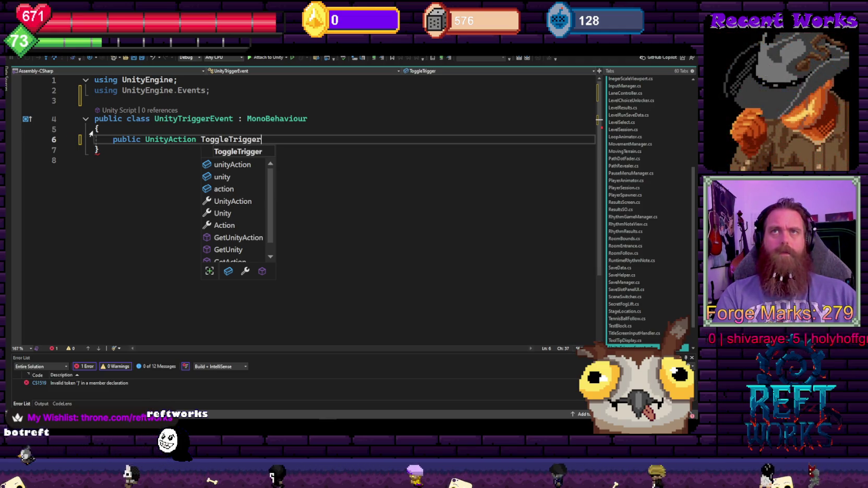
{"action": "type", "text": ";"}
{"action": "key", "text": "Return"}
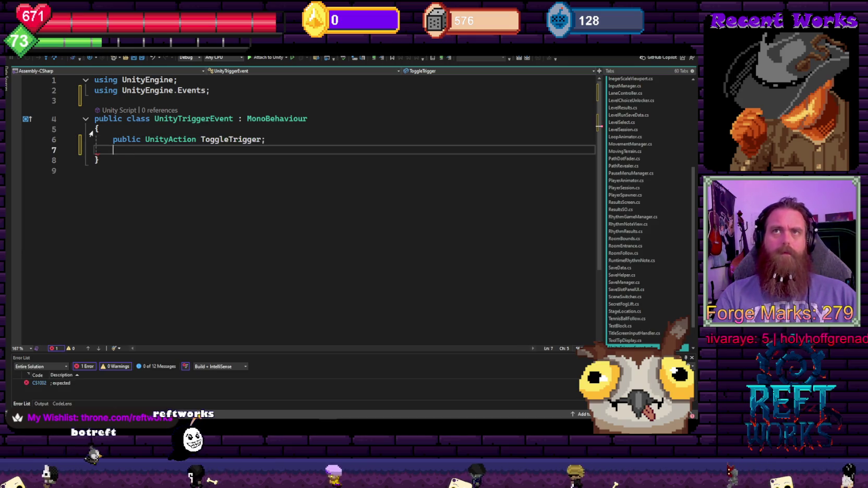
{"action": "key", "text": "Return"}
{"action": "key", "text": "Return"}
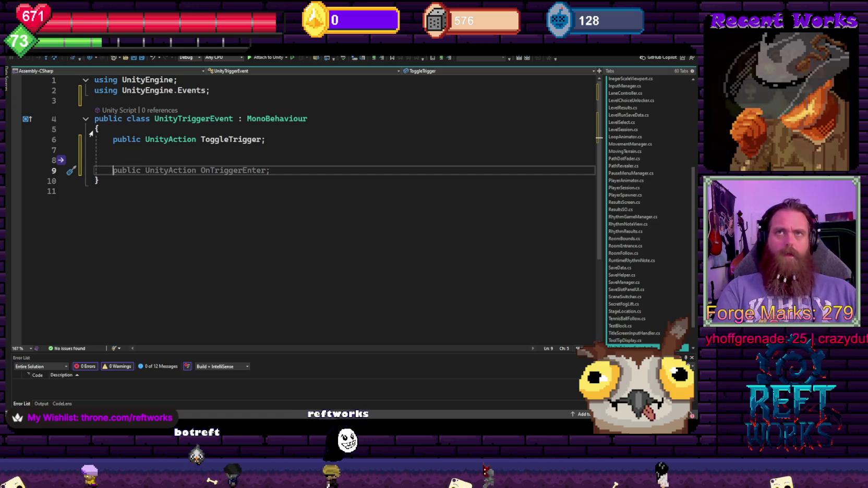
- Generate the OnTriggerEnter2D method stub and rename its parameter to collider
{"action": "type", "text": "ontriggeren"}
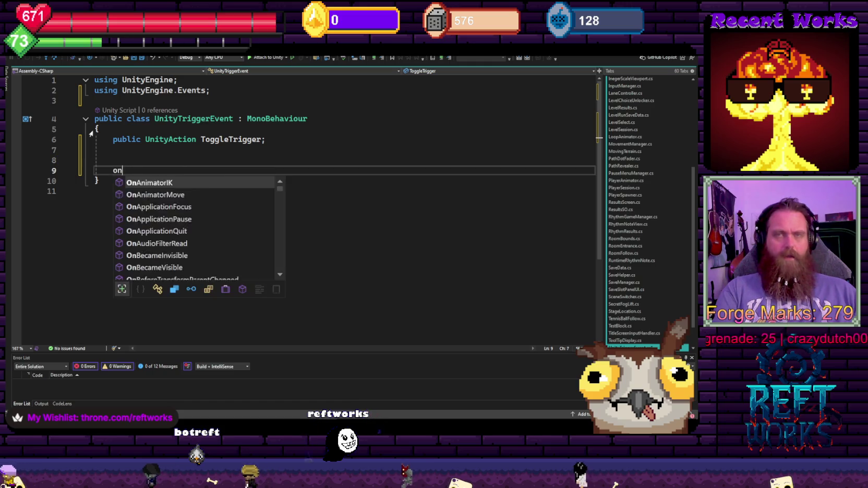
{"action": "key", "text": "Down"}
{"action": "key", "text": "Tab"}
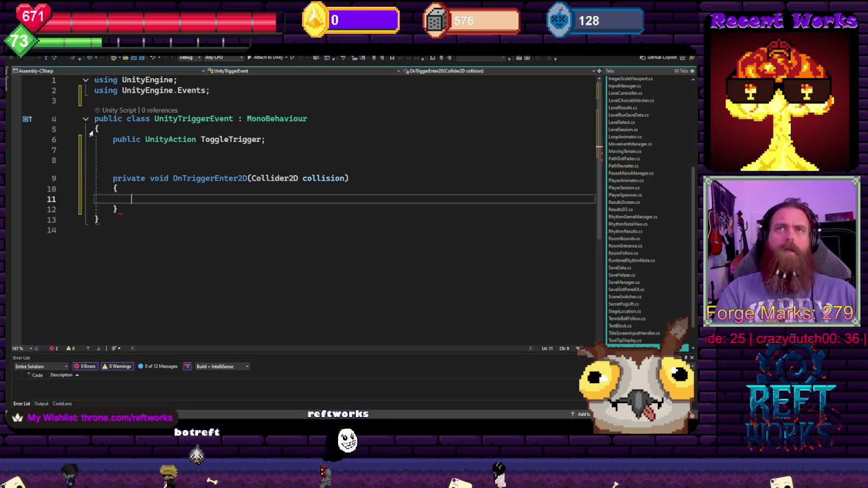
{"action": "type", "text": "if"}
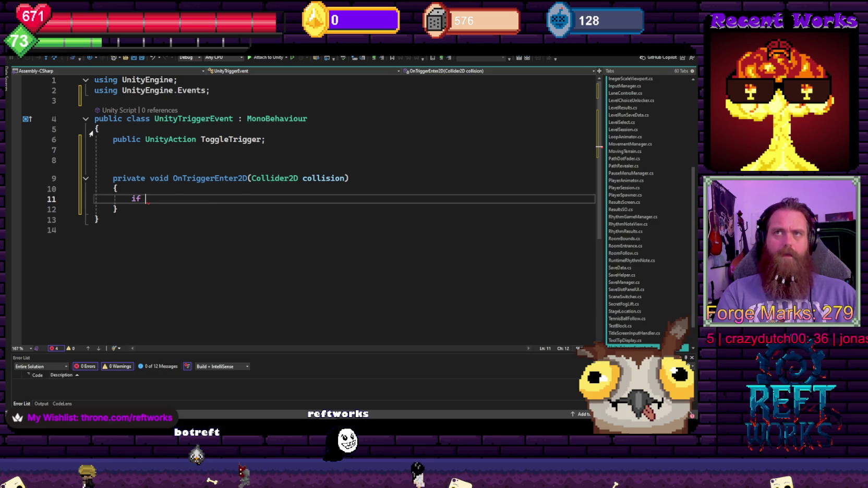
{"action": "left_click", "coordinate": [338, 178]}
{"action": "double_click", "coordinate": [337, 177]}
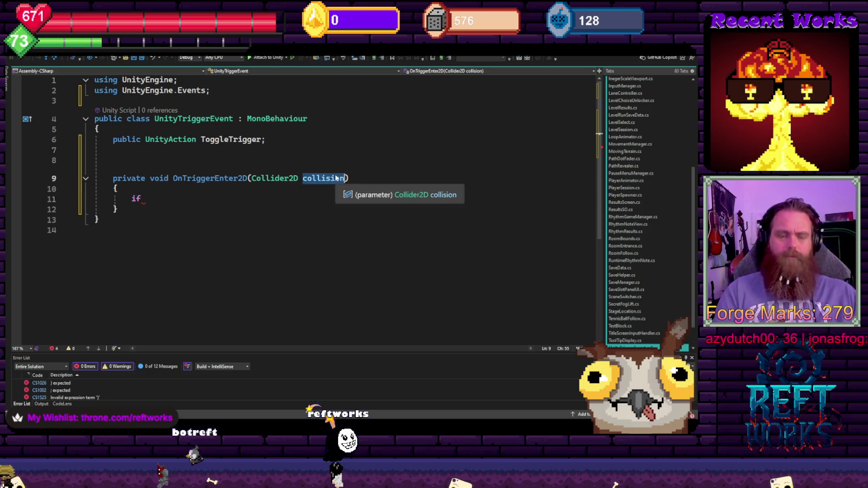
{"action": "type", "text": "co"}
- Add if (collider.CompareTag("Player")) with a block calling ToggleTrigger.Invoke();
{"action": "left_click", "coordinate": [158, 202]}
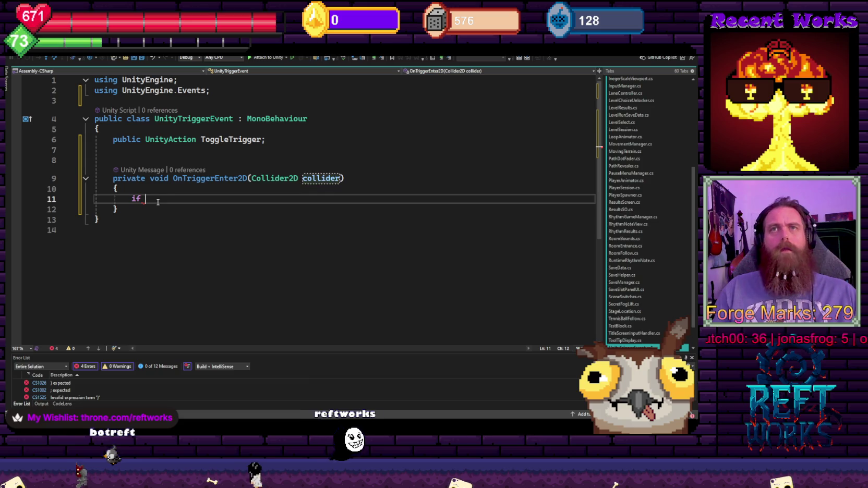
{"action": "type", "text": "(collider."}
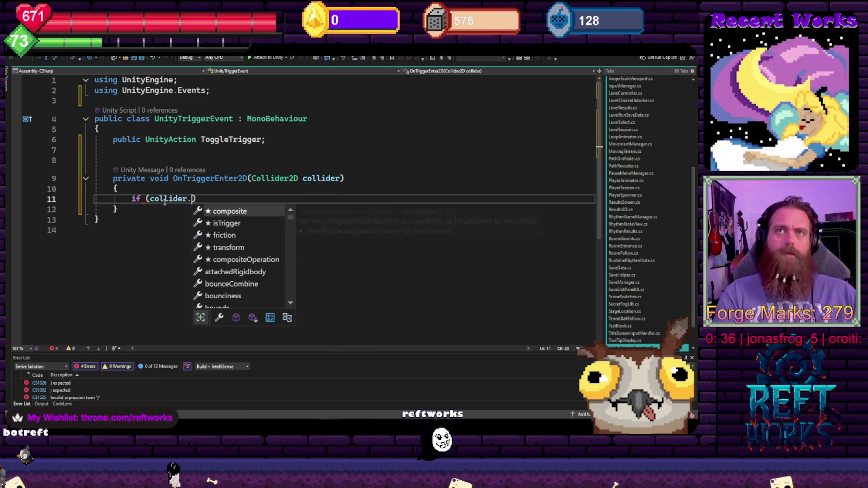
{"action": "type", "text": "compa"}
{"action": "key", "text": "Tab"}
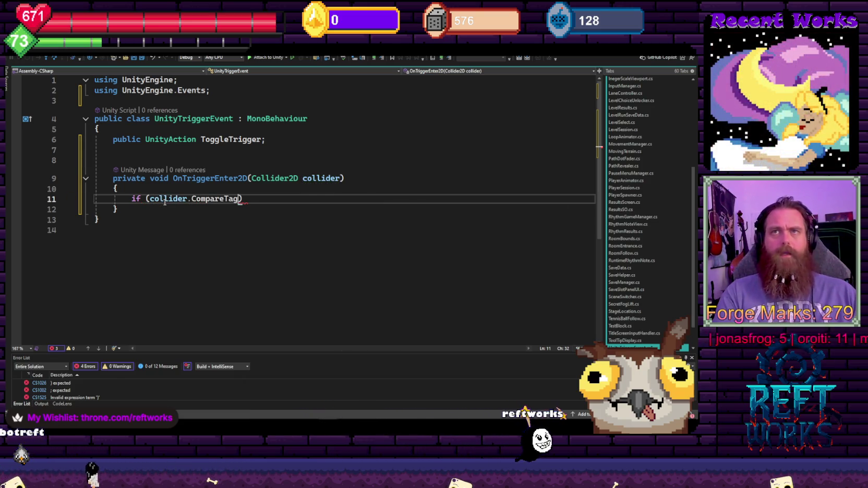
{"action": "type", "text": "(\"Player"}
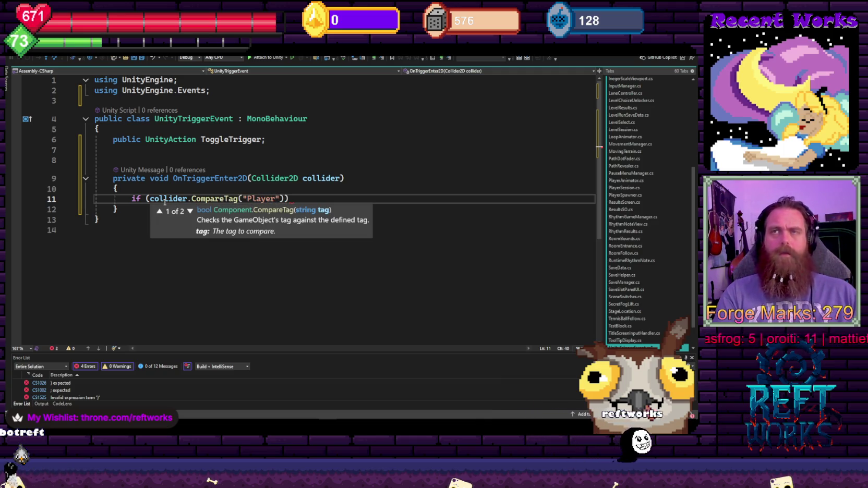
{"action": "type", "text": "\")"}
{"action": "key", "text": "Return"}
{"action": "type", "text": "{"}
{"action": "key", "text": "Return"}
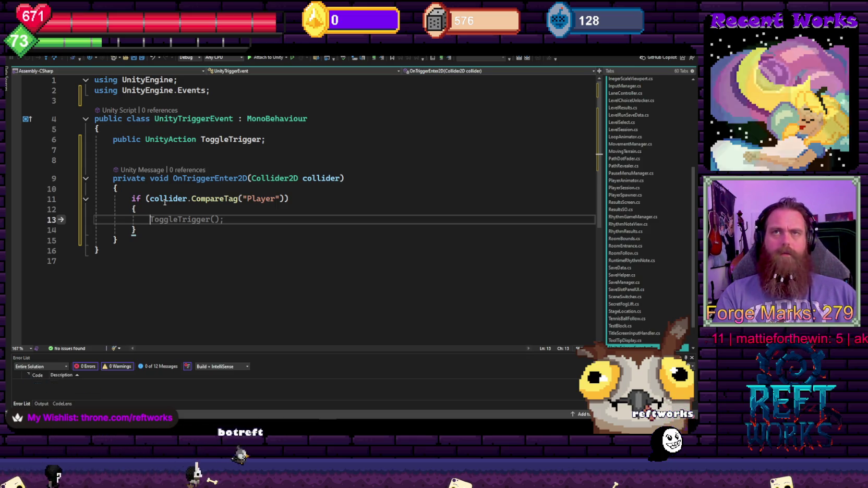
{"action": "type", "text": "tog.I"}
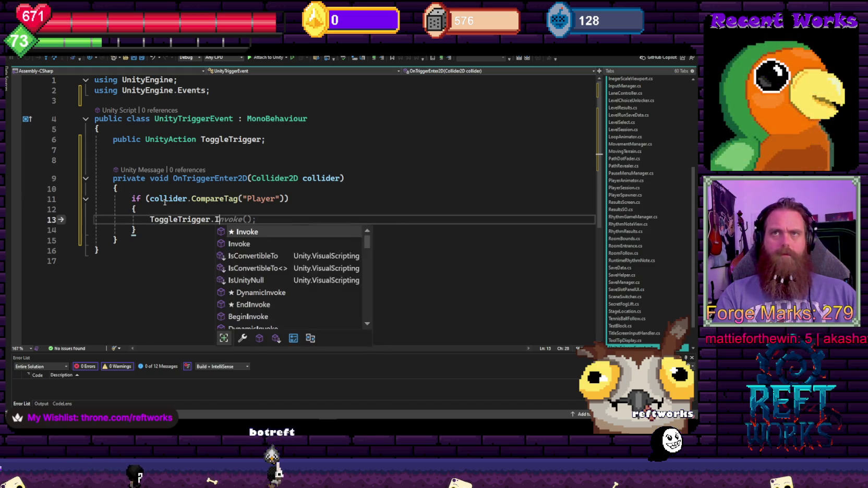
{"action": "key", "text": "Tab"}
{"action": "type", "text": "();"}
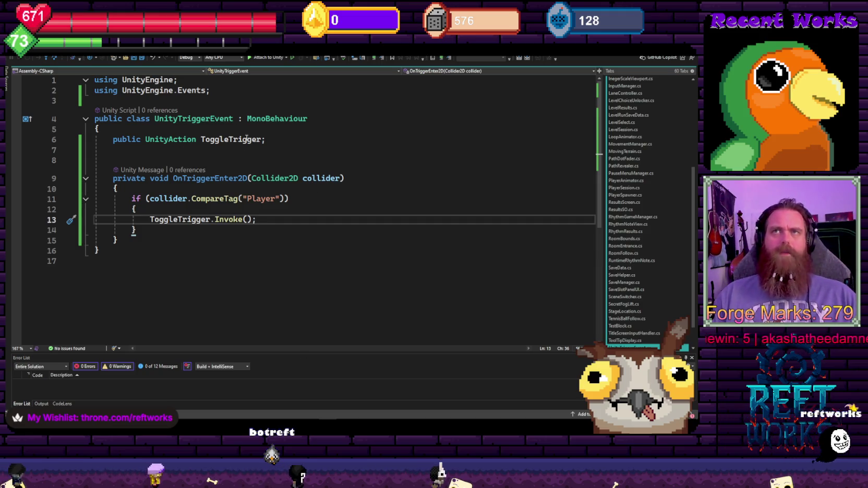
- Delete the blank lines above OnTriggerEnter2D and return to Unity
{"action": "left_click_drag", "start_coordinate": [251, 160], "coordinate": [303, 145]}
{"action": "key", "text": "Delete"}
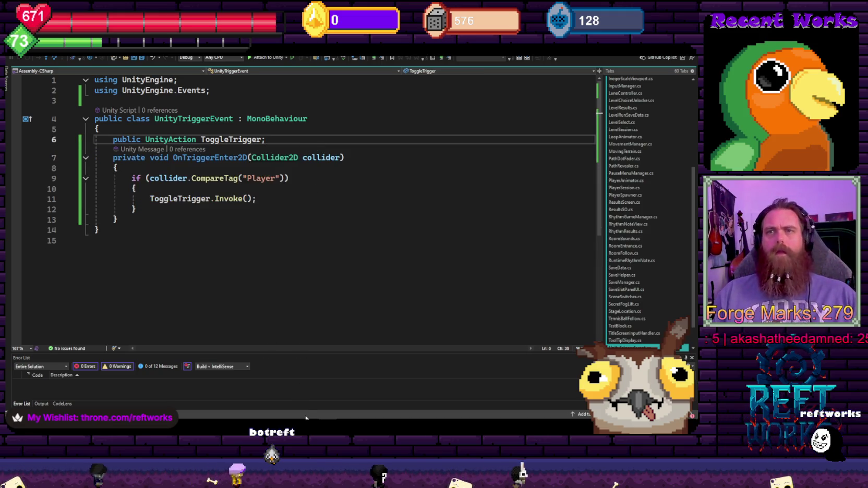
{"action": "key", "text": "alt+Tab"}
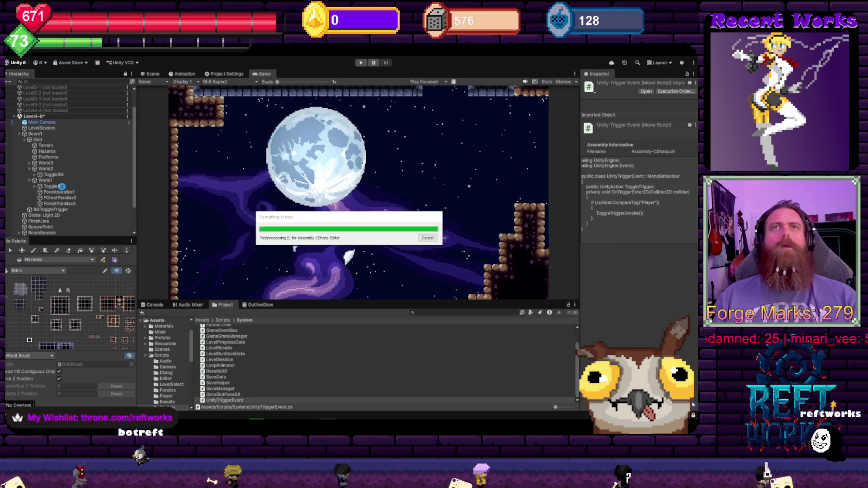
- Tick Is Trigger on BGToggleTrigger's Box Collider 2D, add Unity Trigger Event, and open the UnityTriggerEvent script
{"action": "left_click", "coordinate": [54, 209]}
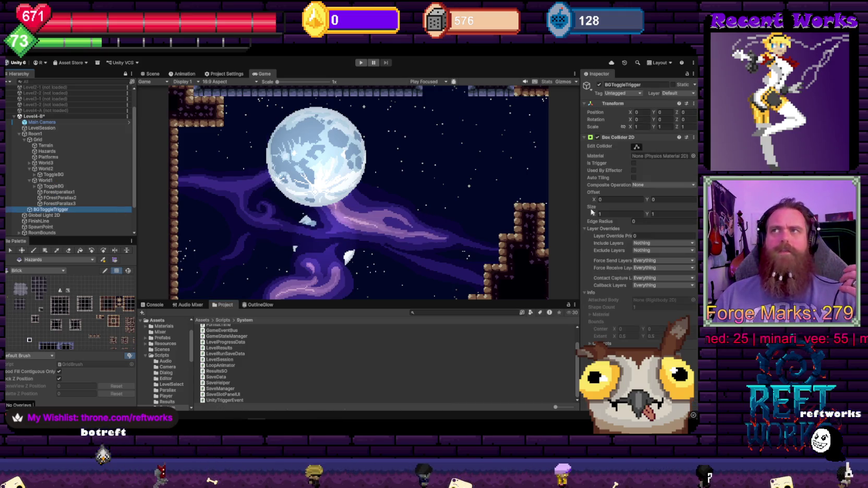
{"action": "left_click", "coordinate": [634, 163]}
{"action": "left_click", "coordinate": [655, 344]}
{"action": "type", "text": "boxcol"}
{"action": "key", "text": "BackSpace"}
{"action": "key", "text": "BackSpace"}
{"action": "key", "text": "BackSpace"}
{"action": "type", "text": "unitytr"}
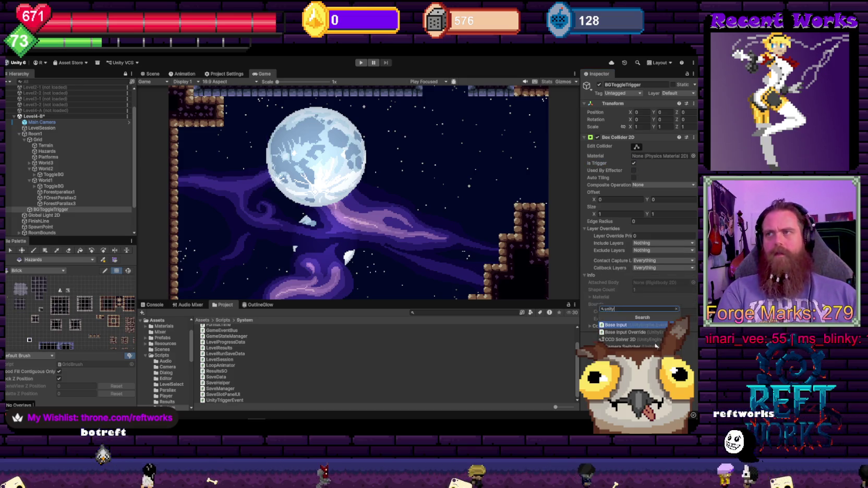
{"action": "key", "text": "Return"}
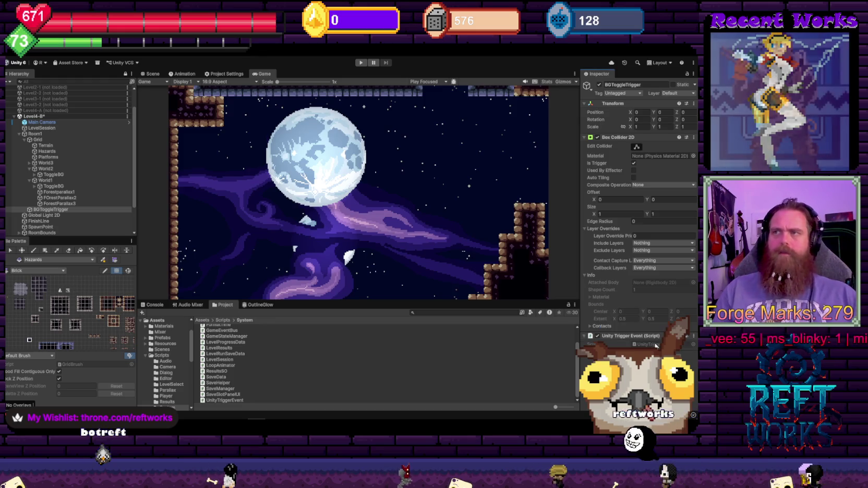
{"action": "double_click", "coordinate": [225, 400]}
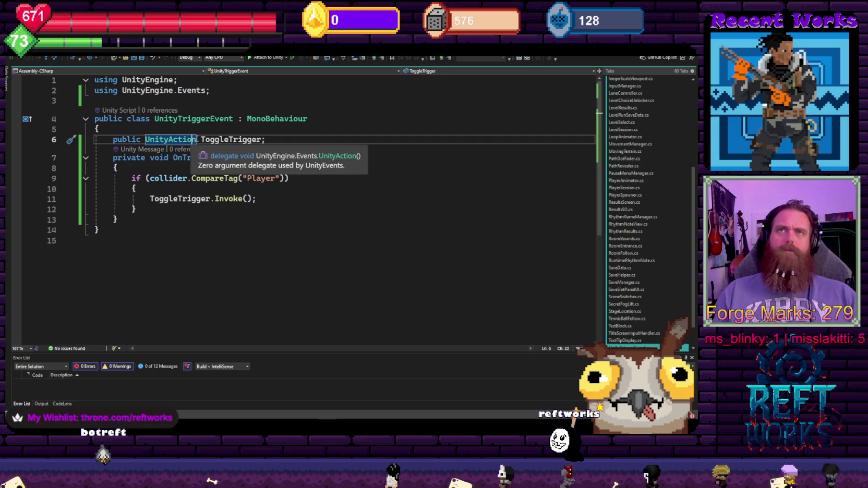
- Change ToggleTrigger's type on line 6 from UnityAction to UnityEvent, then return to Unity
{"action": "key", "text": "Delete"}
{"action": "key", "text": "Delete"}
{"action": "key", "text": "Delete"}
{"action": "key", "text": "BackSpace"}
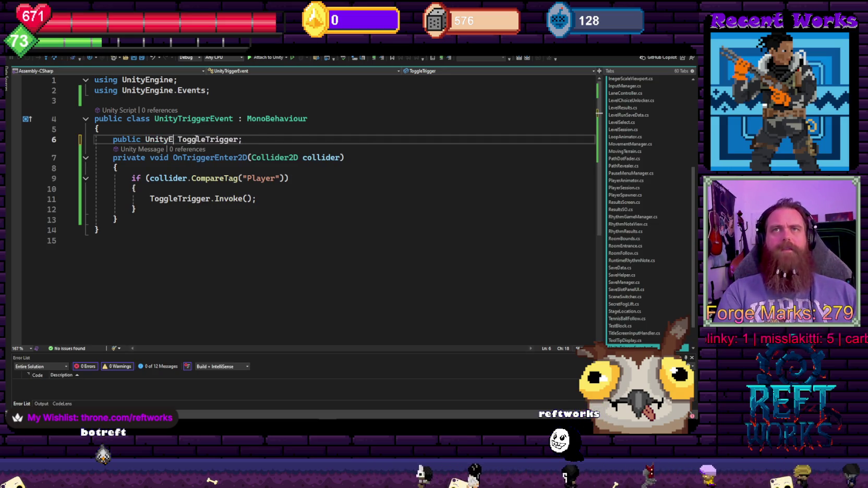
{"action": "type", "text": "t"}
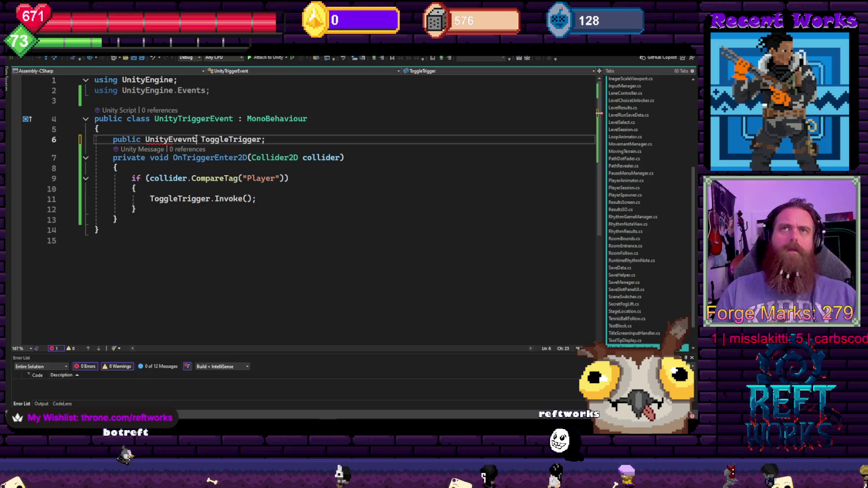
{"action": "left_click", "coordinate": [271, 229]}
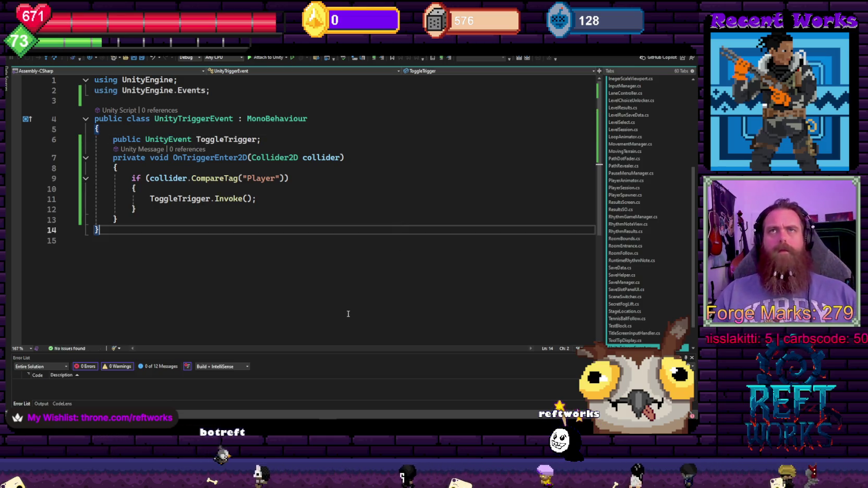
{"action": "key", "text": "alt+Tab"}
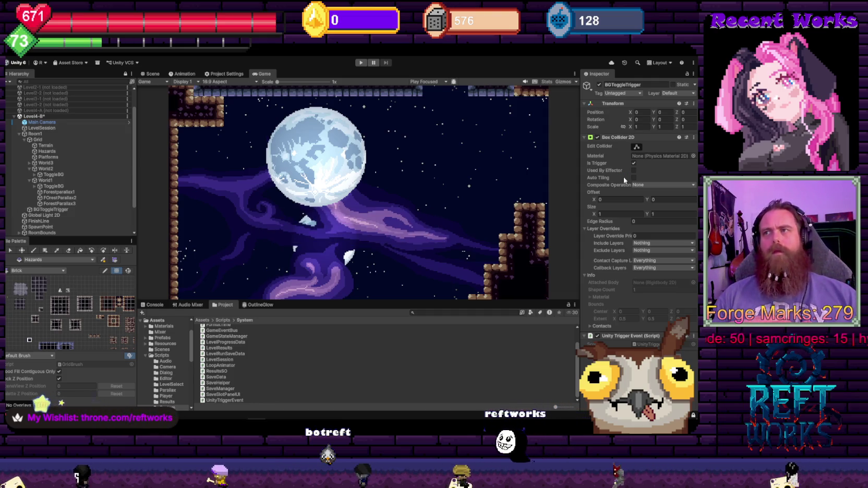
- Duplicate BGToggleTrigger into BGToggleTrigger1 and BGToggleTrigger2, then select BGToggleTrigger1
{"action": "left_click", "coordinate": [51, 209]}
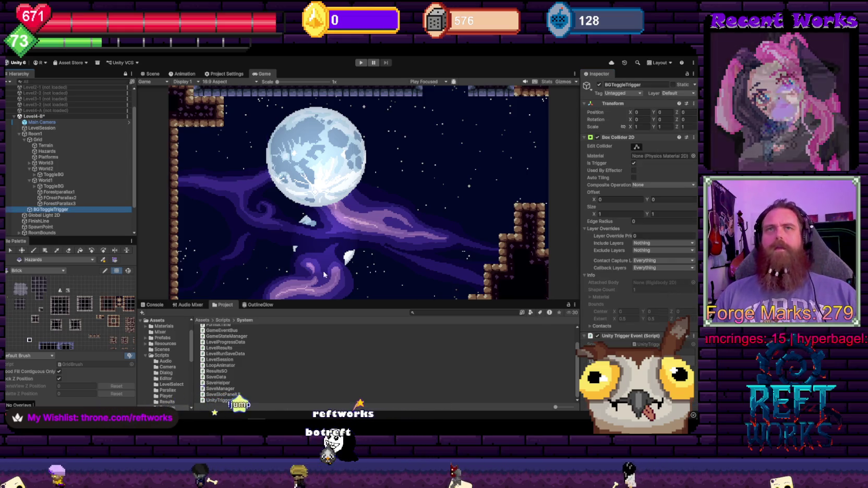
{"action": "left_click", "coordinate": [661, 306]}
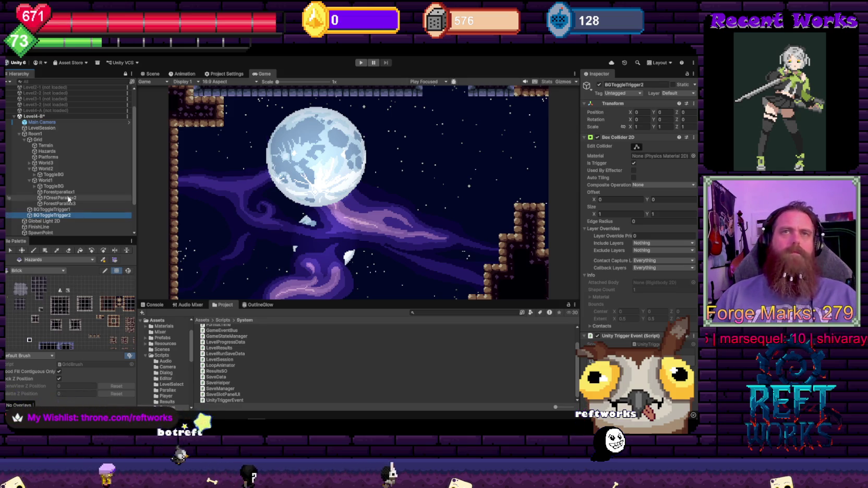
{"action": "left_click", "coordinate": [71, 211]}
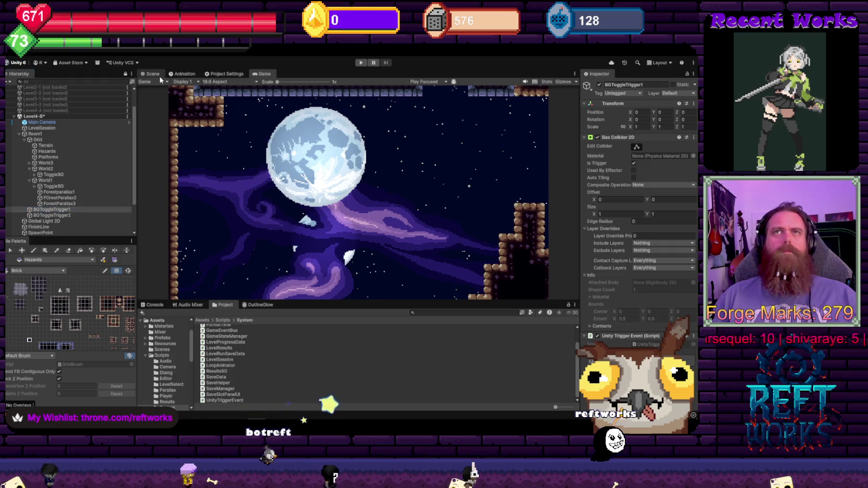
- Zoom out over the level and set BGToggleTrigger1's Y position to 59.51
{"action": "left_click", "coordinate": [152, 73]}
{"action": "scroll", "coordinate": [386, 150], "scroll_direction": "down", "scroll_amount": 5}
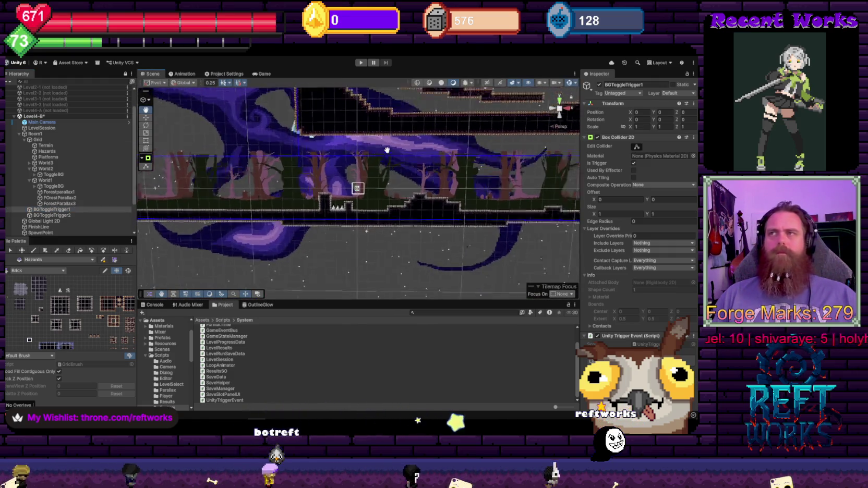
{"action": "scroll", "coordinate": [386, 150], "scroll_direction": "down", "scroll_amount": 3}
{"action": "left_click_drag", "start_coordinate": [387, 150], "coordinate": [387, 184]}
{"action": "scroll", "coordinate": [568, 176], "scroll_direction": "down", "scroll_amount": 5}
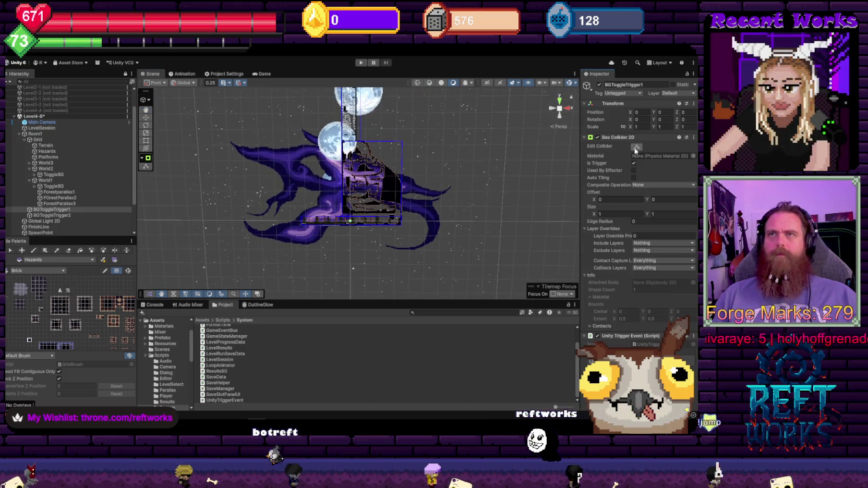
{"action": "left_click", "coordinate": [660, 112]}
{"action": "type", "text": "59.51"}
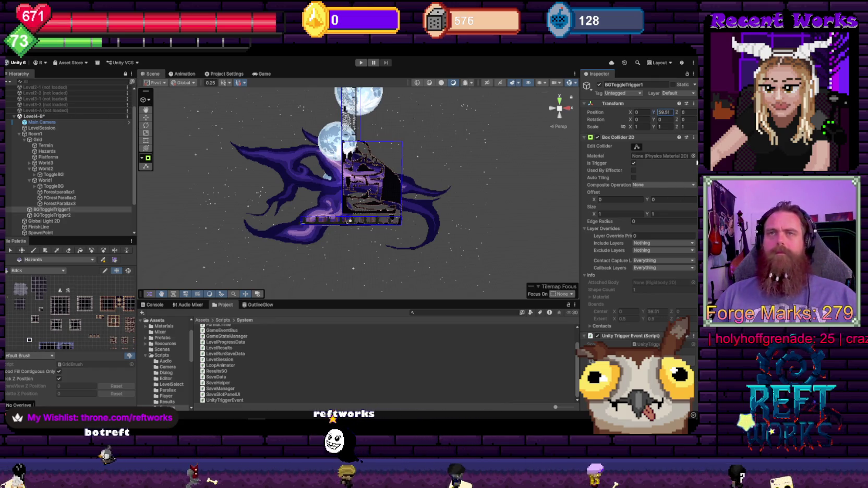
{"action": "scroll", "coordinate": [352, 236], "scroll_direction": "up", "scroll_amount": 4}
{"action": "scroll", "coordinate": [350, 236], "scroll_direction": "down", "scroll_amount": 2}
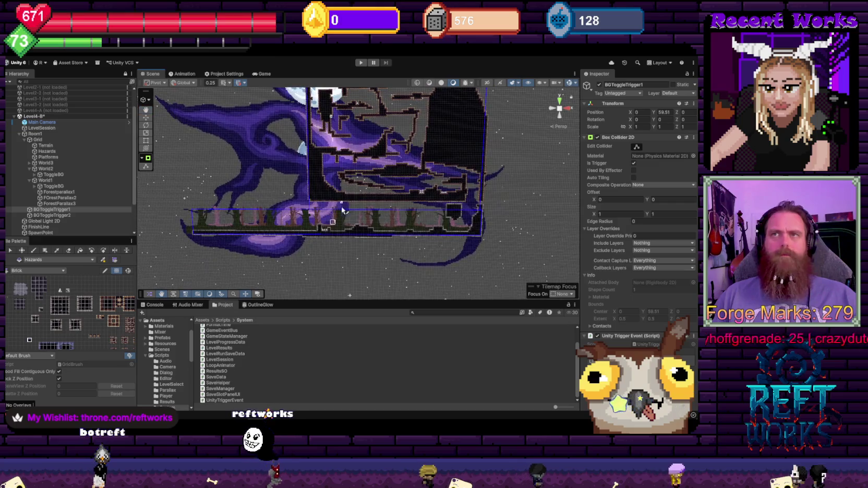
{"action": "left_click", "coordinate": [59, 203]}
{"action": "left_click", "coordinate": [59, 209]}
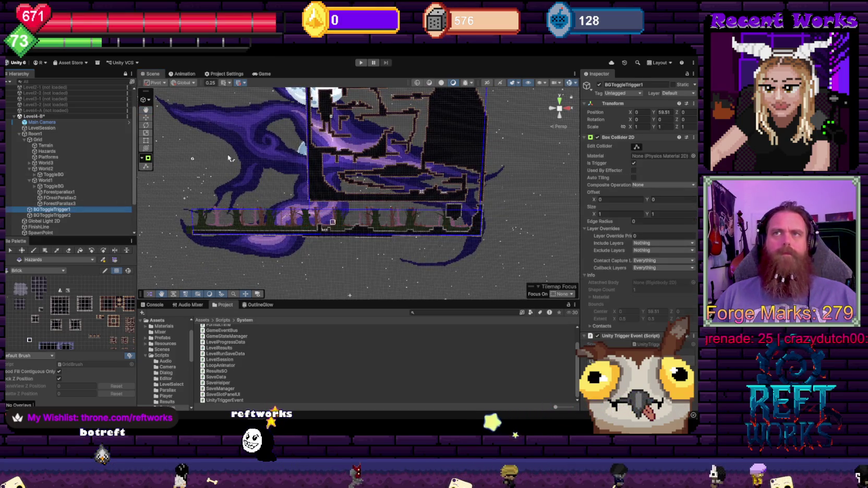
- Move BGToggleTrigger1 up near the moon, widen it to 4, and settle it at X 6.75, Y 131
{"action": "scroll", "coordinate": [227, 154], "scroll_direction": "down", "scroll_amount": 1}
{"action": "left_click", "coordinate": [147, 118]}
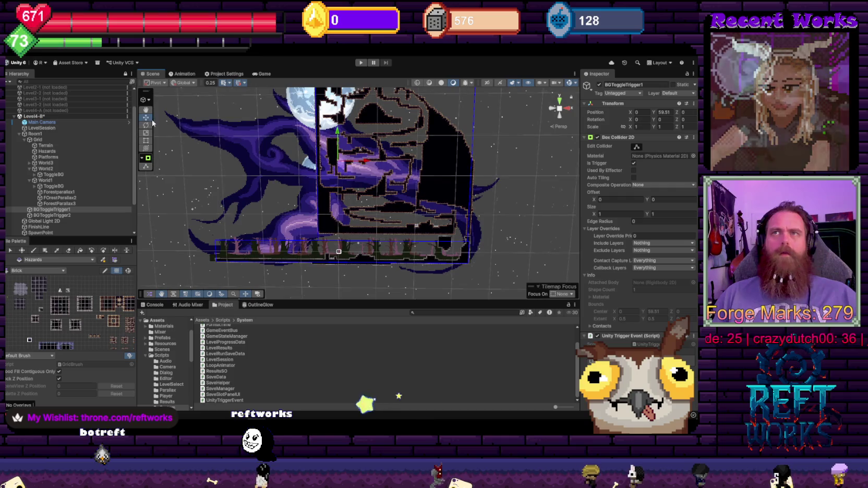
{"action": "mouse_move", "coordinate": [339, 155]}
{"action": "left_mouse_down"}
{"action": "mouse_move", "coordinate": [345, 175]}
{"action": "mouse_move", "coordinate": [352, 160]}
{"action": "mouse_move", "coordinate": [339, 188]}
{"action": "left_mouse_up"}
{"action": "scroll", "coordinate": [356, 150], "scroll_direction": "up", "scroll_amount": 3}
{"action": "scroll", "coordinate": [348, 169], "scroll_direction": "up", "scroll_amount": 2}
{"action": "key", "text": "w"}
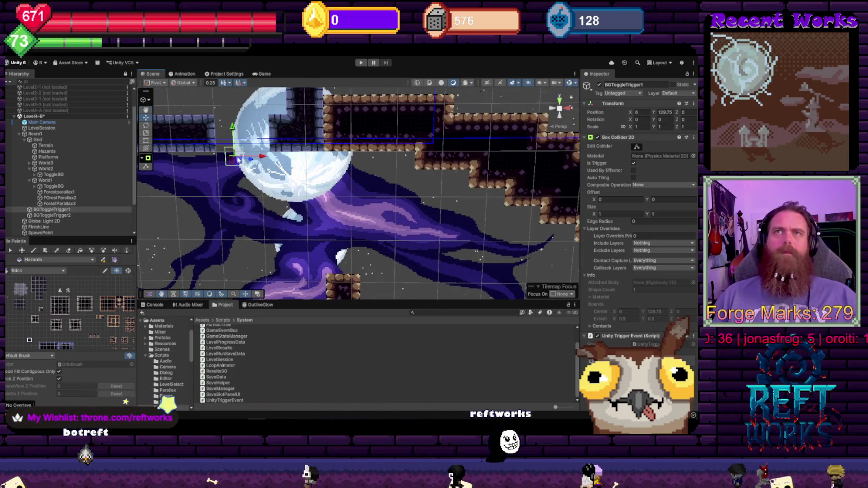
{"action": "mouse_move", "coordinate": [238, 157]}
{"action": "left_mouse_down"}
{"action": "mouse_move", "coordinate": [231, 147]}
{"action": "mouse_move", "coordinate": [357, 159]}
{"action": "left_mouse_up"}
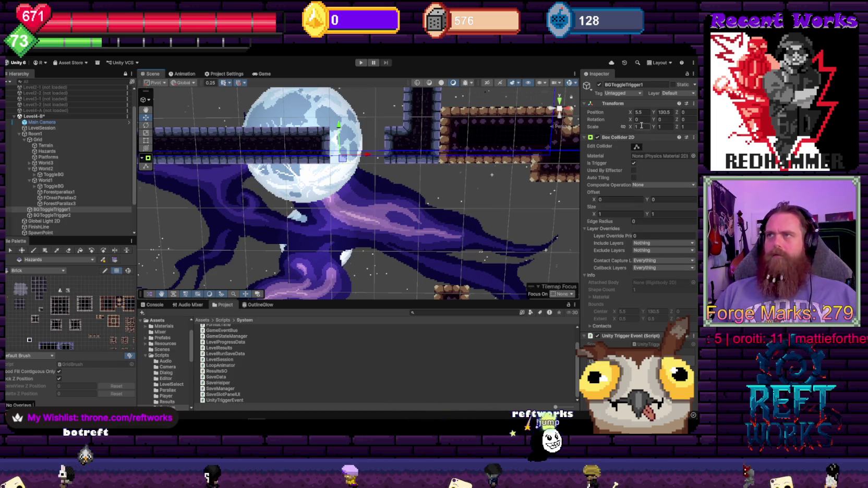
{"action": "type", "text": "4"}
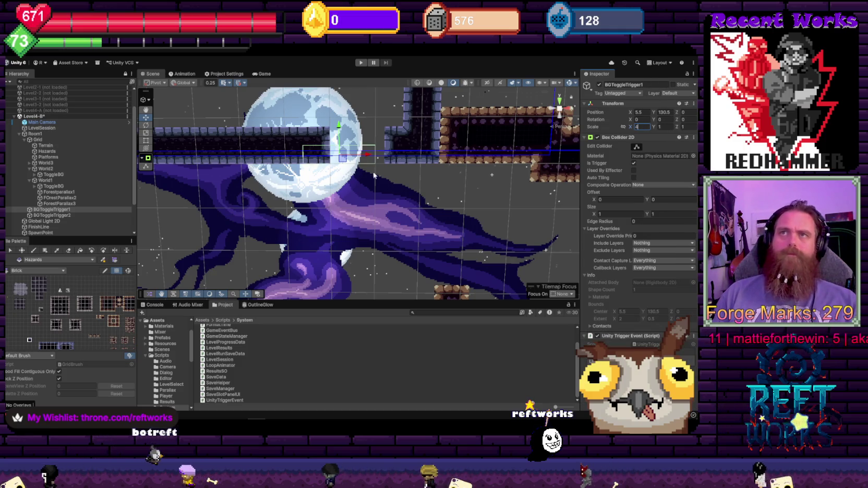
{"action": "left_click_drag", "start_coordinate": [368, 154], "coordinate": [386, 155]}
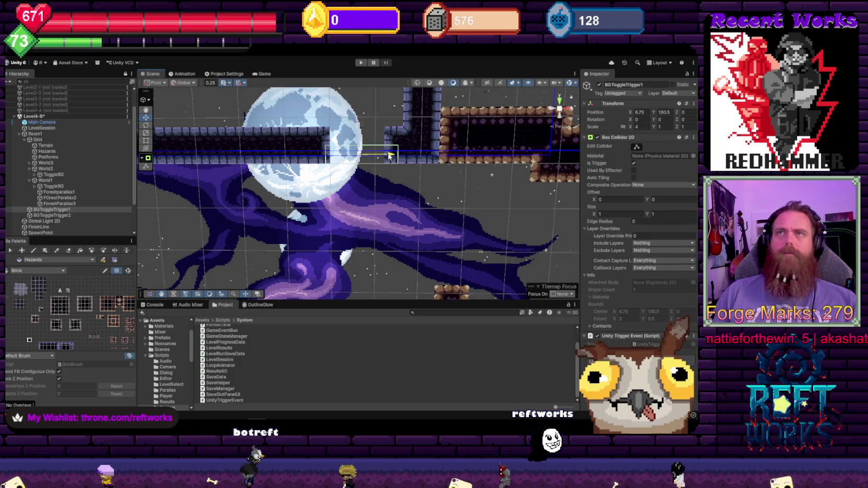
{"action": "left_click_drag", "start_coordinate": [361, 125], "coordinate": [360, 123]}
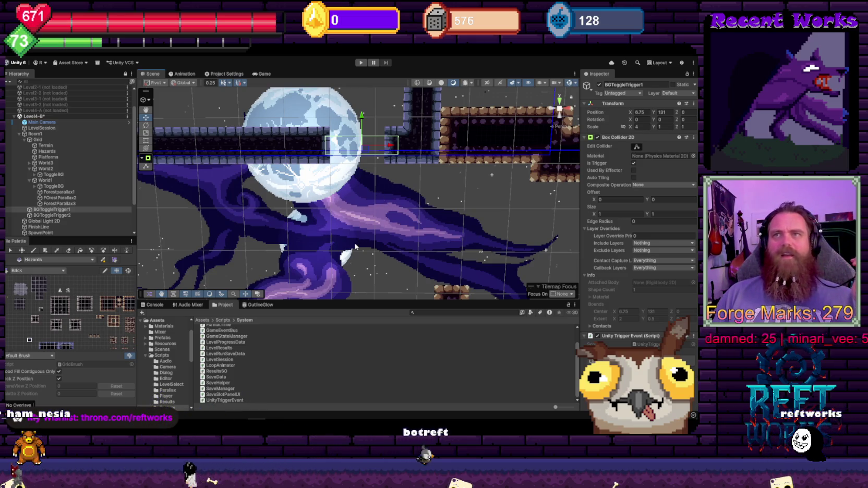
- Set BGToggleTrigger1's trigger event function to GameObject > SetActive (bool)
{"action": "mouse_move", "coordinate": [354, 246]}
{"action": "left_mouse_down"}
{"action": "mouse_move", "coordinate": [292, 235]}
{"action": "mouse_move", "coordinate": [351, 225]}
{"action": "left_mouse_up"}
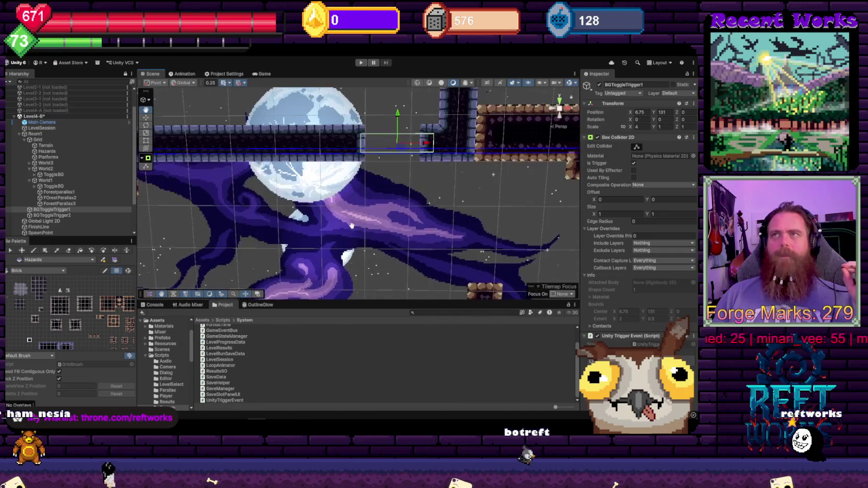
{"action": "scroll", "coordinate": [357, 221], "scroll_direction": "down", "scroll_amount": 5}
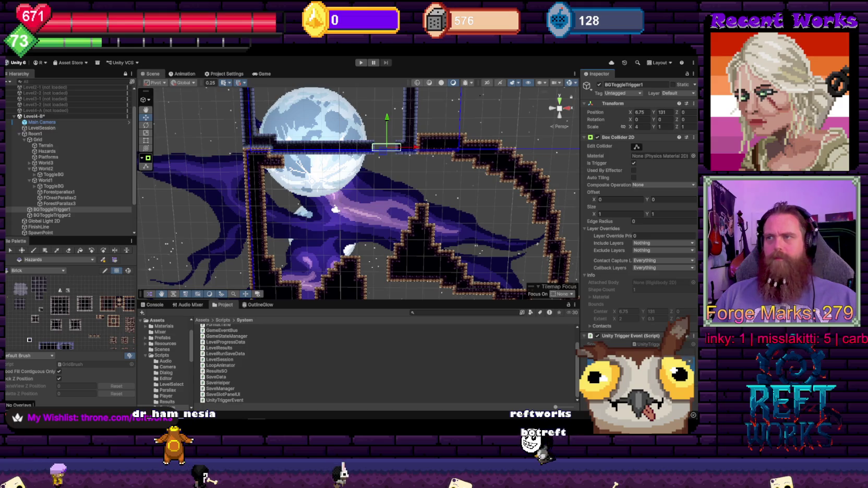
{"action": "mouse_move", "coordinate": [641, 324]}
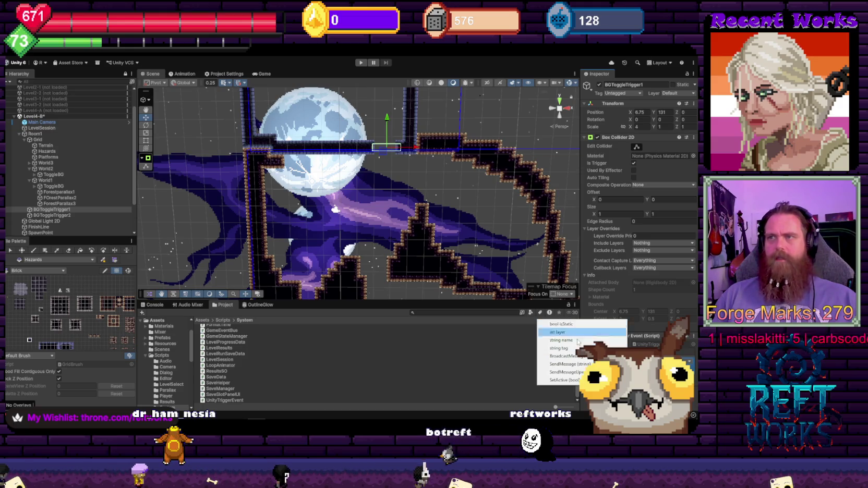
{"action": "left_click", "coordinate": [571, 384]}
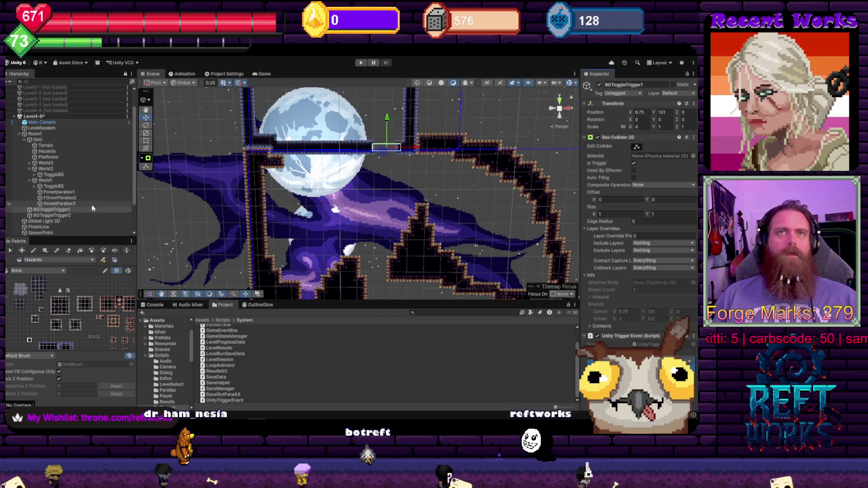
- Deactivate World2's ToggleBG so its moon background disappears
{"action": "left_click", "coordinate": [53, 175]}
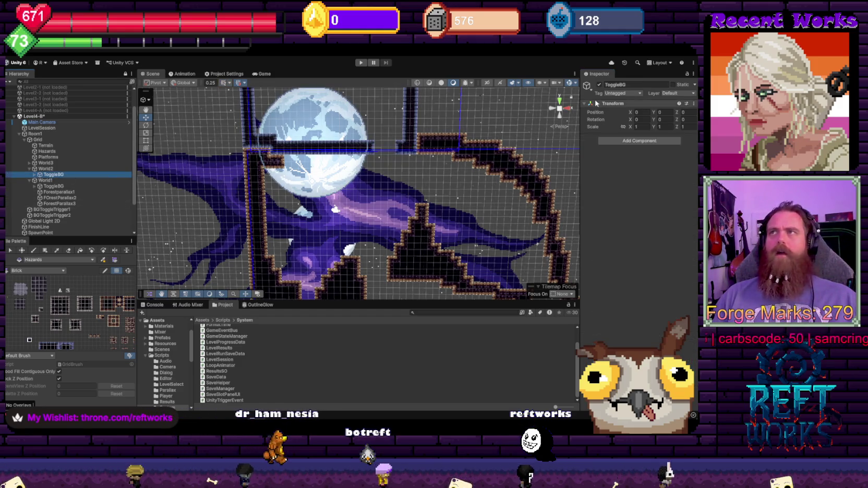
{"action": "key", "text": "alt+shift+a"}
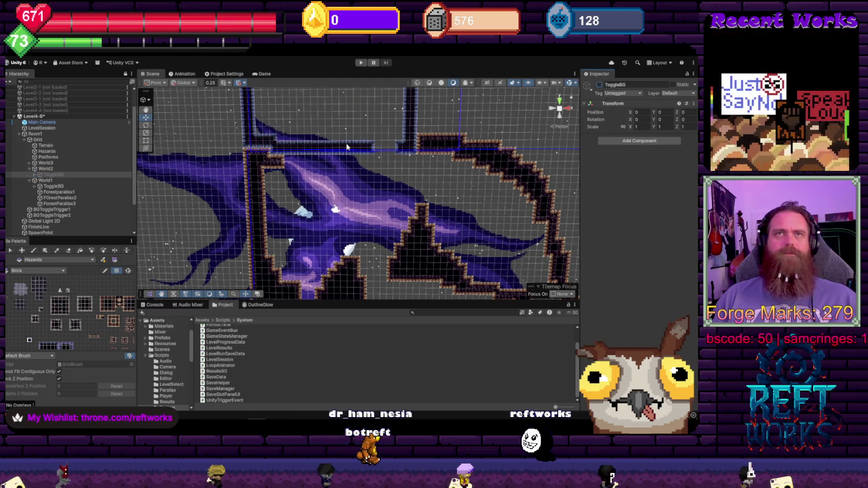
{"action": "scroll", "coordinate": [352, 169], "scroll_direction": "up", "scroll_amount": 5}
{"action": "scroll", "coordinate": [350, 230], "scroll_direction": "up", "scroll_amount": 5}
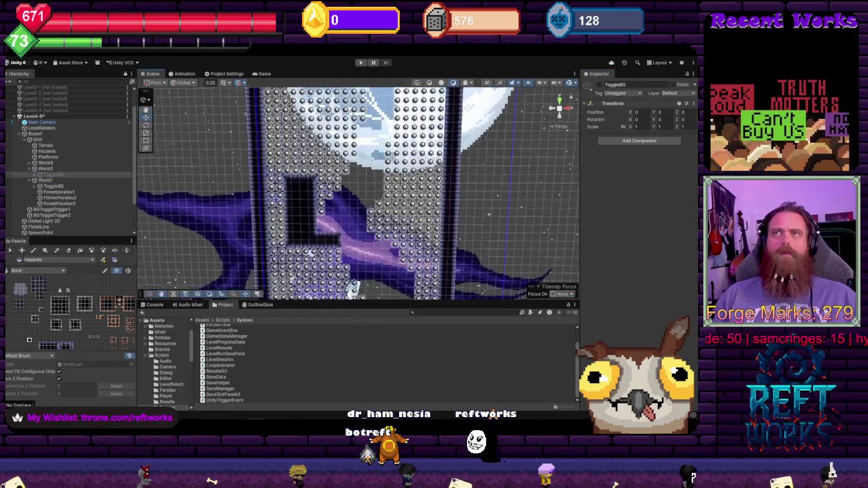
{"action": "scroll", "coordinate": [383, 109], "scroll_direction": "down", "scroll_amount": 5}
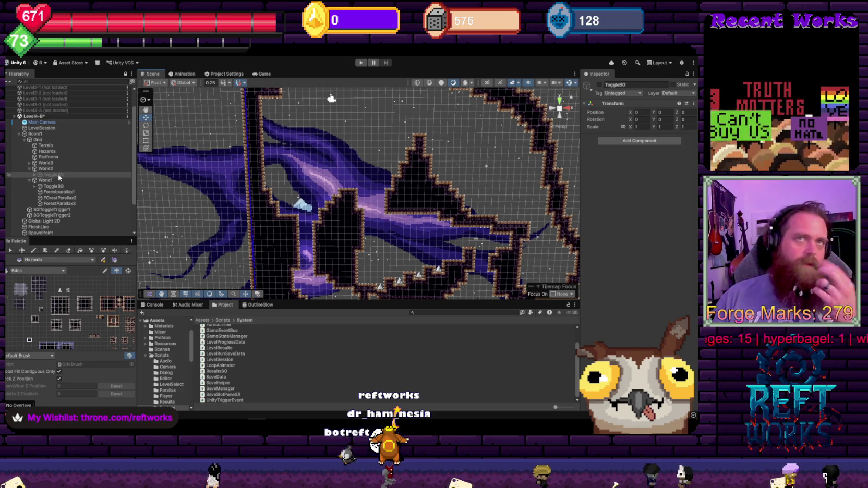
{"action": "key", "text": "f"}
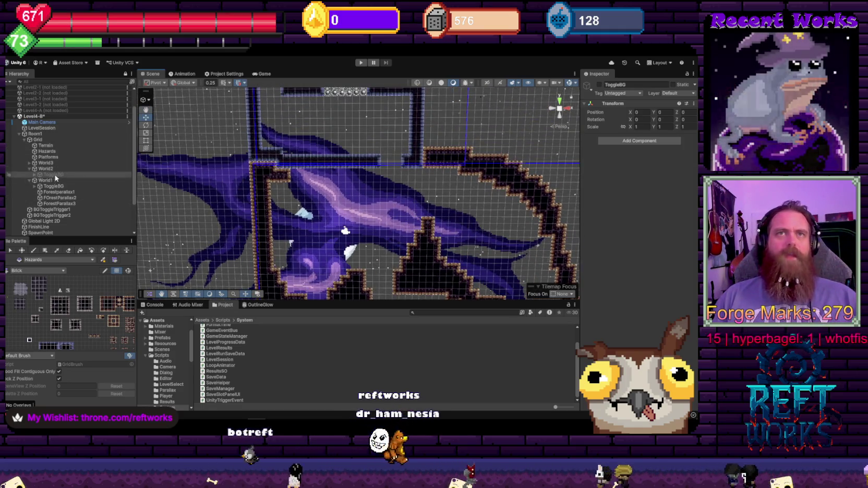
- Reselect BGToggleTrigger1 and expand World3 in the Hierarchy
{"action": "left_click", "coordinate": [48, 210]}
{"action": "left_click", "coordinate": [591, 327]}
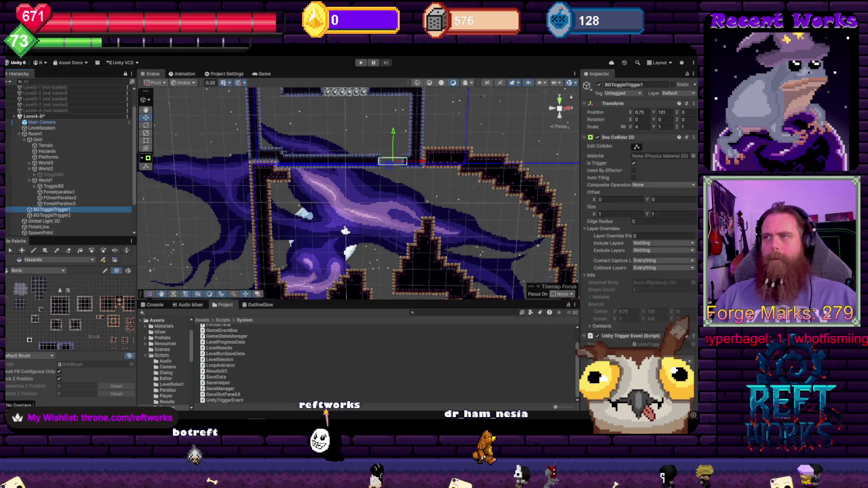
{"action": "left_click", "coordinate": [29, 162], "text": "alt"}
{"action": "scroll", "coordinate": [365, 365], "scroll_direction": "up", "scroll_amount": 1}
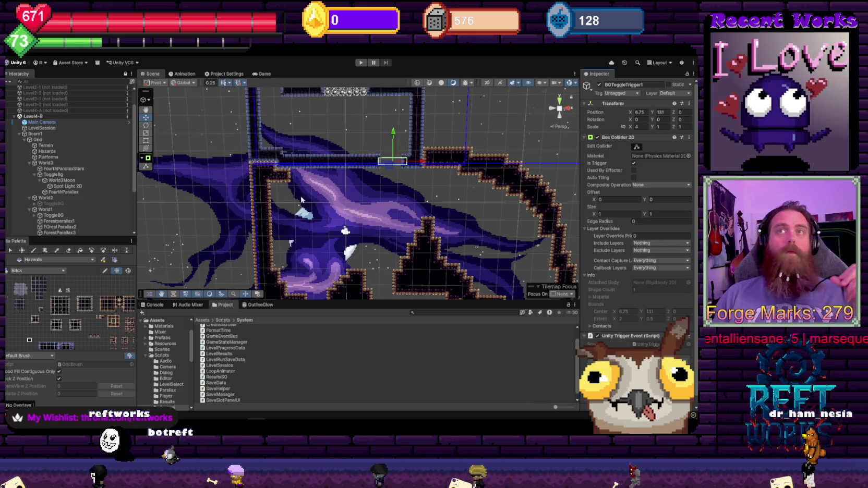
- Select World1's ToggleBG and switch it off
{"action": "scroll", "coordinate": [363, 158], "scroll_direction": "down", "scroll_amount": 5}
{"action": "scroll", "coordinate": [68, 180], "scroll_direction": "down", "scroll_amount": 2}
{"action": "scroll", "coordinate": [344, 181], "scroll_direction": "up", "scroll_amount": 5}
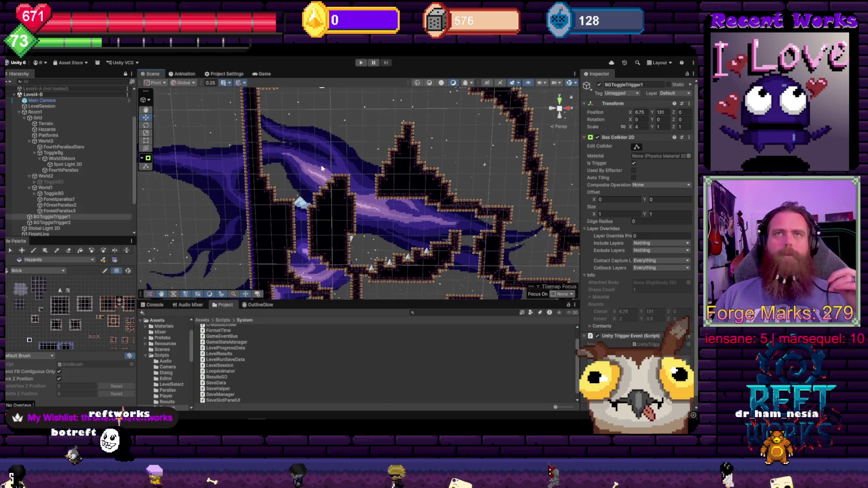
{"action": "scroll", "coordinate": [345, 181], "scroll_direction": "down", "scroll_amount": 3}
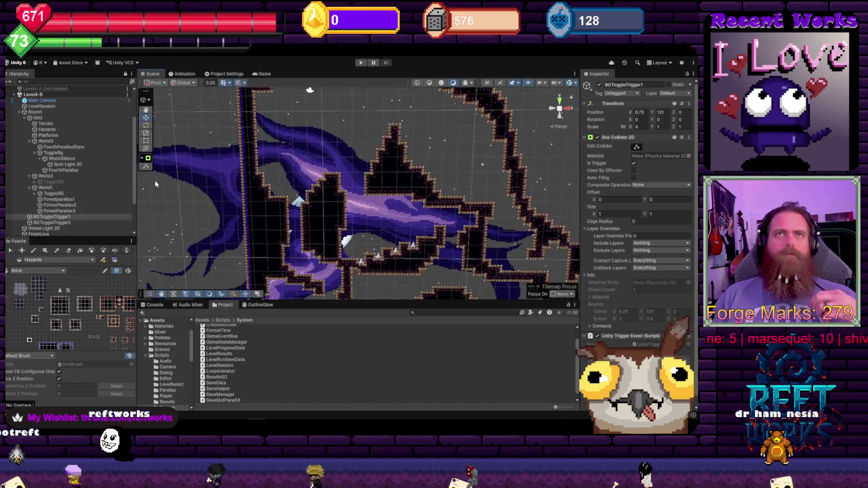
{"action": "left_click", "coordinate": [407, 145]}
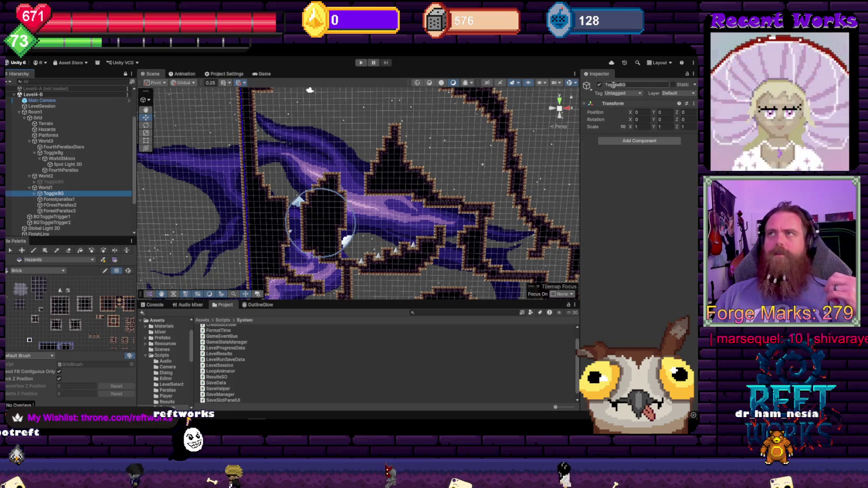
{"action": "scroll", "coordinate": [435, 204], "scroll_direction": "left", "scroll_amount": 10}
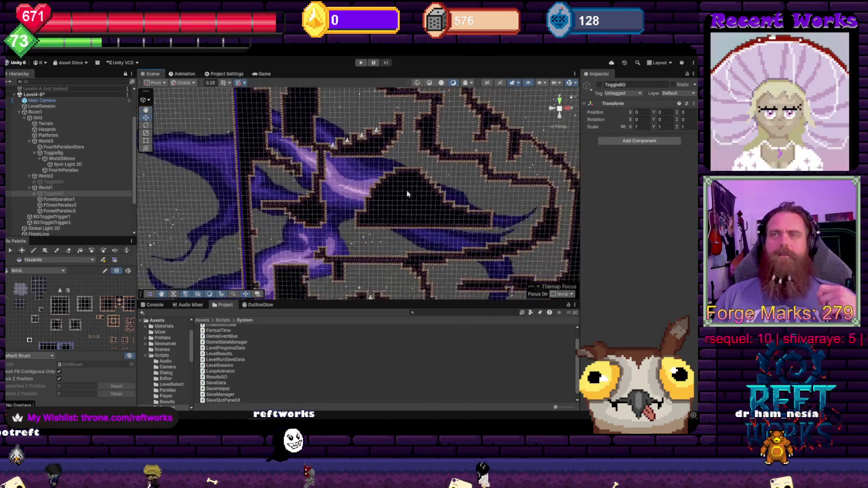
- Inspect the Terrain tilemap and FourthParallax sprite in the lower level area
{"action": "scroll", "coordinate": [389, 239], "scroll_direction": "up", "scroll_amount": 5}
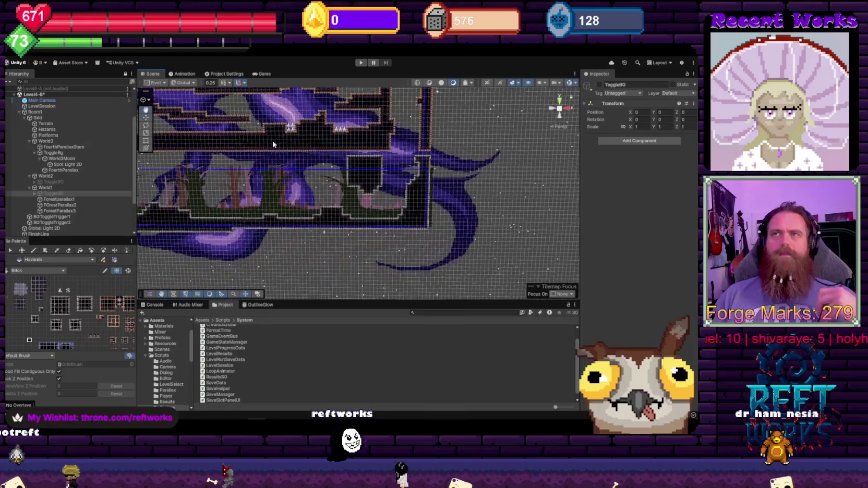
{"action": "scroll", "coordinate": [359, 188], "scroll_direction": "up", "scroll_amount": 3}
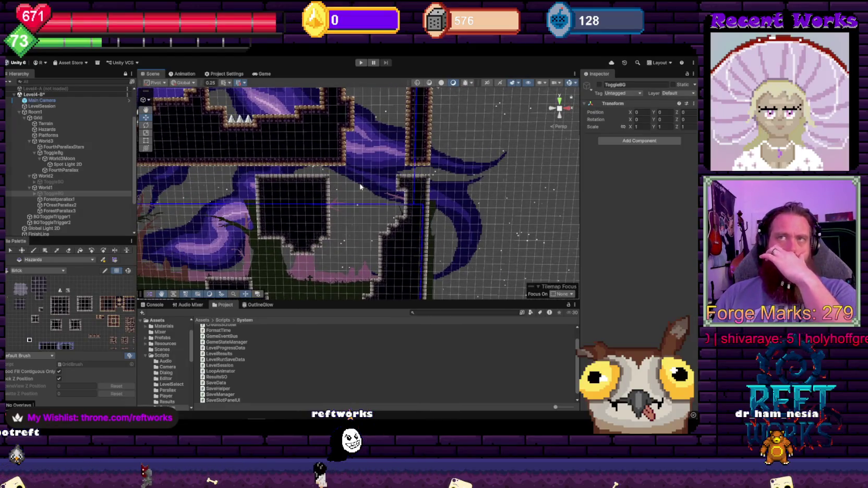
{"action": "scroll", "coordinate": [352, 183], "scroll_direction": "up", "scroll_amount": 3}
{"action": "left_click", "coordinate": [334, 137]}
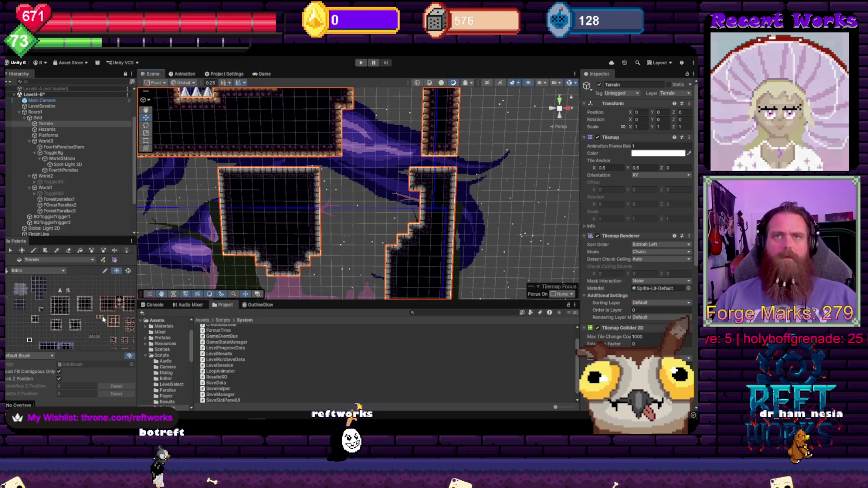
{"action": "left_click", "coordinate": [330, 152]}
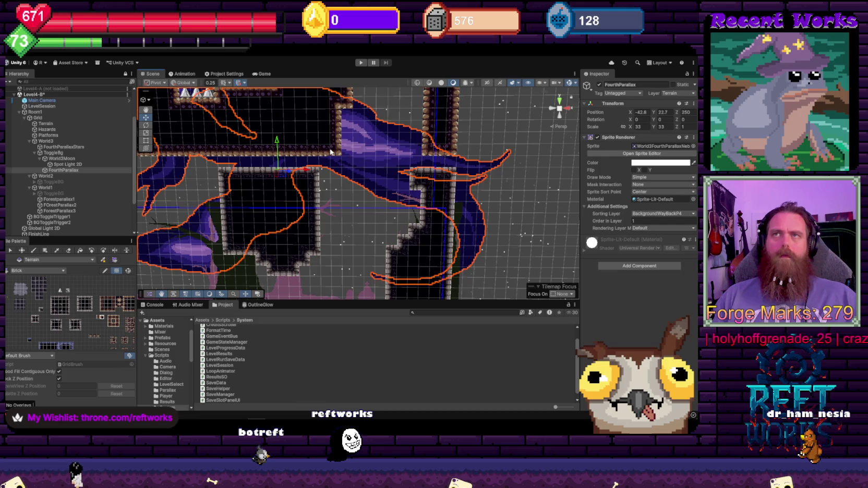
{"action": "left_click", "coordinate": [317, 138]}
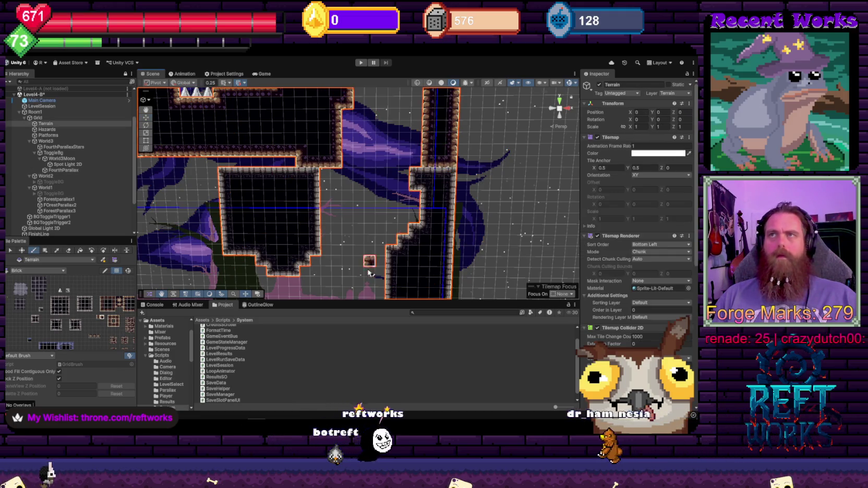
{"action": "scroll", "coordinate": [313, 265], "scroll_direction": "down", "scroll_amount": 1}
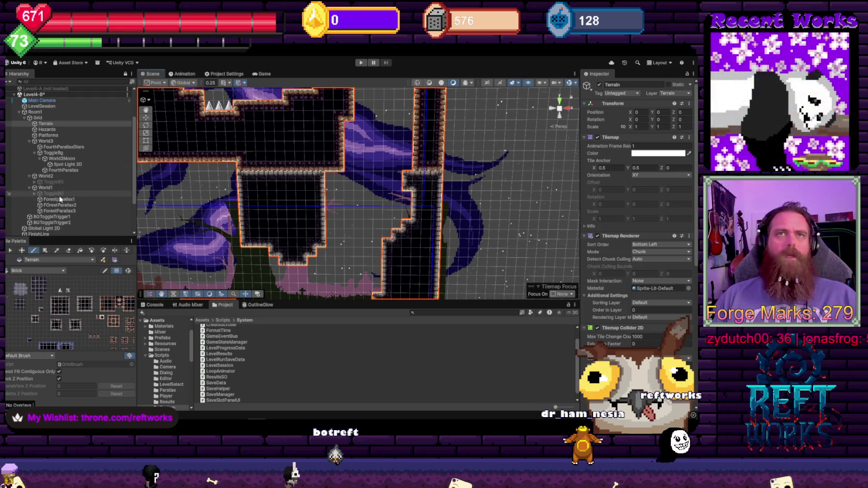
- Move BGToggleTrigger2 into the lower passage, set Scale X to 6, and shift it to X 79, Y 10.5
{"action": "left_click", "coordinate": [62, 223]}
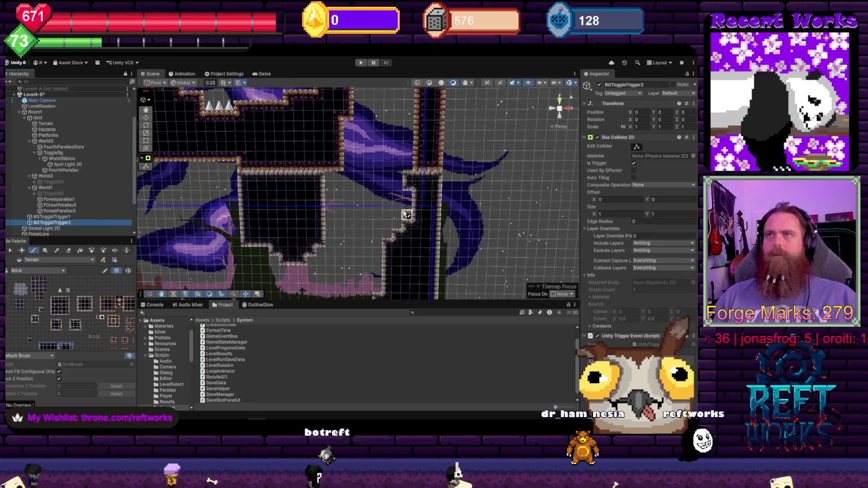
{"action": "scroll", "coordinate": [406, 214], "scroll_direction": "down", "scroll_amount": 5}
{"action": "left_click", "coordinate": [146, 118]}
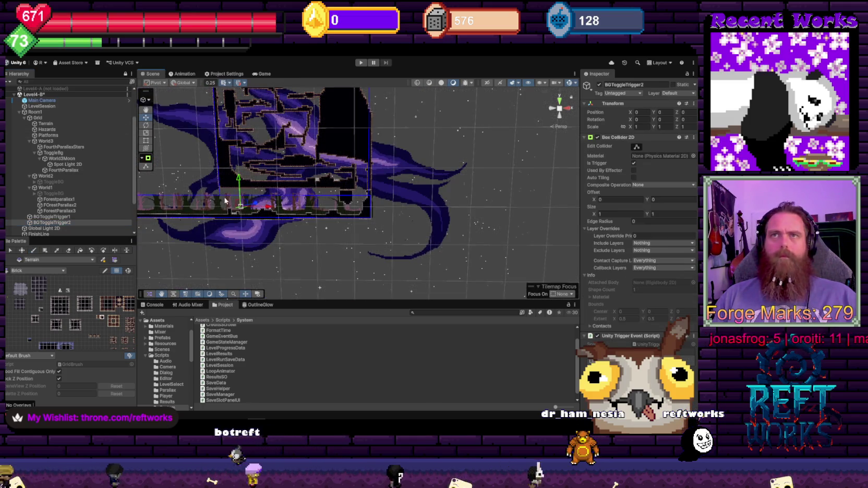
{"action": "left_click_drag", "start_coordinate": [240, 206], "coordinate": [363, 191]}
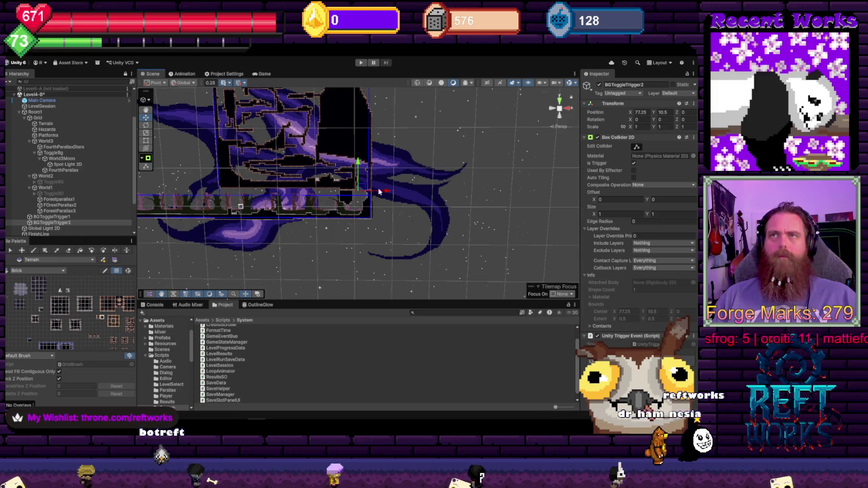
{"action": "key", "text": "f"}
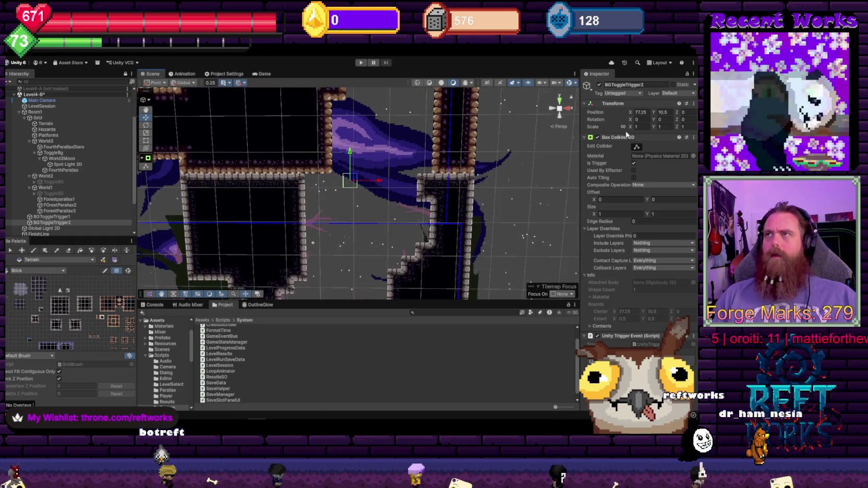
{"action": "left_click", "coordinate": [640, 127]}
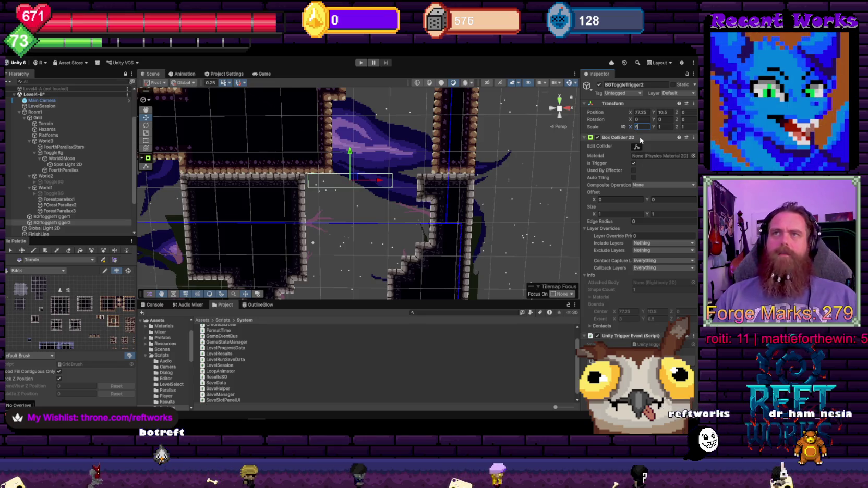
{"action": "left_click_drag", "start_coordinate": [379, 181], "coordinate": [403, 183]}
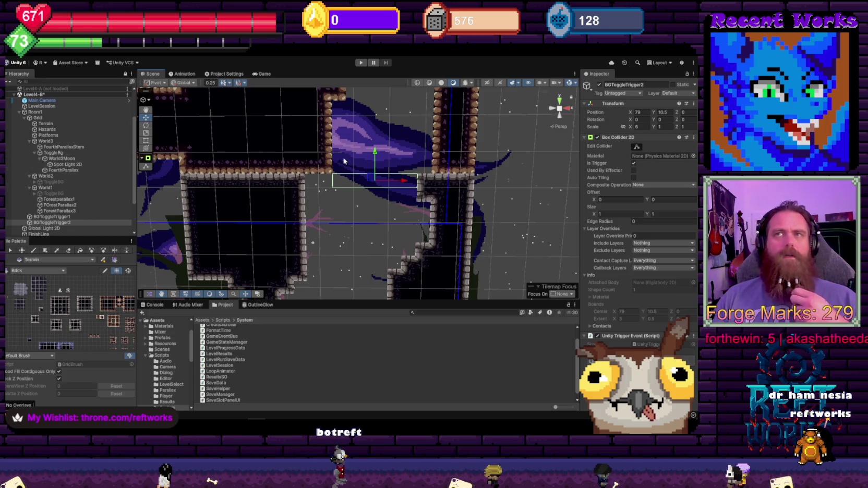
{"action": "scroll", "coordinate": [344, 161], "scroll_direction": "down", "scroll_amount": 3}
{"action": "scroll", "coordinate": [81, 168], "scroll_direction": "down", "scroll_amount": 3}
{"action": "left_click", "coordinate": [65, 208]}
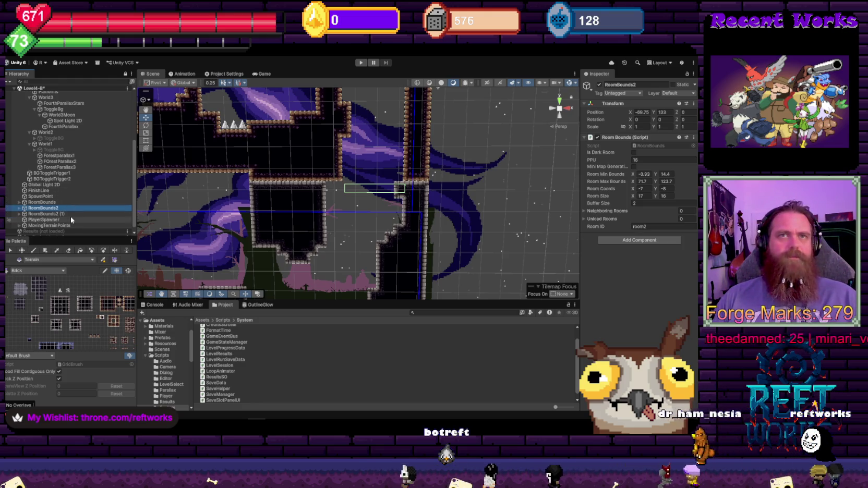
- Set BGToggleTrigger2's trigger event function to GameObject > SetActive (bool)
{"action": "left_click", "coordinate": [73, 179], "text": "ctrl"}
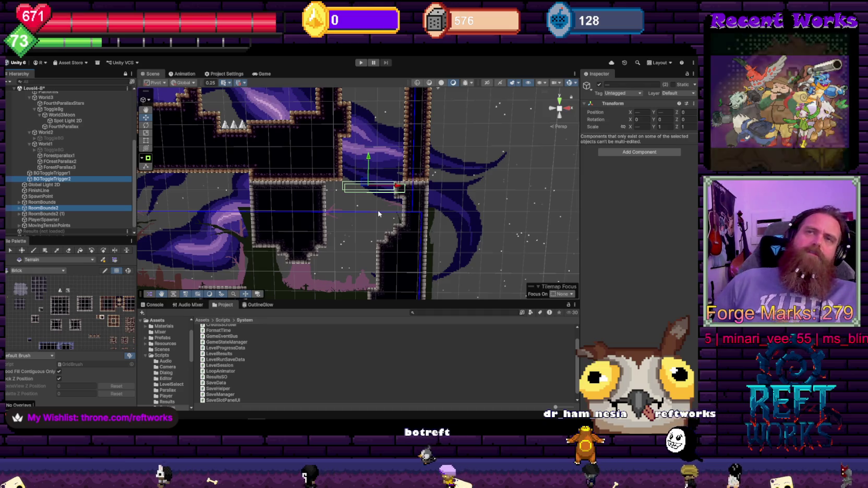
{"action": "mouse_move", "coordinate": [360, 211]}
{"action": "left_mouse_down"}
{"action": "mouse_move", "coordinate": [344, 181]}
{"action": "mouse_move", "coordinate": [330, 179]}
{"action": "left_mouse_up"}
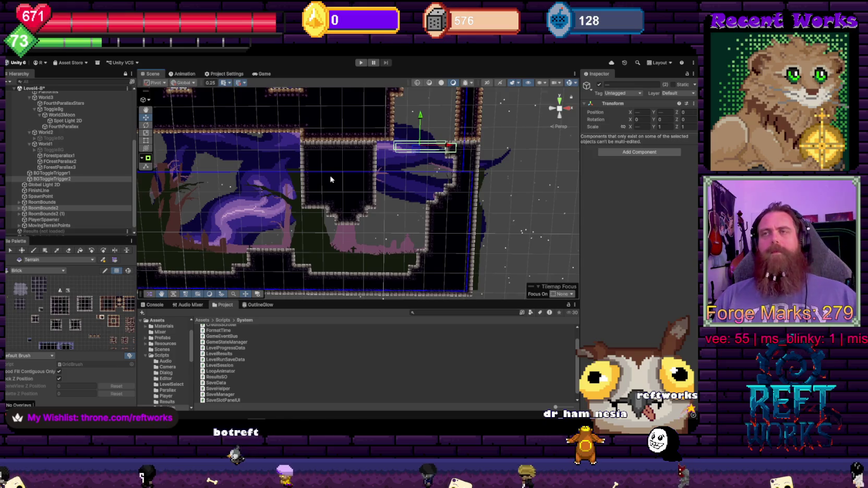
{"action": "scroll", "coordinate": [283, 191], "scroll_direction": "up", "scroll_amount": 2}
{"action": "scroll", "coordinate": [283, 192], "scroll_direction": "down", "scroll_amount": 2}
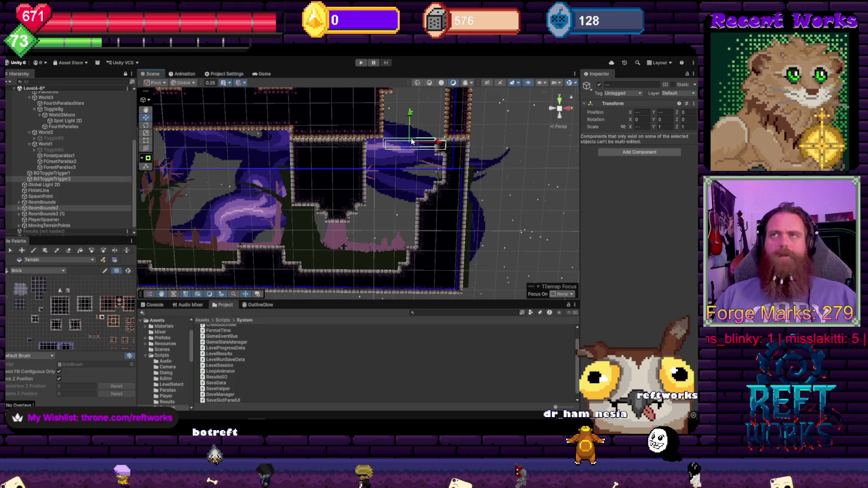
{"action": "left_click", "coordinate": [55, 180]}
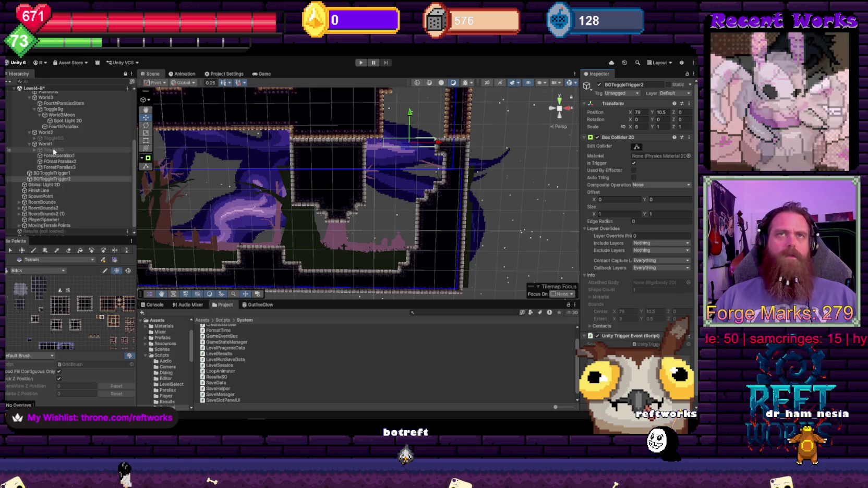
{"action": "left_click", "coordinate": [626, 360]}
{"action": "left_click", "coordinate": [558, 379]}
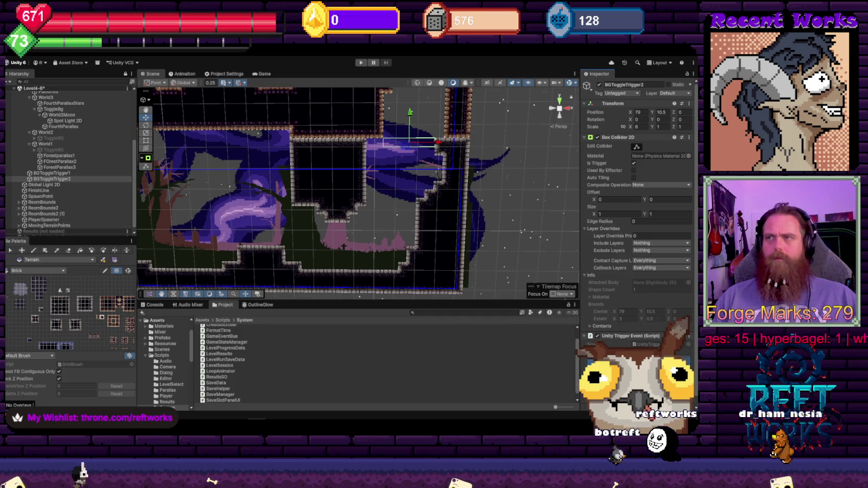
{"action": "scroll", "coordinate": [85, 186], "scroll_direction": "up", "scroll_amount": 3}
{"action": "scroll", "coordinate": [63, 181], "scroll_direction": "down", "scroll_amount": 2}
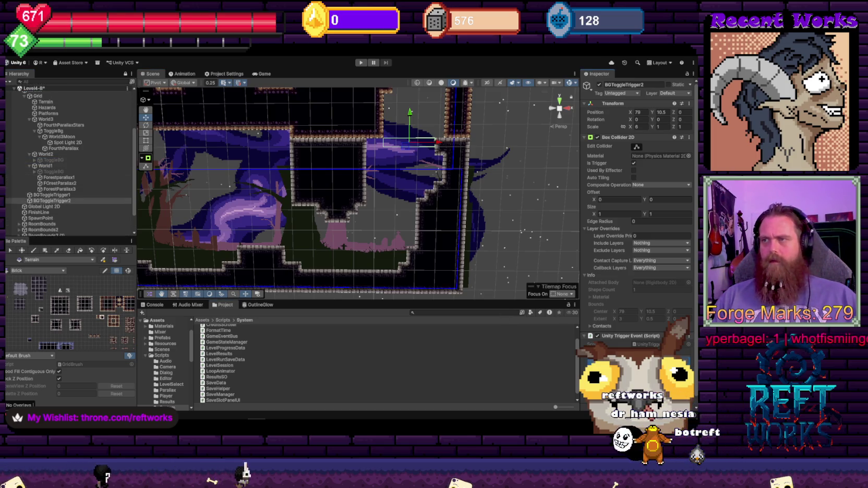
{"action": "left_click", "coordinate": [625, 360]}
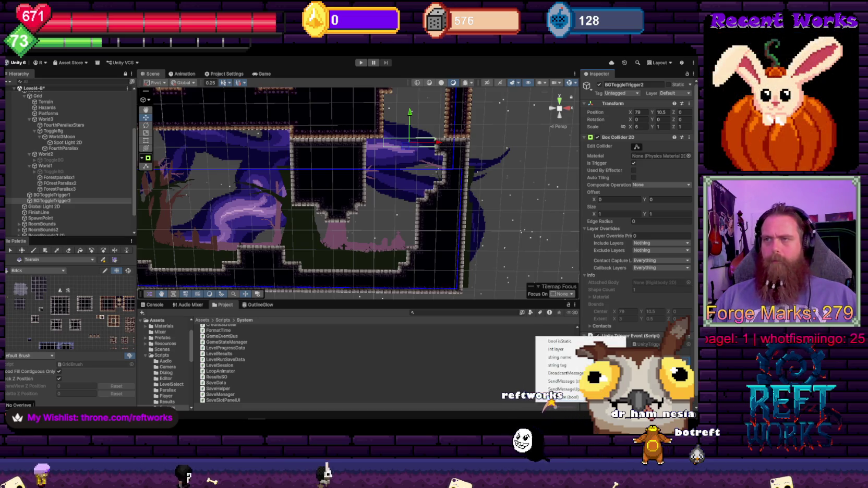
- Reconfirm SetActive (bool) as the trigger function and frame BGToggleTrigger2 in the Scene view
{"action": "left_click", "coordinate": [662, 327]}
{"action": "left_click", "coordinate": [626, 360]}
{"action": "left_click", "coordinate": [558, 384]}
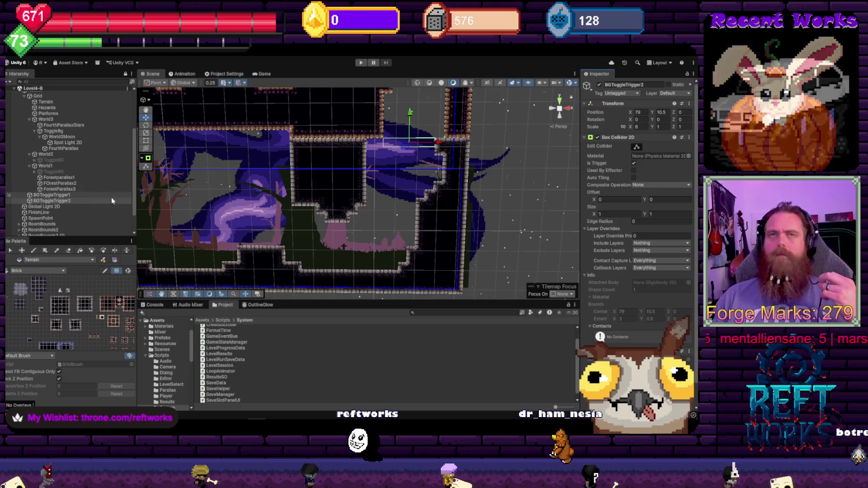
{"action": "left_click", "coordinate": [69, 195]}
{"action": "double_click", "coordinate": [67, 202]}
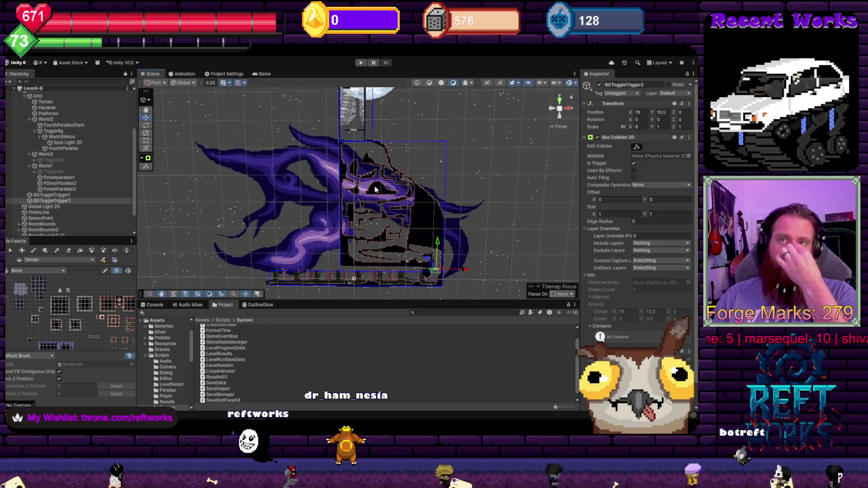
- Pan and zoom across the level to check BGToggleTrigger2 against the brick tower and moon
{"action": "scroll", "coordinate": [376, 198], "scroll_direction": "up", "scroll_amount": 3}
{"action": "scroll", "coordinate": [388, 216], "scroll_direction": "down", "scroll_amount": 3}
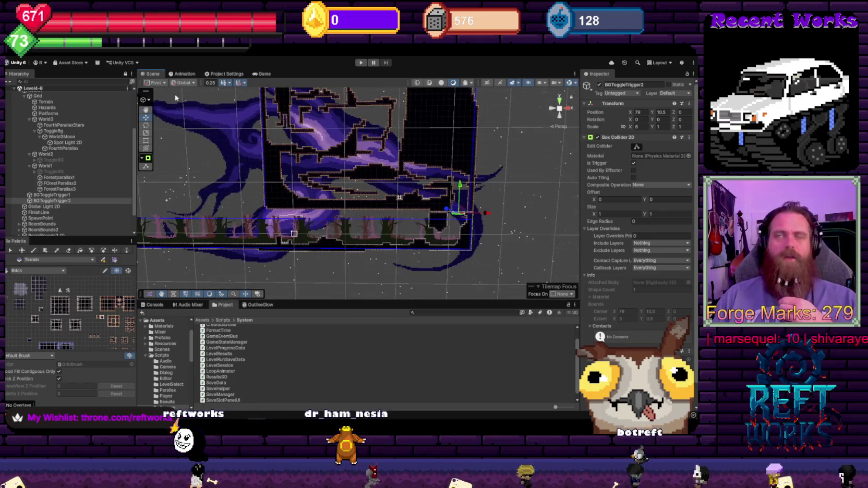
{"action": "scroll", "coordinate": [344, 172], "scroll_direction": "up", "scroll_amount": 3}
{"action": "scroll", "coordinate": [288, 112], "scroll_direction": "up", "scroll_amount": 2}
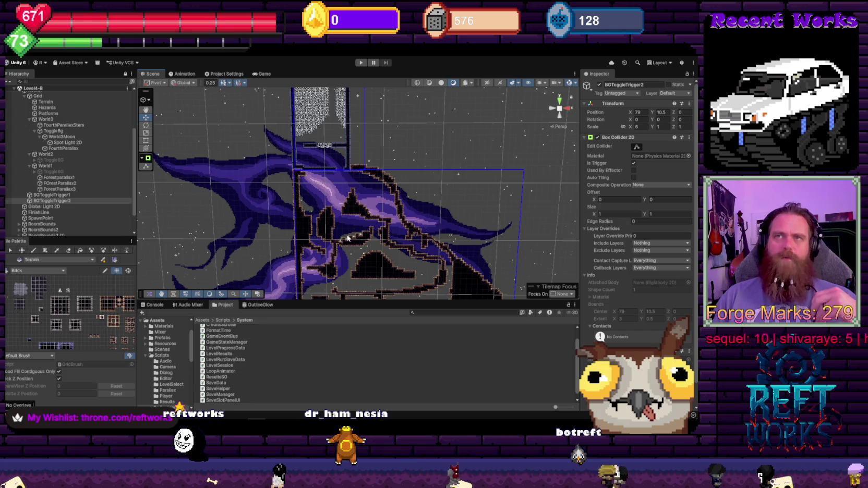
{"action": "scroll", "coordinate": [347, 238], "scroll_direction": "up", "scroll_amount": 2}
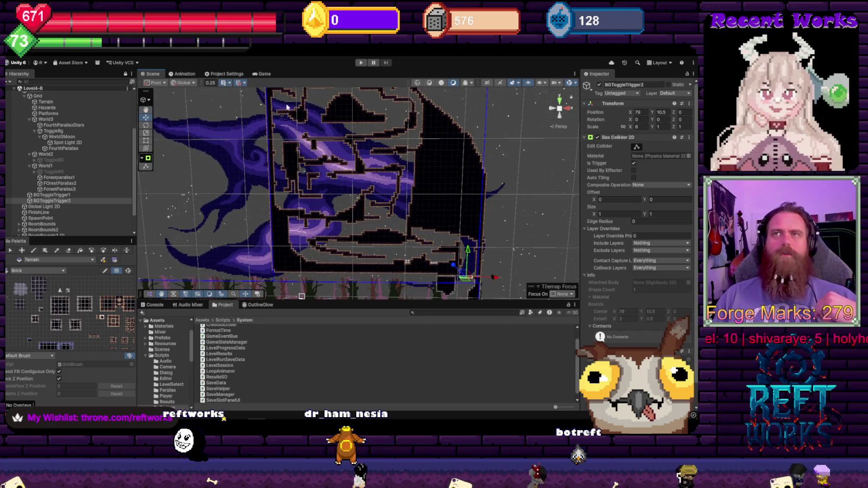
{"action": "scroll", "coordinate": [334, 166], "scroll_direction": "up", "scroll_amount": 2}
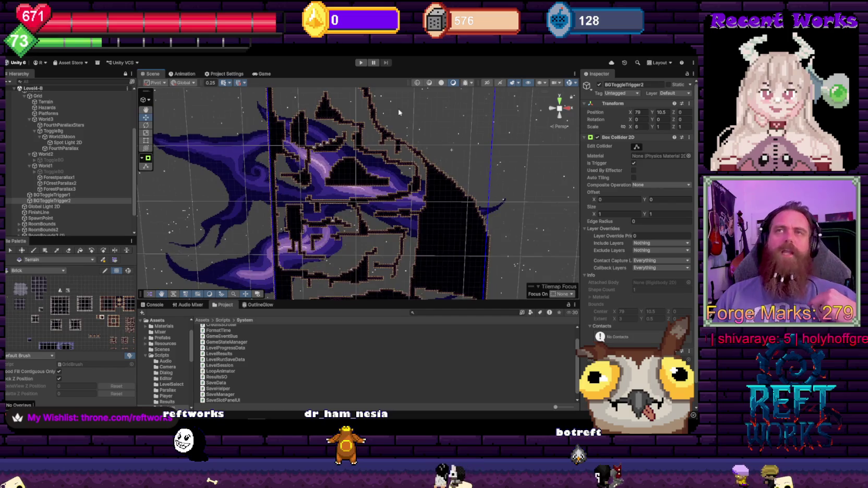
{"action": "left_click_drag", "start_coordinate": [363, 191], "coordinate": [350, 247]}
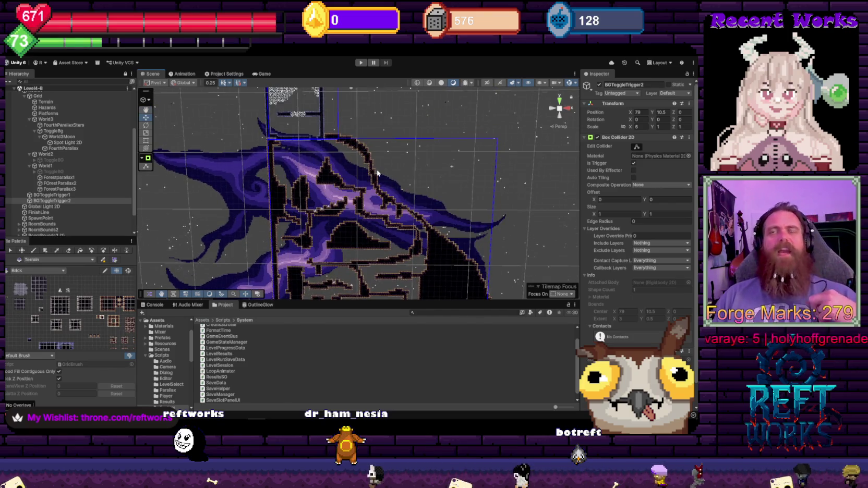
{"action": "mouse_move", "coordinate": [367, 196]}
{"action": "left_mouse_down"}
{"action": "mouse_move", "coordinate": [351, 85]}
{"action": "mouse_move", "coordinate": [366, 177]}
{"action": "mouse_move", "coordinate": [362, 94]}
{"action": "mouse_move", "coordinate": [357, 149]}
{"action": "left_mouse_up"}
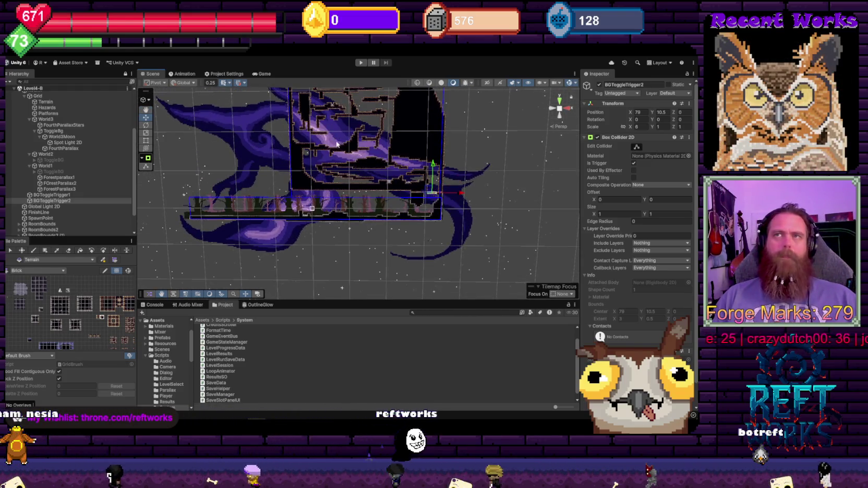
{"action": "scroll", "coordinate": [356, 150], "scroll_direction": "up", "scroll_amount": 5}
{"action": "scroll", "coordinate": [359, 191], "scroll_direction": "down", "scroll_amount": 4}
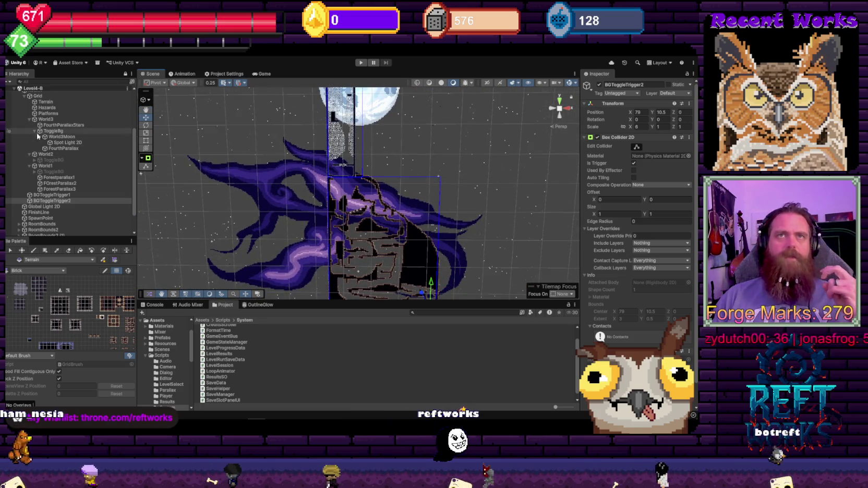
{"action": "scroll", "coordinate": [62, 180], "scroll_direction": "up", "scroll_amount": 3}
{"action": "scroll", "coordinate": [63, 181], "scroll_direction": "up", "scroll_amount": 3}
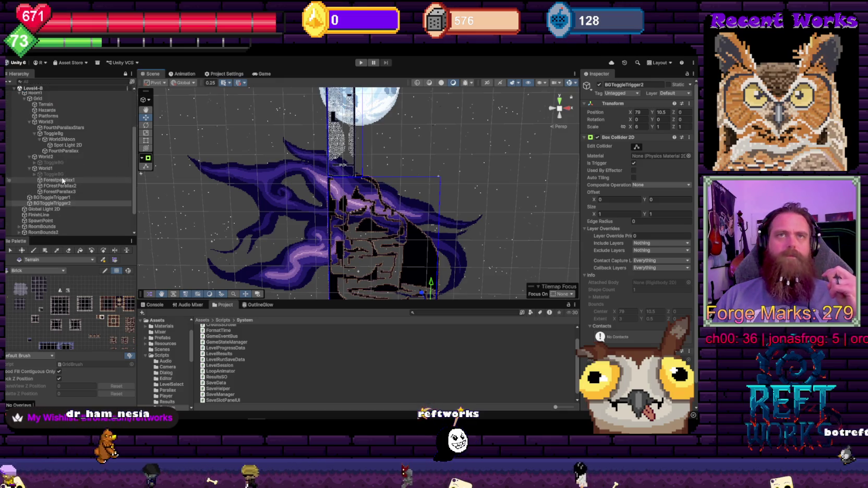
- Open and dismiss the Level4-B scene's context menu in the Hierarchy
{"action": "left_click", "coordinate": [40, 141]}
{"action": "right_click", "coordinate": [39, 140]}
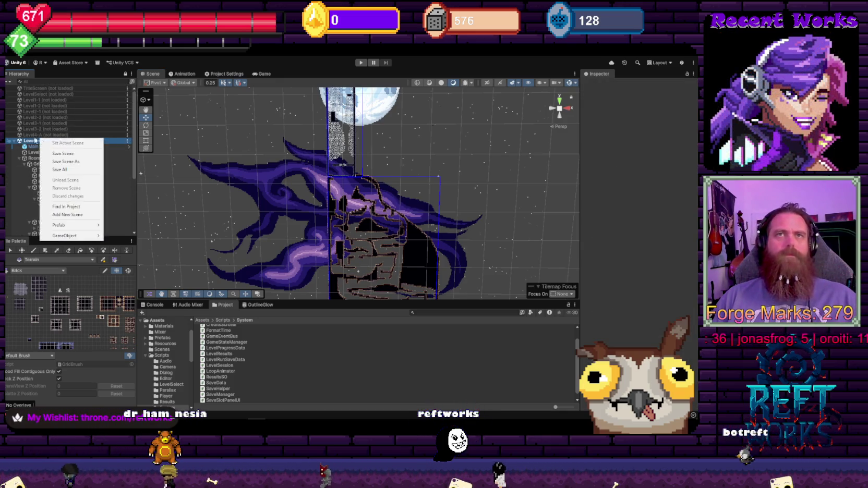
{"action": "left_click", "coordinate": [34, 135]}
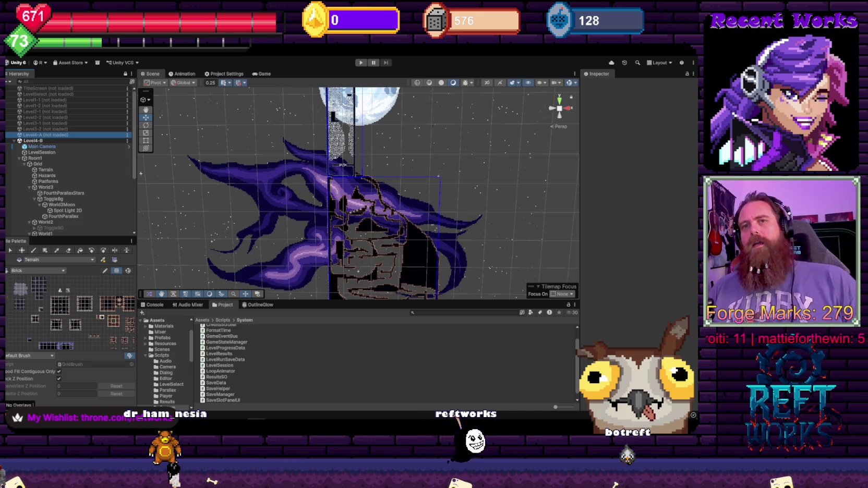
- Load the unloaded Level3-2 scene from its Hierarchy context menu so its rooms and triggers appear
{"action": "scroll", "coordinate": [480, 221], "scroll_direction": "up", "scroll_amount": 5}
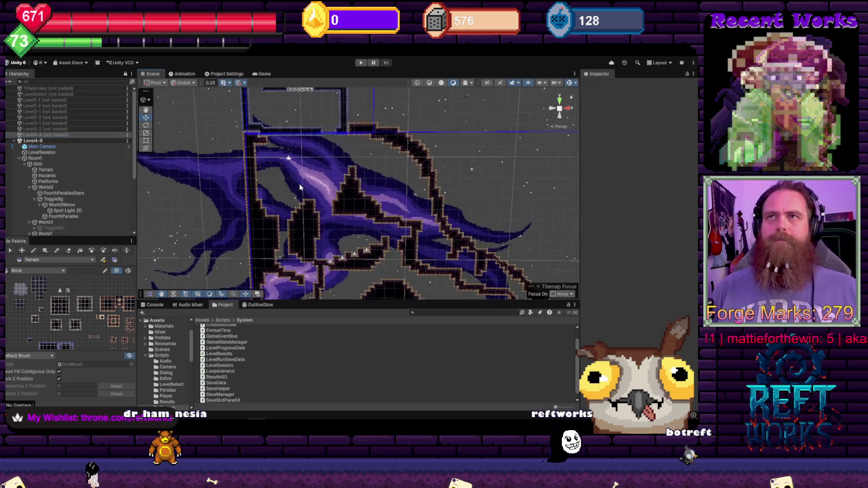
{"action": "scroll", "coordinate": [339, 179], "scroll_direction": "down", "scroll_amount": 5}
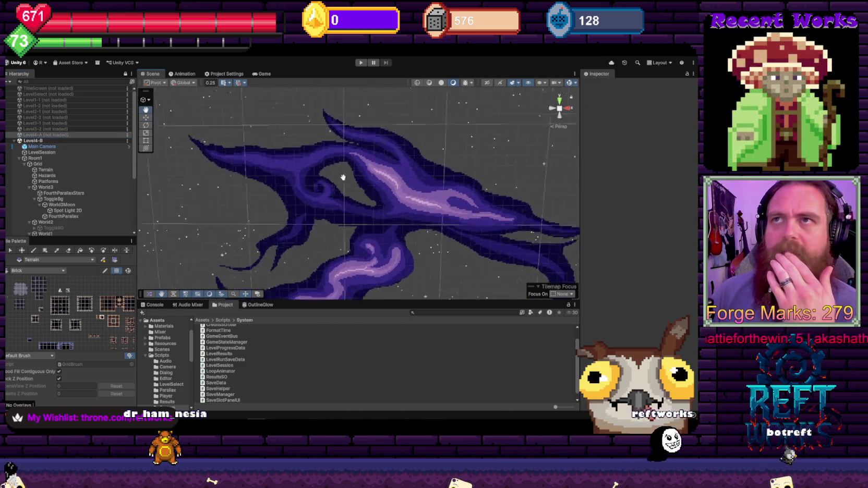
{"action": "scroll", "coordinate": [277, 156], "scroll_direction": "down", "scroll_amount": 3}
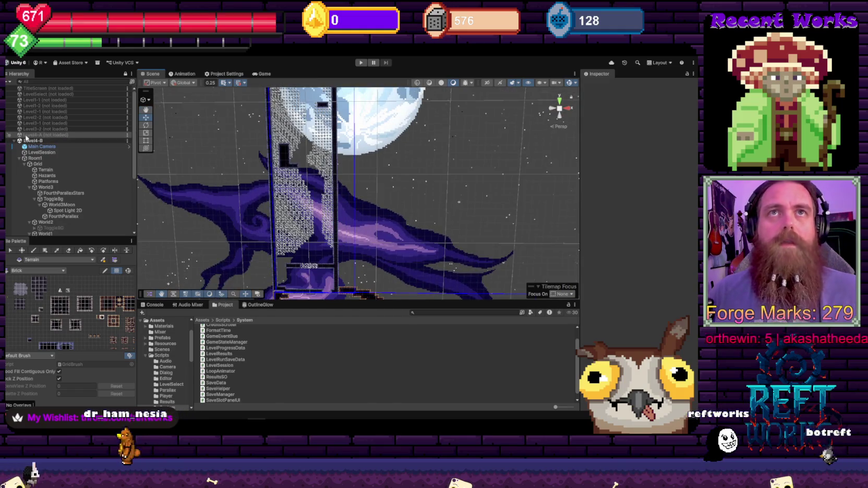
{"action": "right_click", "coordinate": [44, 128]}
{"action": "left_click", "coordinate": [78, 154]}
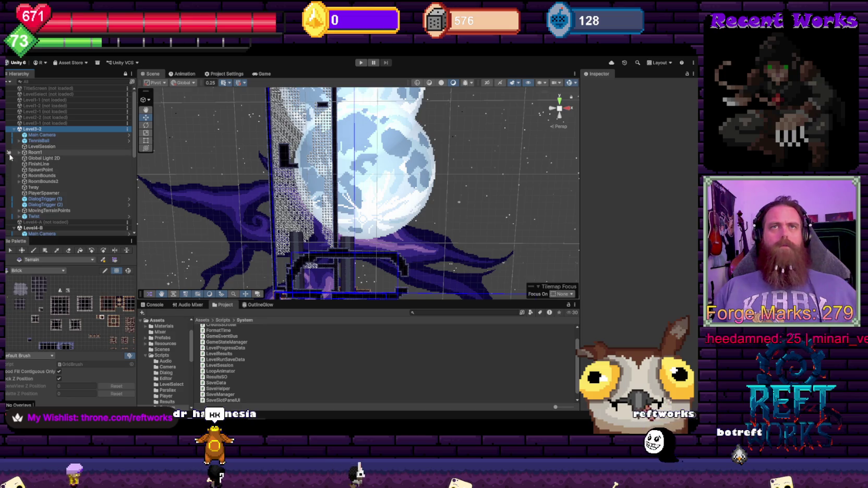
- Select WizTower1 under Level3-2's Room1 > Grid, then unload the Level3-2 scene
{"action": "left_click", "coordinate": [24, 153]}
{"action": "left_click", "coordinate": [19, 152]}
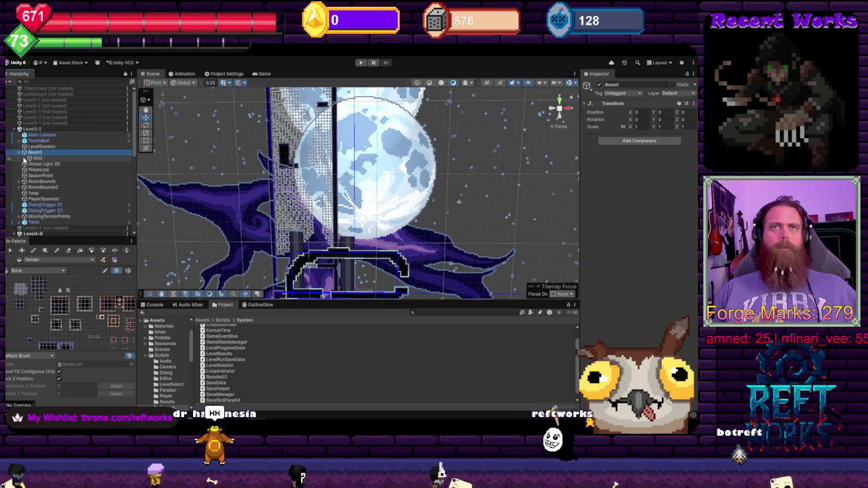
{"action": "left_click", "coordinate": [35, 158]}
{"action": "left_click", "coordinate": [24, 158]}
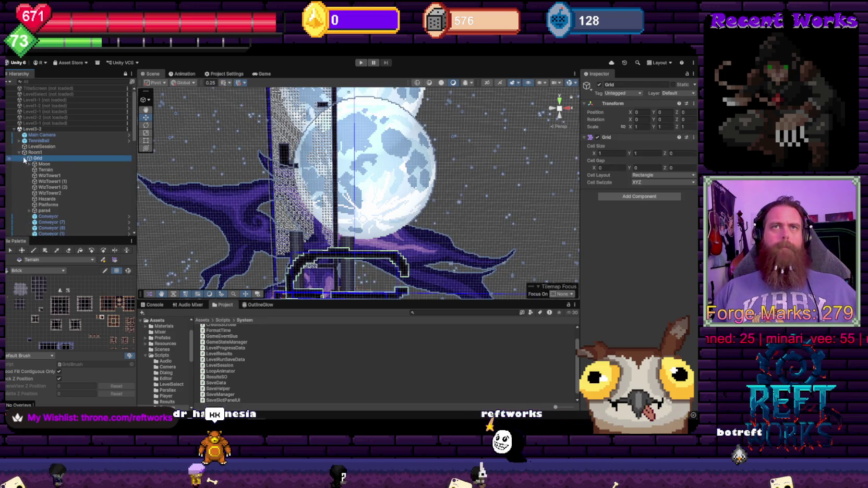
{"action": "left_click", "coordinate": [57, 177]}
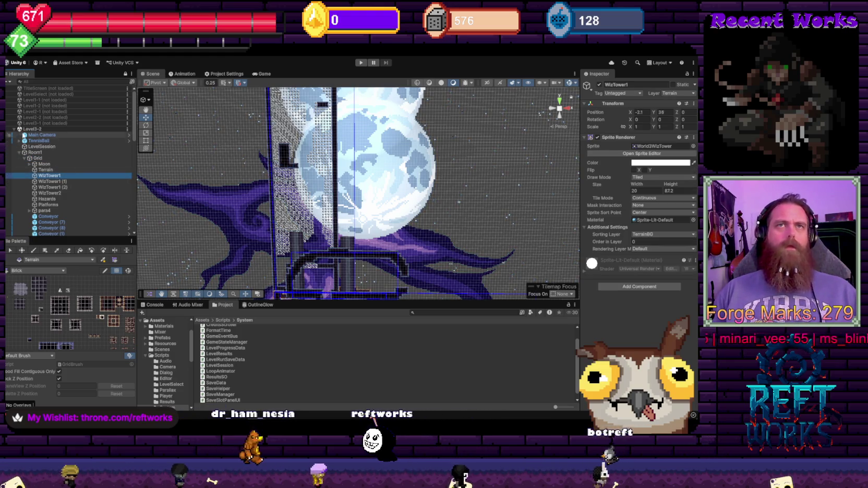
{"action": "right_click", "coordinate": [23, 128]}
{"action": "left_click", "coordinate": [46, 158]}
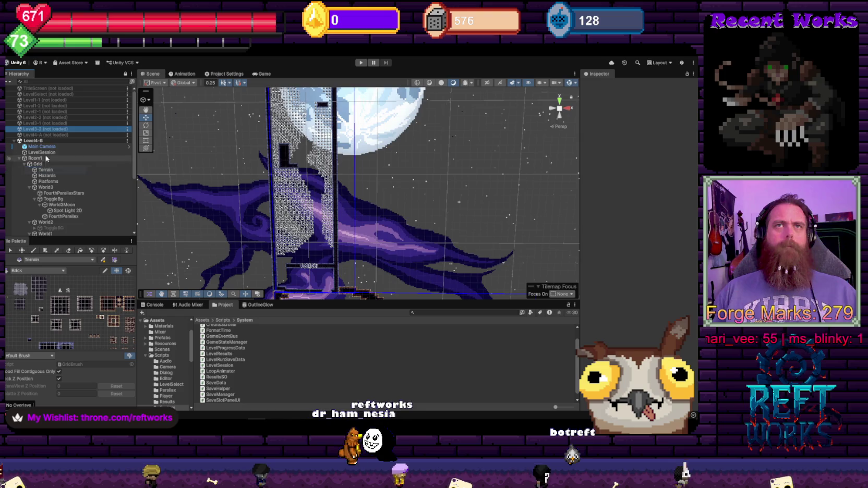
- Paste WizTower1 into Level4-B's Grid, place it under World3, and frame it
{"action": "left_click", "coordinate": [50, 186]}
{"action": "key", "text": "ctrl+v"}
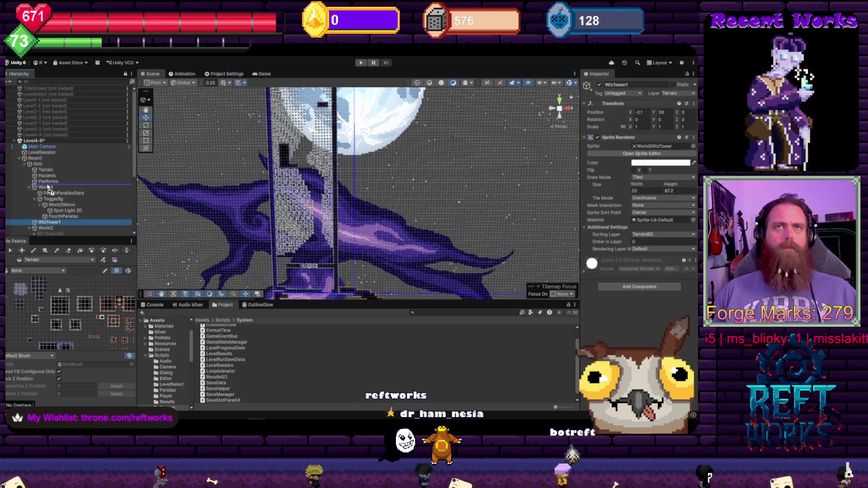
{"action": "left_click_drag", "start_coordinate": [48, 186], "coordinate": [47, 187]}
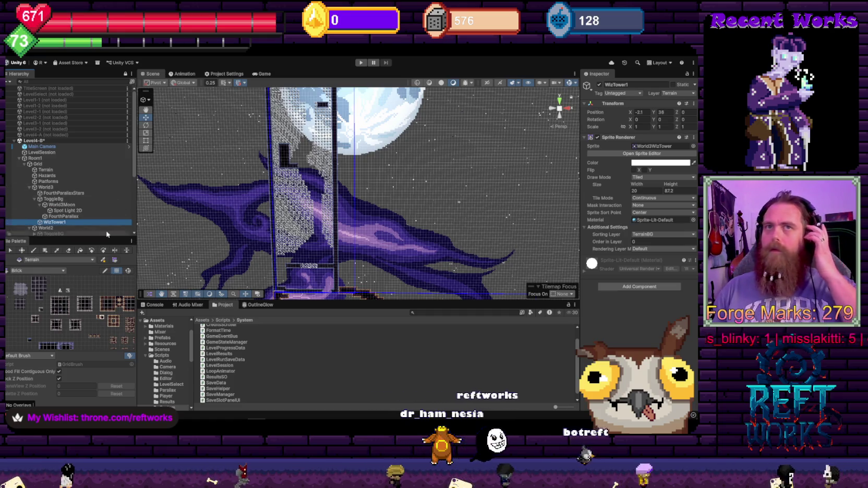
{"action": "key", "text": "f"}
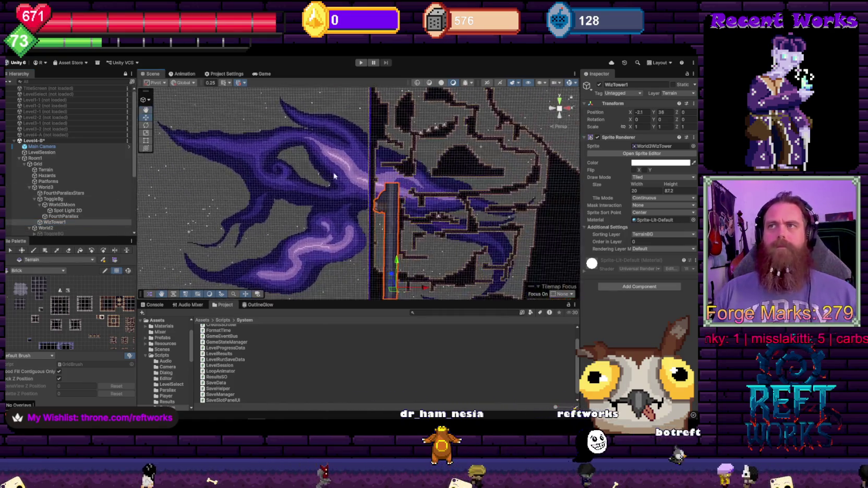
{"action": "scroll", "coordinate": [334, 176], "scroll_direction": "up", "scroll_amount": 3}
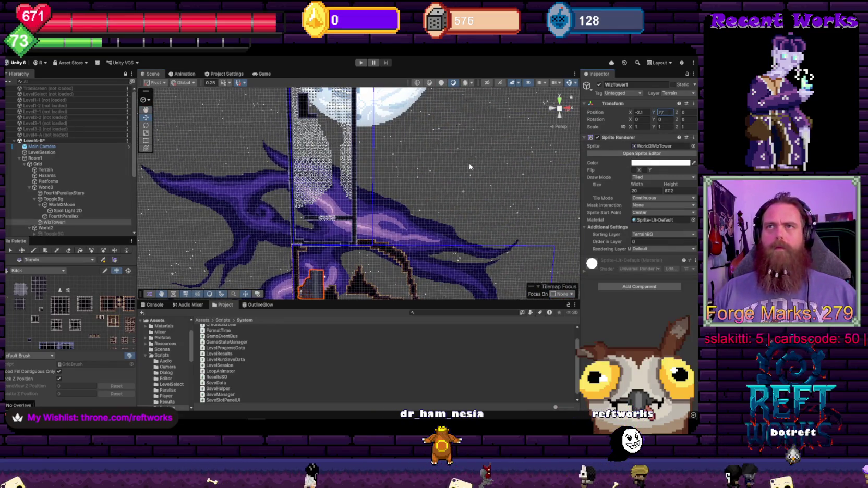
{"action": "key", "text": "ctrl+z"}
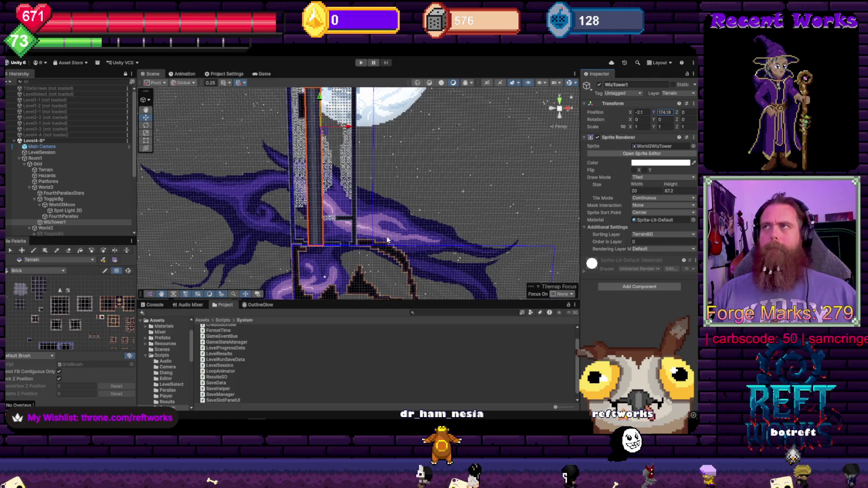
- Slide the tower right to about X 14.3
{"action": "mouse_move", "coordinate": [630, 112]}
{"action": "left_mouse_down"}
{"action": "mouse_move", "coordinate": [652, 114]}
{"action": "mouse_move", "coordinate": [644, 115]}
{"action": "mouse_move", "coordinate": [675, 137]}
{"action": "left_mouse_up"}
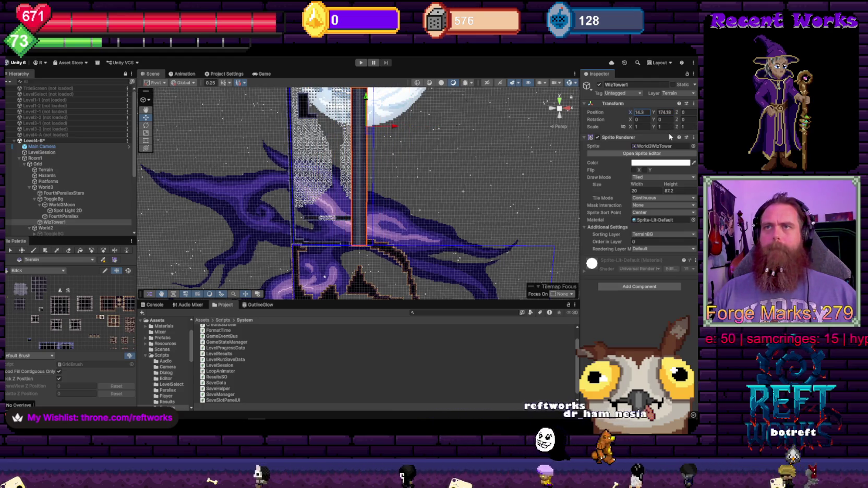
{"action": "mouse_move", "coordinate": [417, 149]}
{"action": "left_mouse_down"}
{"action": "mouse_move", "coordinate": [452, 295]}
{"action": "mouse_move", "coordinate": [413, 180]}
{"action": "left_mouse_up"}
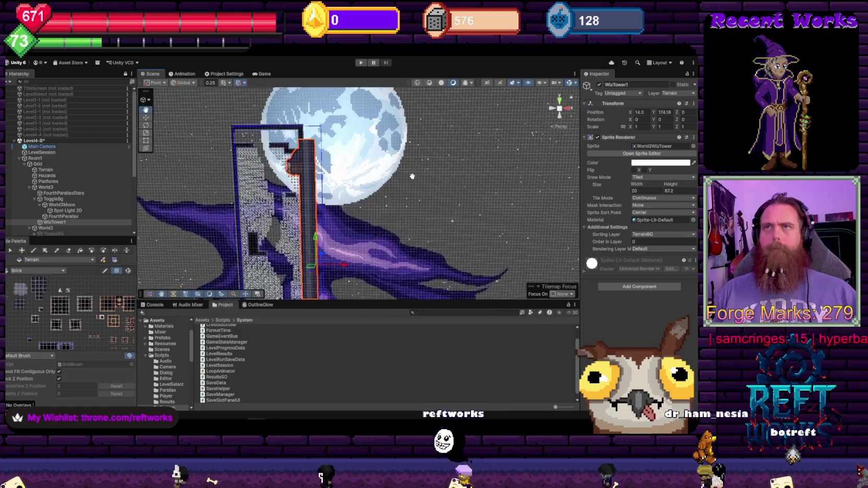
{"action": "scroll", "coordinate": [352, 172], "scroll_direction": "up", "scroll_amount": 2}
{"action": "scroll", "coordinate": [352, 172], "scroll_direction": "down", "scroll_amount": 1}
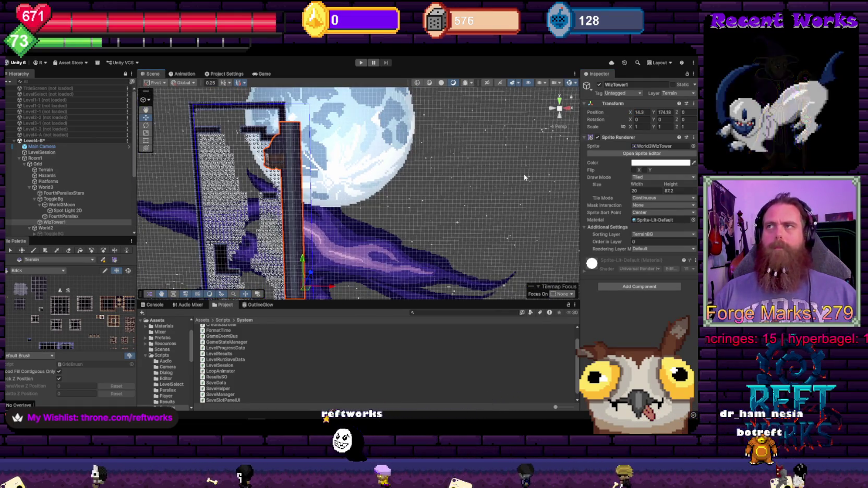
- Shrink the tower's height to 14.7 and lower it into the purple nebula
{"action": "left_click_drag", "start_coordinate": [671, 189], "coordinate": [649, 188]}
{"action": "mouse_move", "coordinate": [365, 235]}
{"action": "left_mouse_down"}
{"action": "mouse_move", "coordinate": [337, 166]}
{"action": "mouse_move", "coordinate": [352, 232]}
{"action": "left_mouse_up"}
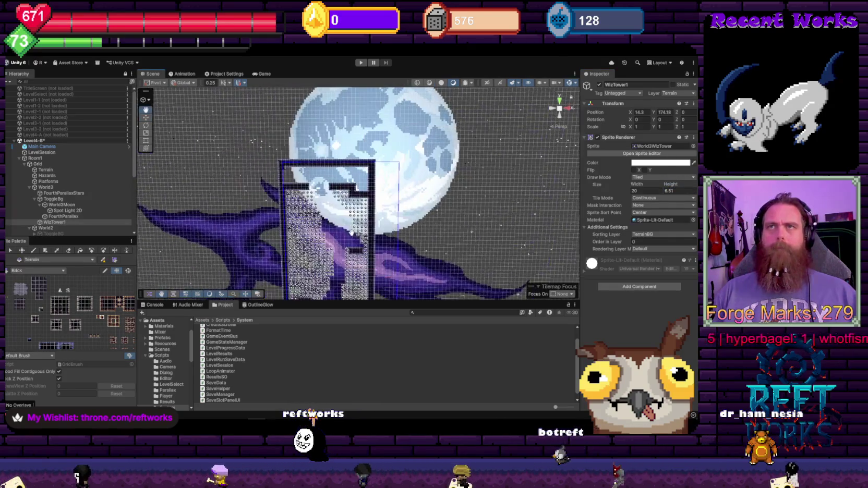
{"action": "scroll", "coordinate": [408, 219], "scroll_direction": "down", "scroll_amount": 5}
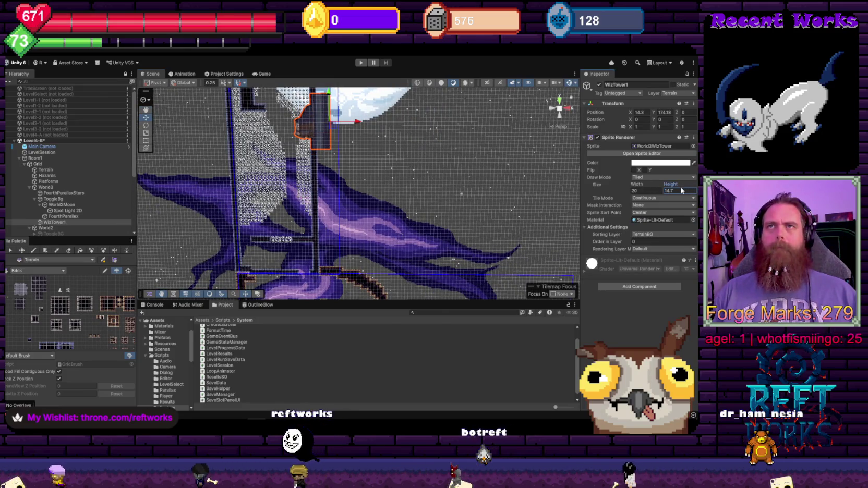
{"action": "mouse_move", "coordinate": [329, 96]}
{"action": "left_mouse_down"}
{"action": "mouse_move", "coordinate": [344, 130]}
{"action": "mouse_move", "coordinate": [358, 222]}
{"action": "left_mouse_up"}
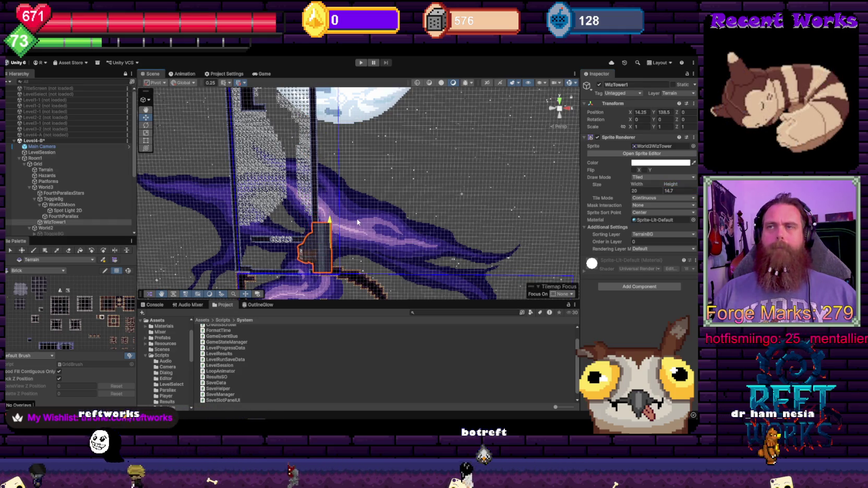
{"action": "left_click", "coordinate": [313, 187]}
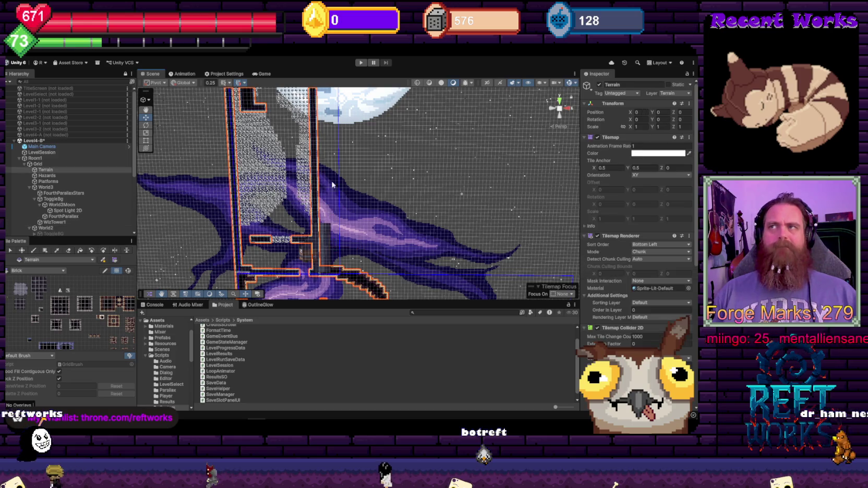
- Set the Terrain tilemap's Sorting Layer to Terrain
{"action": "scroll", "coordinate": [653, 287], "scroll_direction": "down", "scroll_amount": 2}
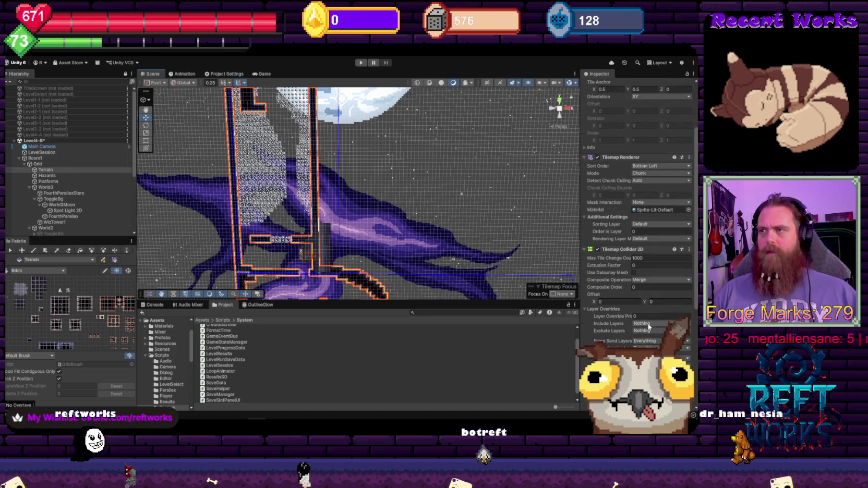
{"action": "scroll", "coordinate": [641, 270], "scroll_direction": "down", "scroll_amount": 3}
{"action": "scroll", "coordinate": [641, 268], "scroll_direction": "down", "scroll_amount": 3}
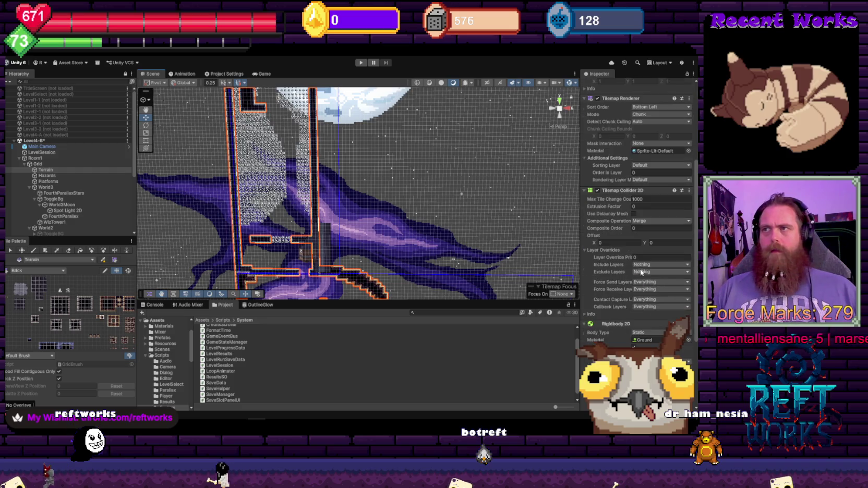
{"action": "left_click", "coordinate": [641, 166]}
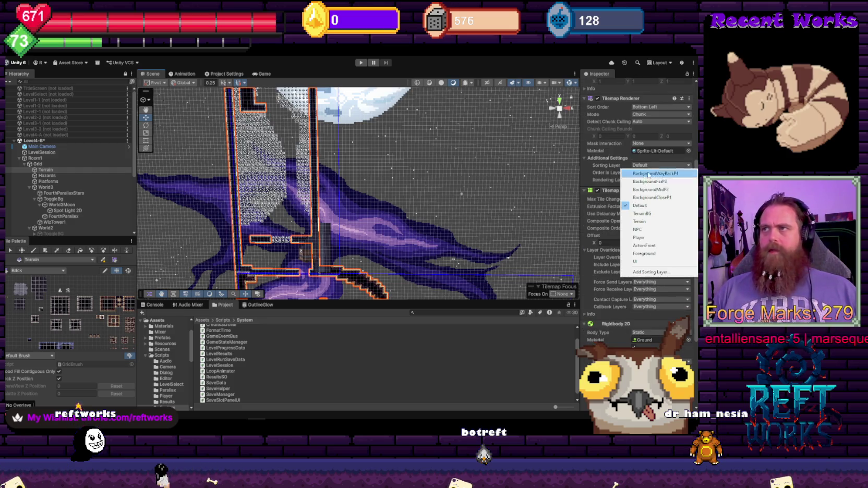
{"action": "left_click", "coordinate": [658, 221]}
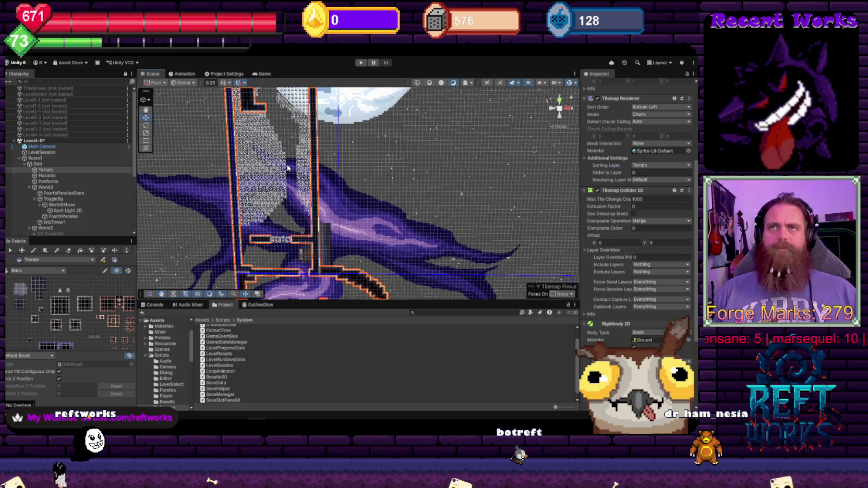
- Set the Hazards tilemap's Sorting Layer to Terrain, then frame the WizTower1 sprite
{"action": "left_click", "coordinate": [342, 173]}
{"action": "scroll", "coordinate": [654, 253], "scroll_direction": "down", "scroll_amount": 1}
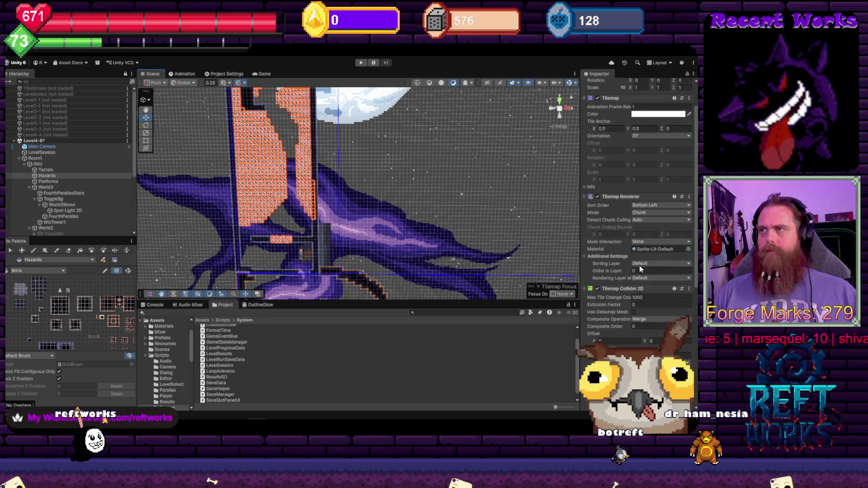
{"action": "left_click", "coordinate": [640, 264]}
{"action": "left_click", "coordinate": [648, 320]}
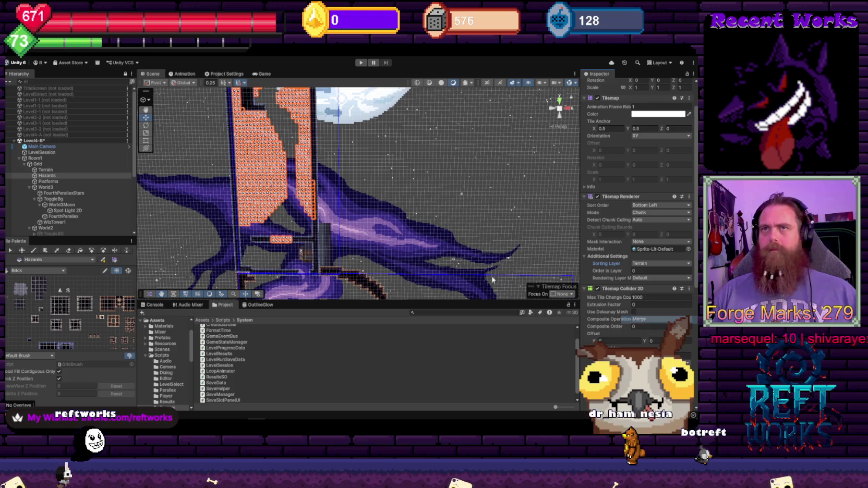
{"action": "left_click", "coordinate": [324, 248]}
{"action": "key", "text": "f"}
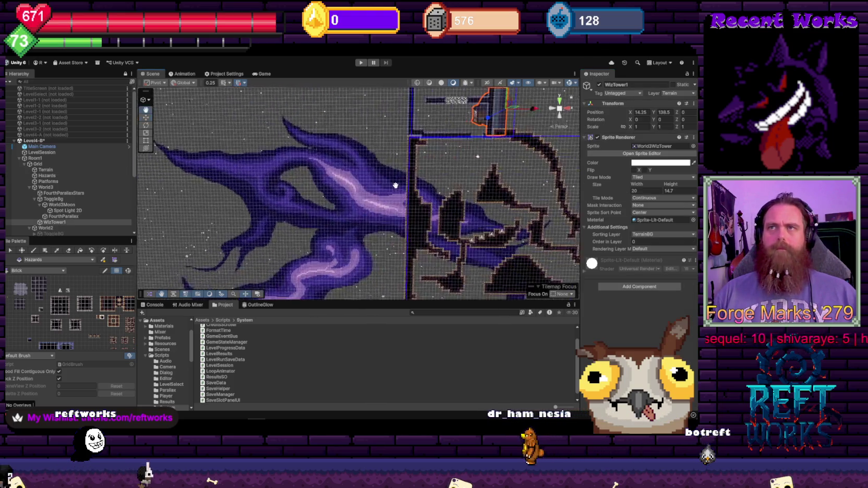
{"action": "right_click", "coordinate": [57, 129]}
- Load Level3-2 and scroll the Scene view over its brick tower walls and spike shafts
{"action": "left_click", "coordinate": [65, 134]}
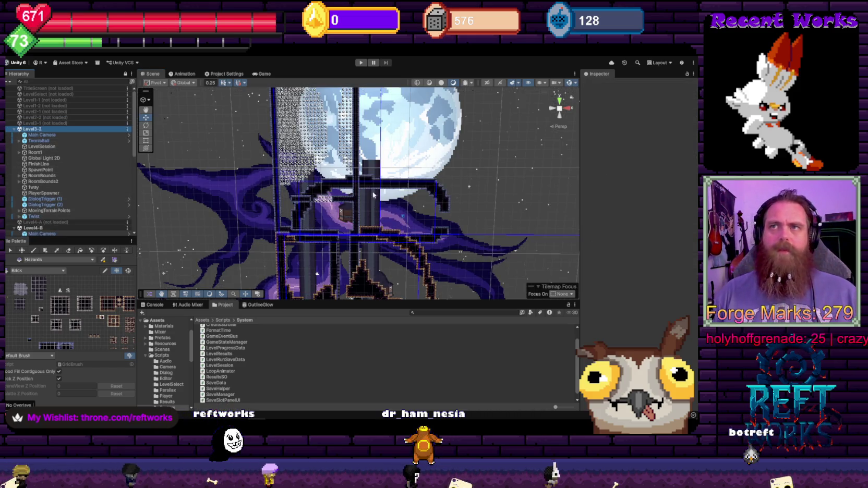
{"action": "scroll", "coordinate": [374, 198], "scroll_direction": "down", "scroll_amount": 5}
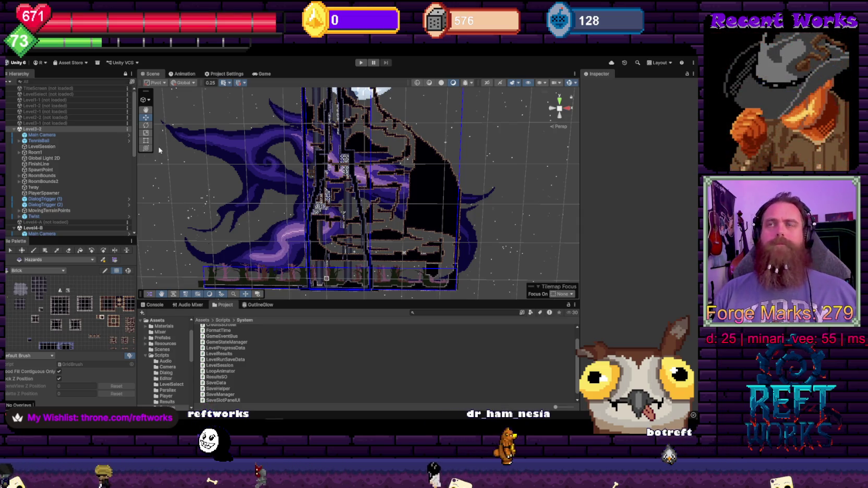
{"action": "scroll", "coordinate": [348, 250], "scroll_direction": "up", "scroll_amount": 10}
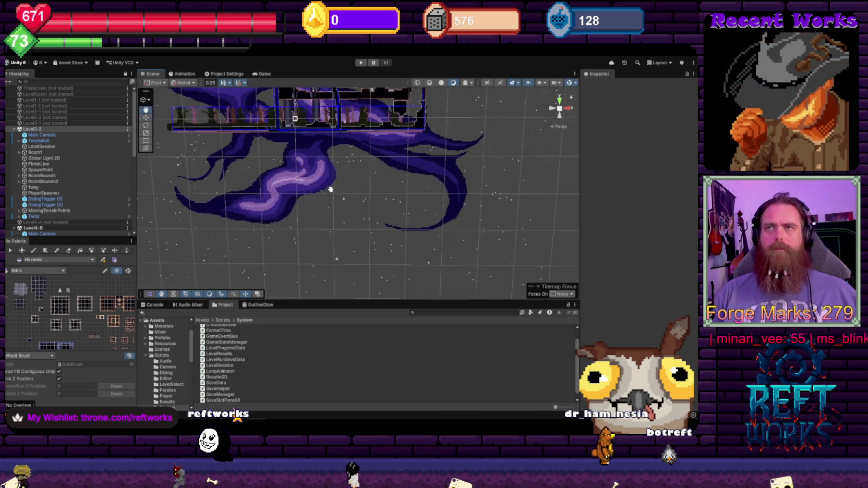
{"action": "scroll", "coordinate": [160, 192], "scroll_direction": "down", "scroll_amount": 5}
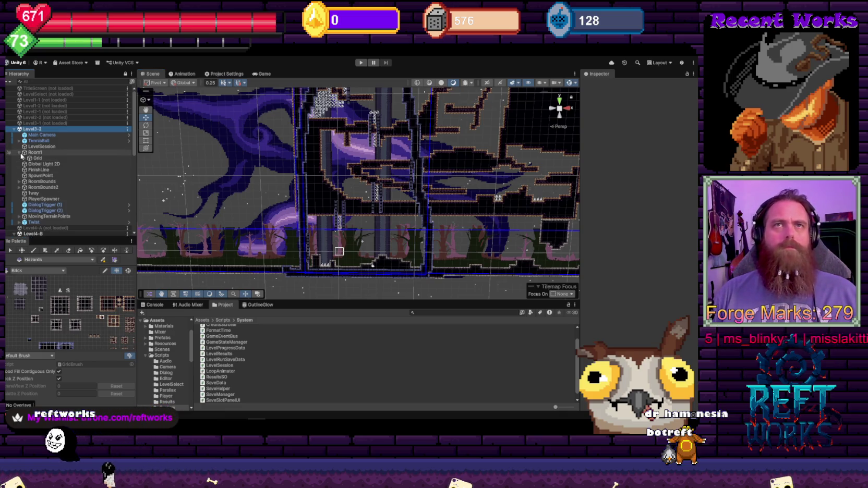
- Select WizTower1 (2) in Level3-2's Grid, then unload Level3-2
{"action": "left_click", "coordinate": [24, 158]}
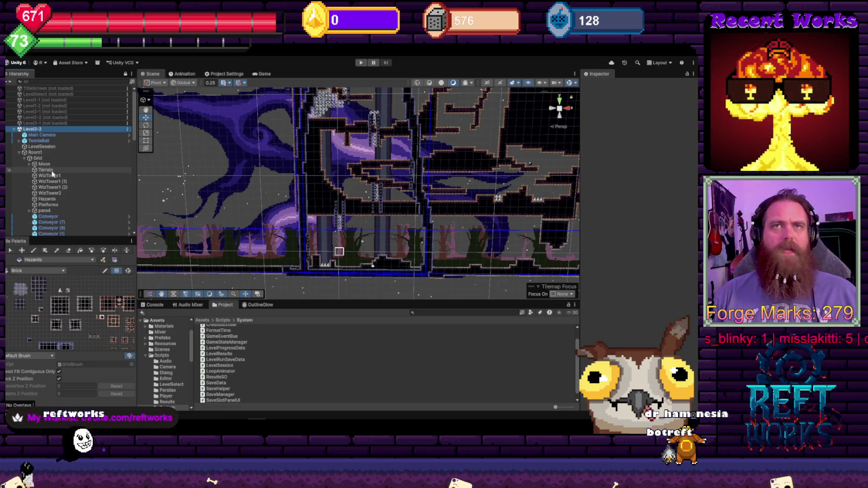
{"action": "left_click", "coordinate": [52, 187]}
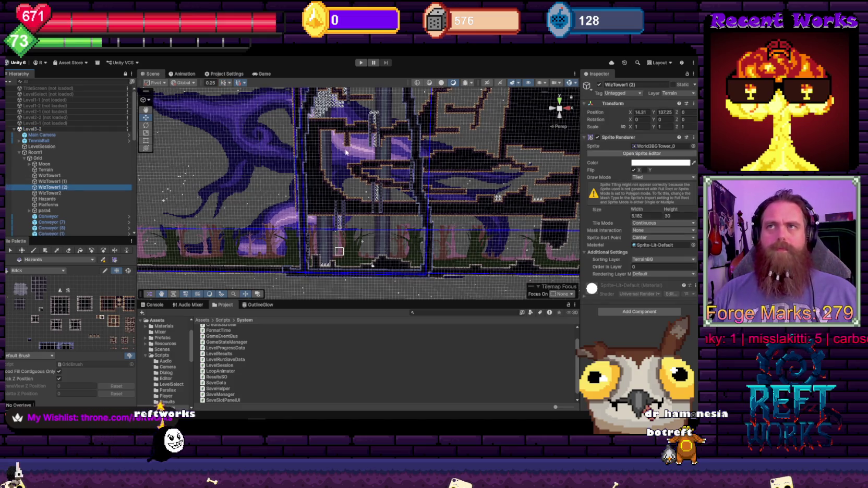
{"action": "key", "text": "f"}
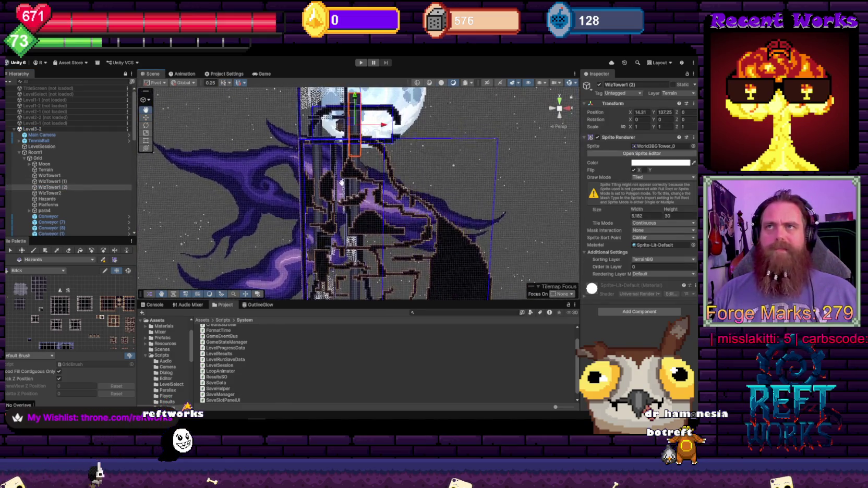
{"action": "left_click", "coordinate": [70, 187]}
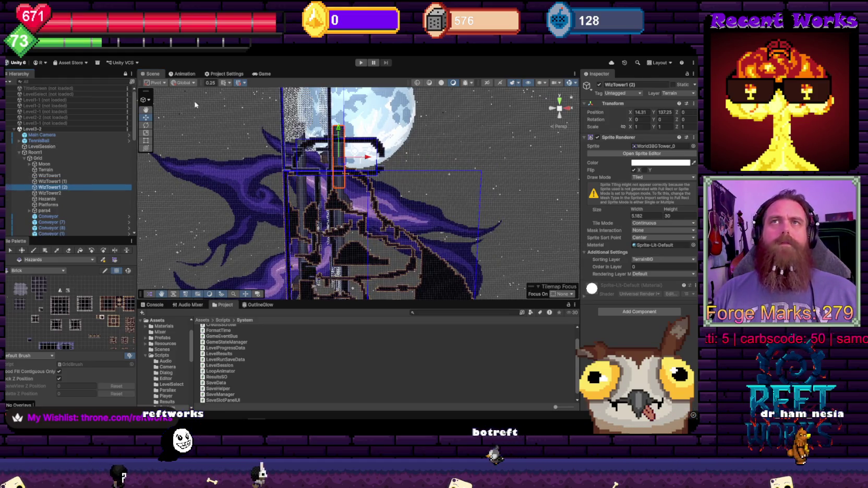
{"action": "right_click", "coordinate": [29, 129]}
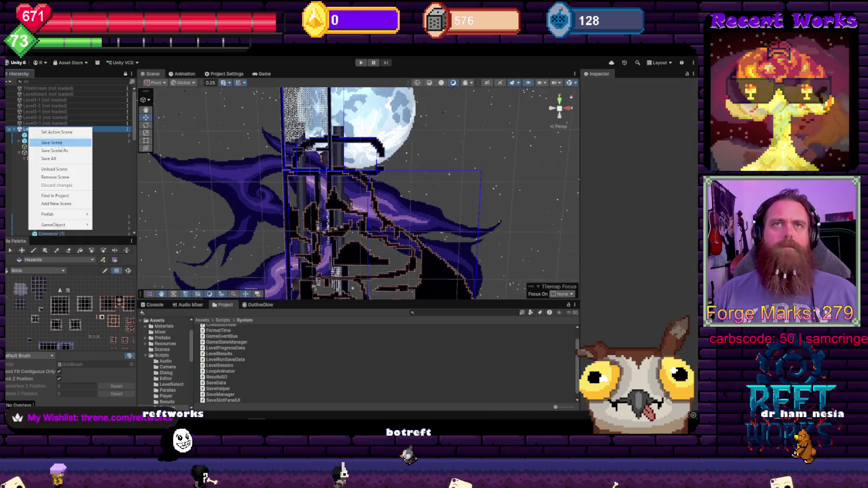
{"action": "left_click", "coordinate": [63, 163]}
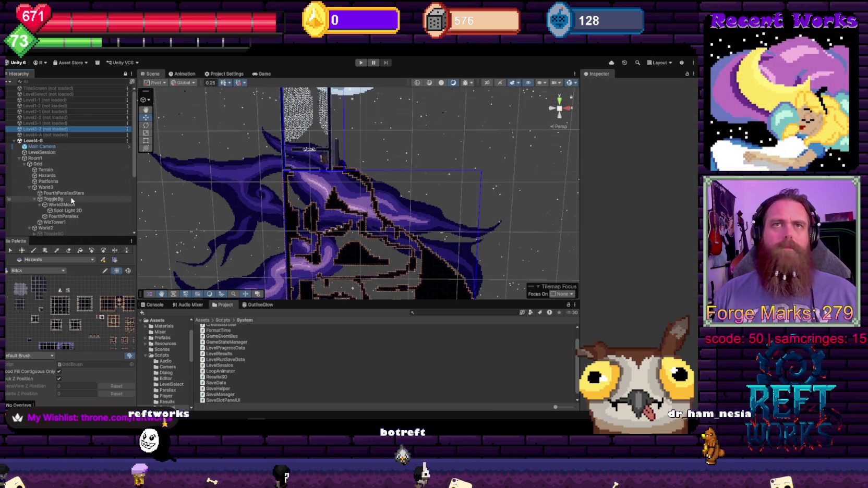
- Paste WizTower1 (2) into Level4-B beside WizTower1, at X 14.31, Y 137.25
{"action": "left_click", "coordinate": [54, 221]}
{"action": "key", "text": "ctrl+d"}
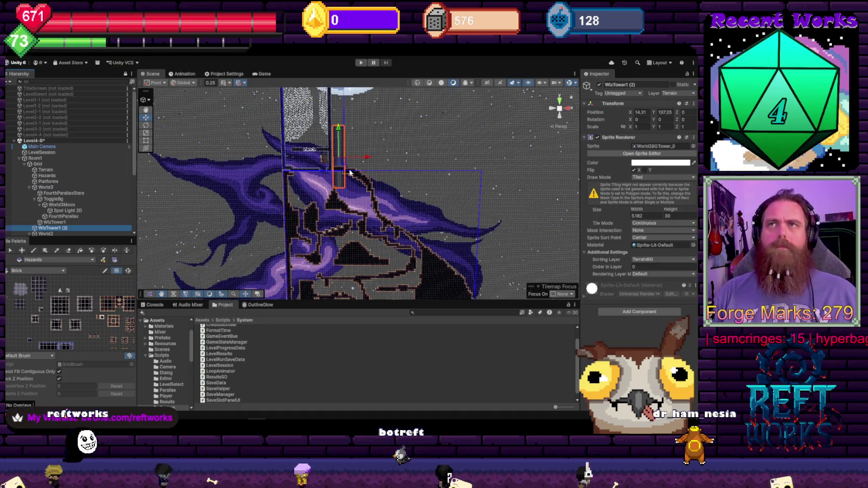
{"action": "scroll", "coordinate": [350, 172], "scroll_direction": "up", "scroll_amount": 5}
{"action": "mouse_move", "coordinate": [443, 240]}
{"action": "left_mouse_down"}
{"action": "mouse_move", "coordinate": [281, 155]}
{"action": "mouse_move", "coordinate": [290, 155]}
{"action": "left_mouse_up"}
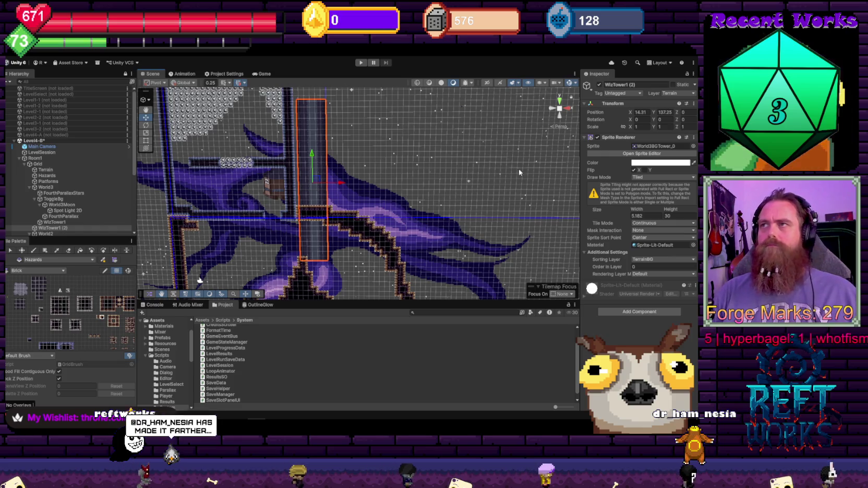
- Set the World3BGTower texture's Mesh Type to Full Rect and apply
{"action": "left_click", "coordinate": [645, 147]}
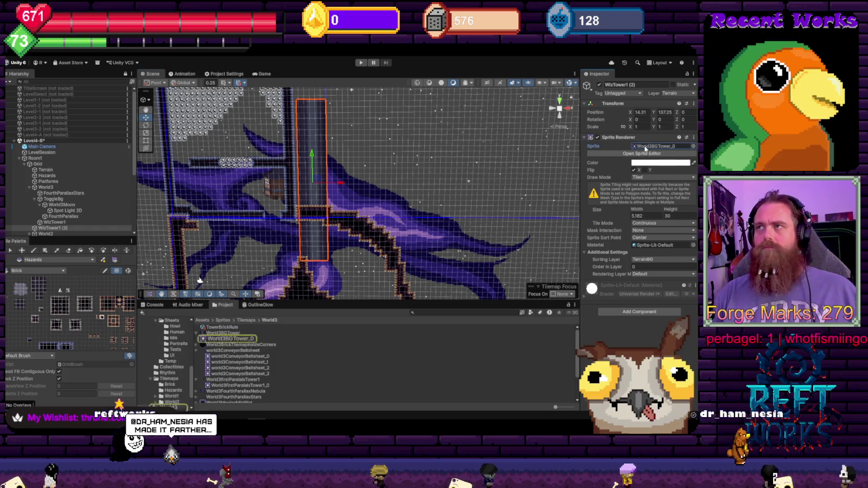
{"action": "double_click", "coordinate": [645, 147]}
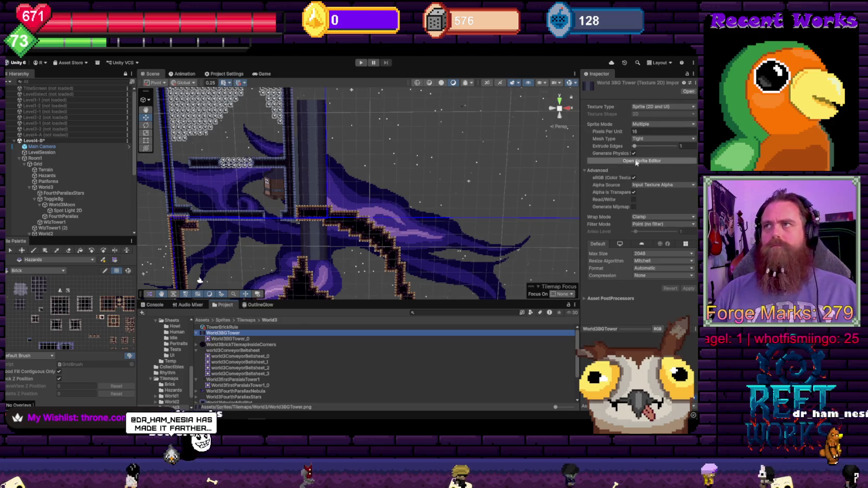
{"action": "left_click", "coordinate": [661, 139]}
{"action": "left_click", "coordinate": [652, 146]}
{"action": "left_click", "coordinate": [688, 288]}
{"action": "scroll", "coordinate": [428, 172], "scroll_direction": "up", "scroll_amount": 3}
{"action": "scroll", "coordinate": [429, 172], "scroll_direction": "down", "scroll_amount": 3}
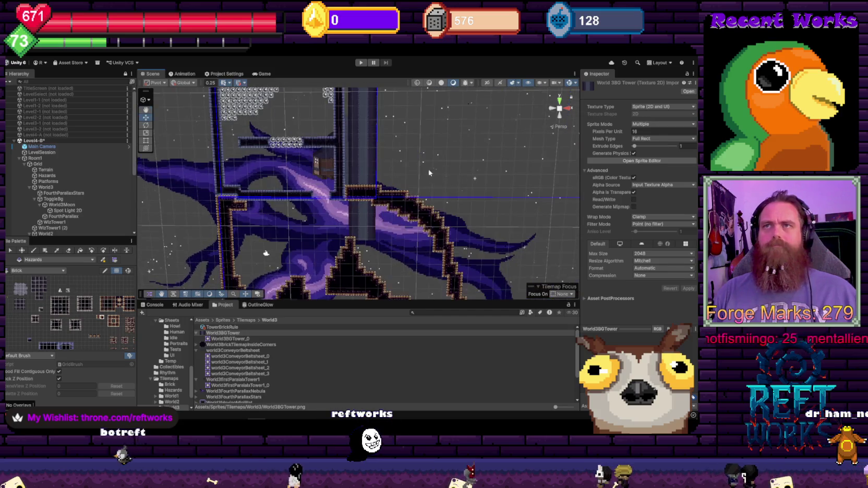
- Move WizTower1 (2) up and slightly left to X 12.75, Y 160.75
{"action": "left_click", "coordinate": [373, 141]}
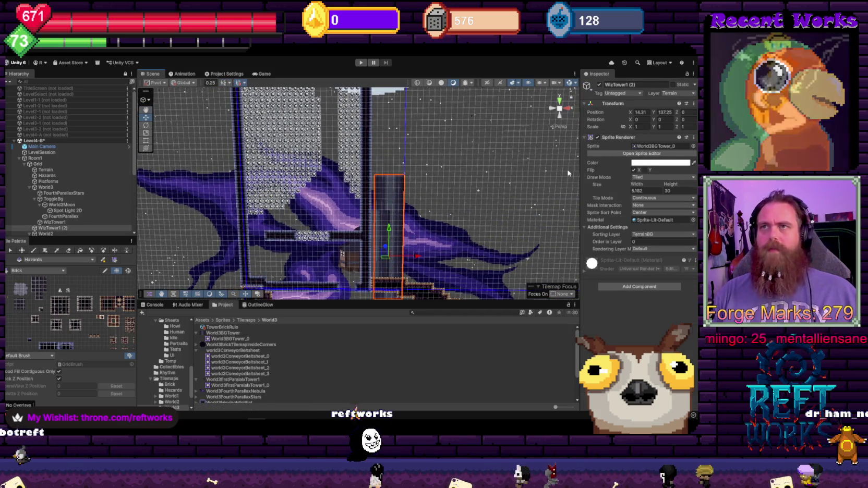
{"action": "left_click_drag", "start_coordinate": [392, 228], "coordinate": [396, 104]}
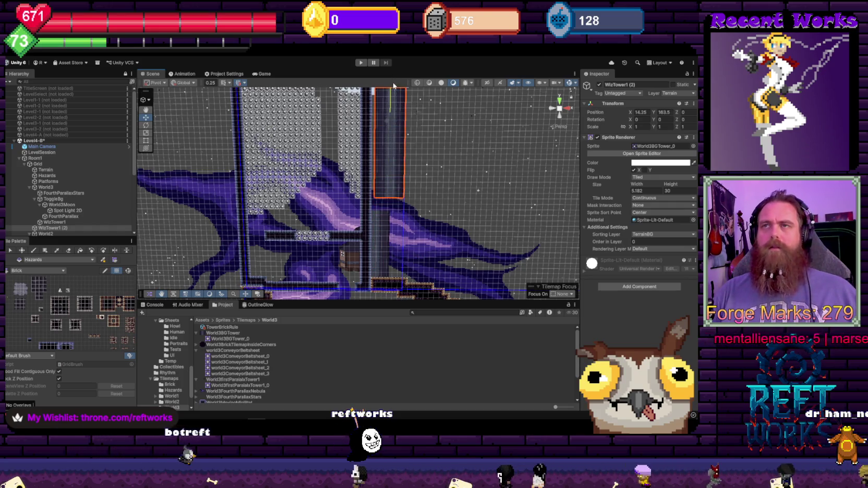
{"action": "left_click_drag", "start_coordinate": [418, 128], "coordinate": [403, 136]}
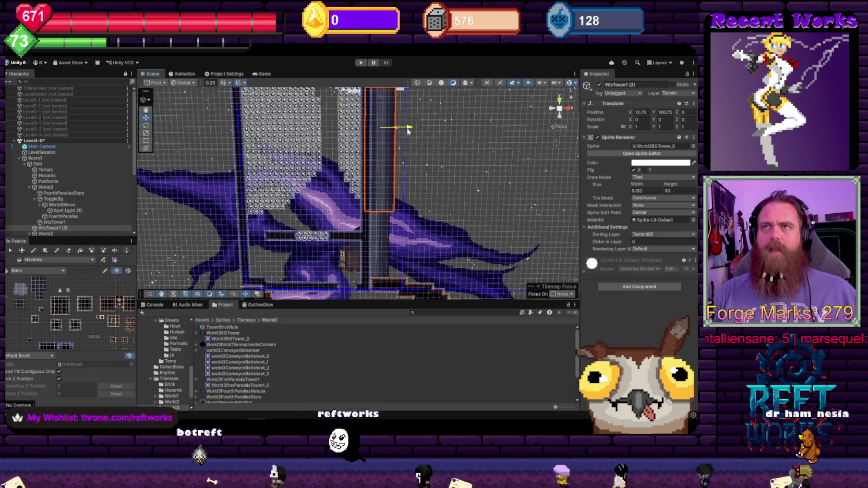